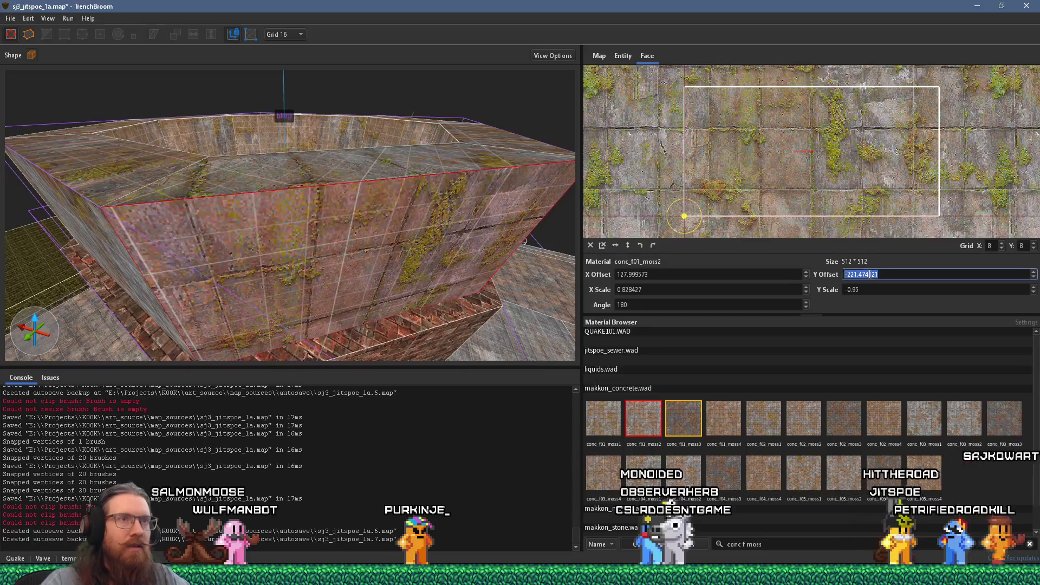
# - Shift the selected wall face's texture horizontally to offset 127.999573 so the moss lines up
pyautogui.scroll(-2, 869, 274)
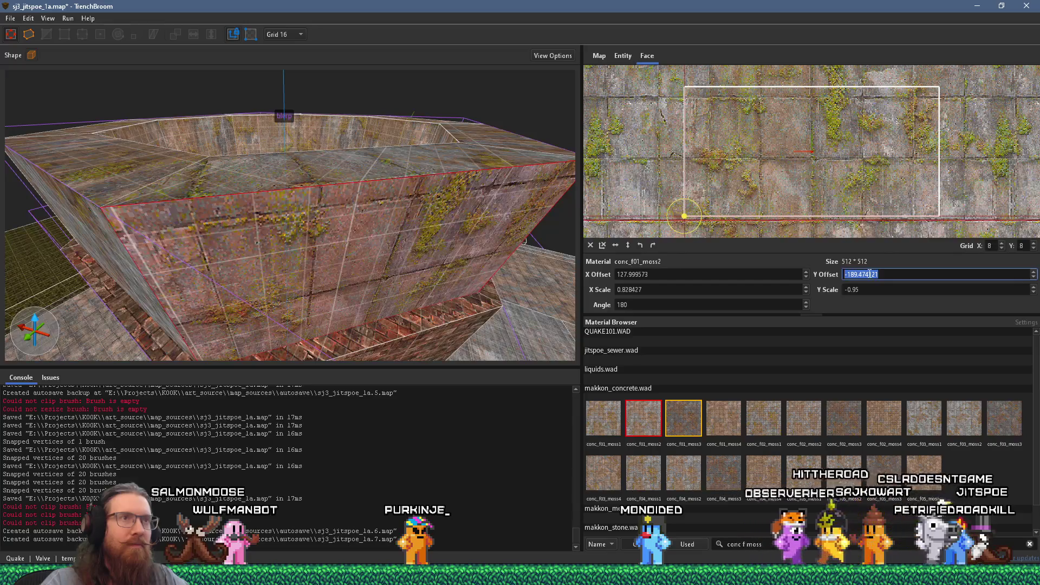
pyautogui.moveTo(729, 129); pyautogui.dragTo(736, 201)
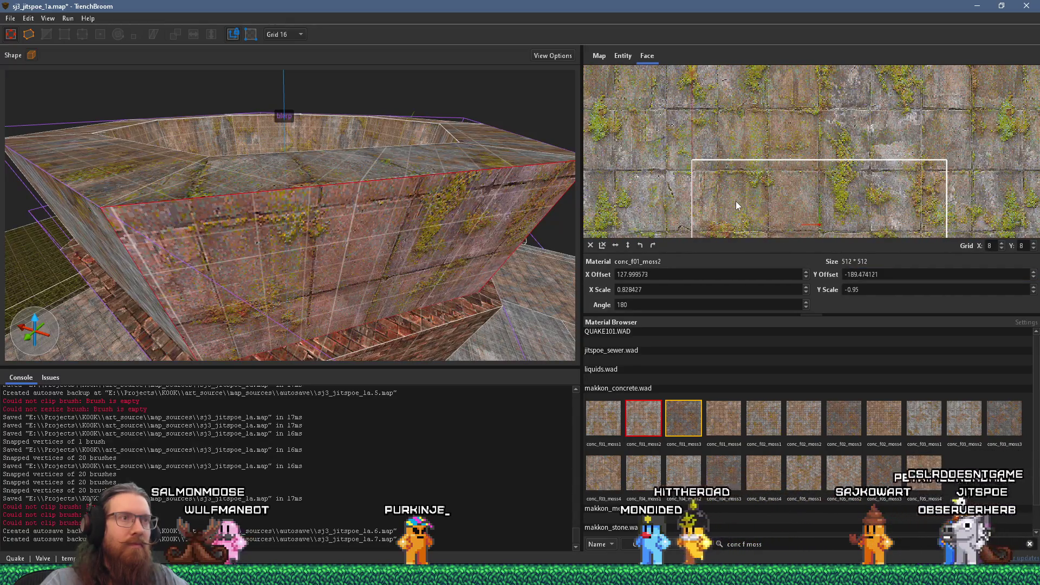
pyautogui.scroll(1, 737, 187)
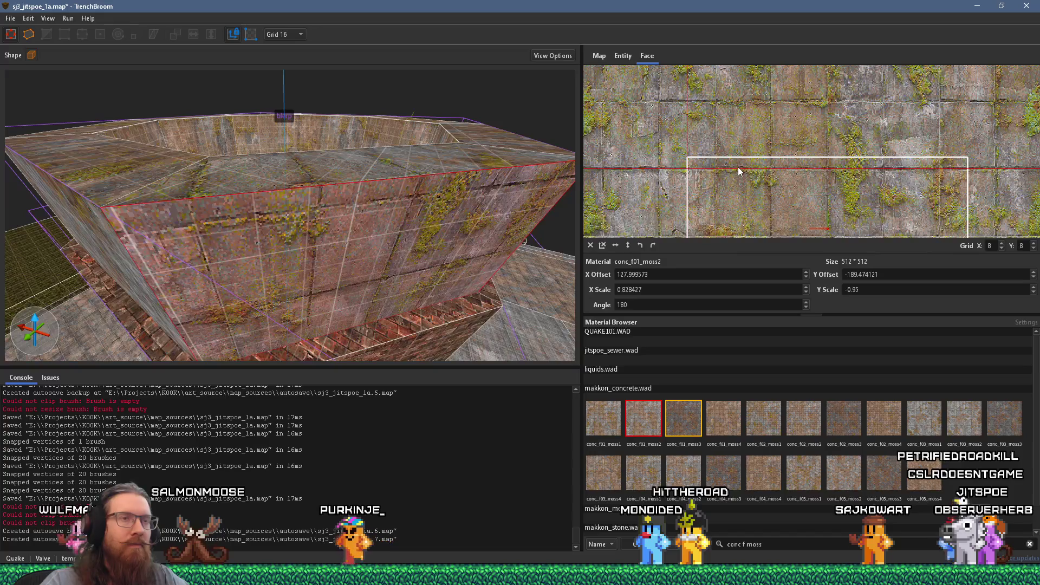
pyautogui.moveTo(740, 183)
pyautogui.mouseDown()
pyautogui.moveTo(726, 94)
pyautogui.moveTo(723, 109)
pyautogui.mouseUp()
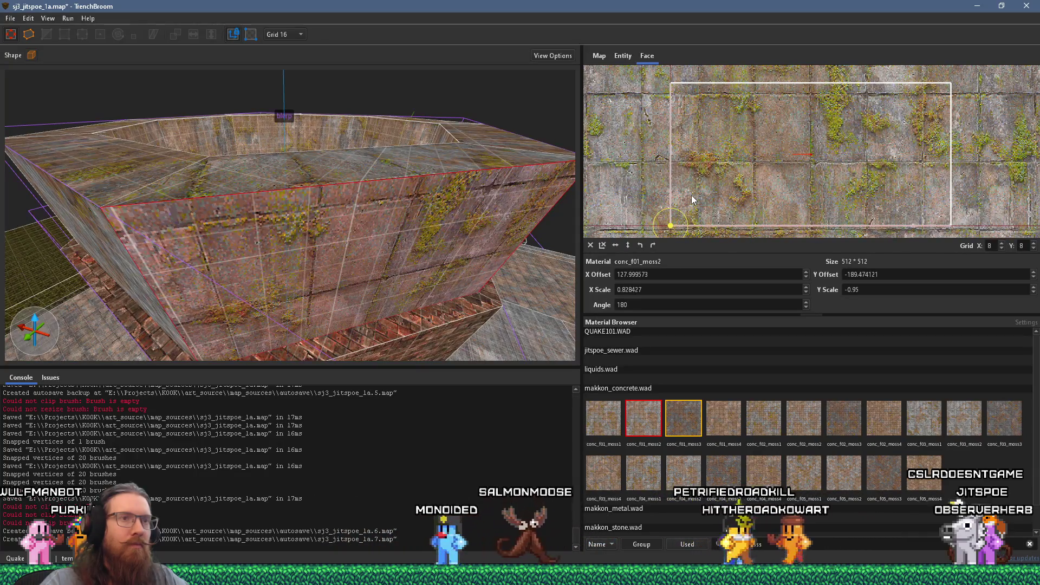
pyautogui.doubleClick(677, 276)
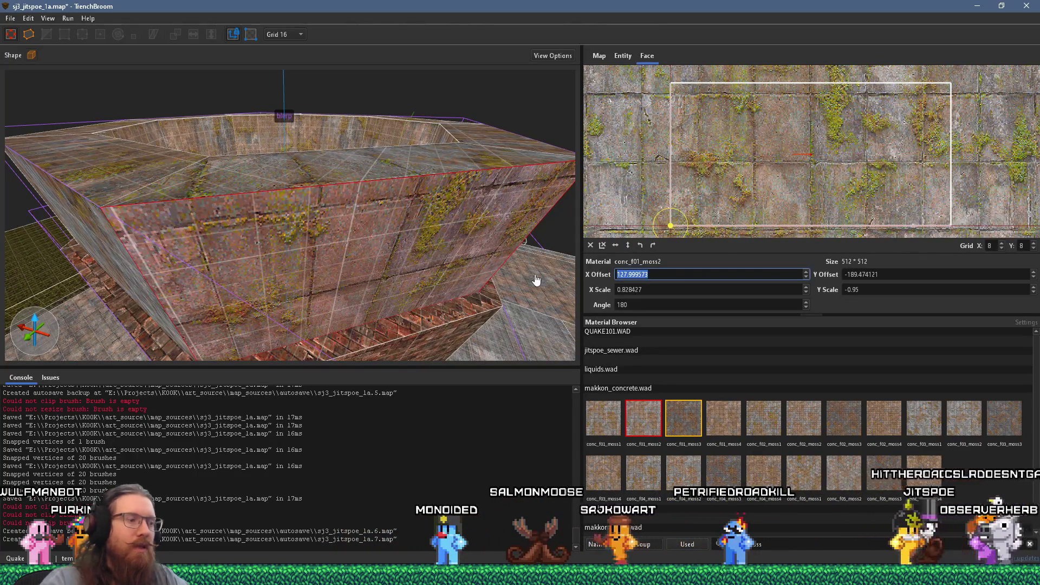
pyautogui.moveTo(720, 105); pyautogui.dragTo(720, 95)
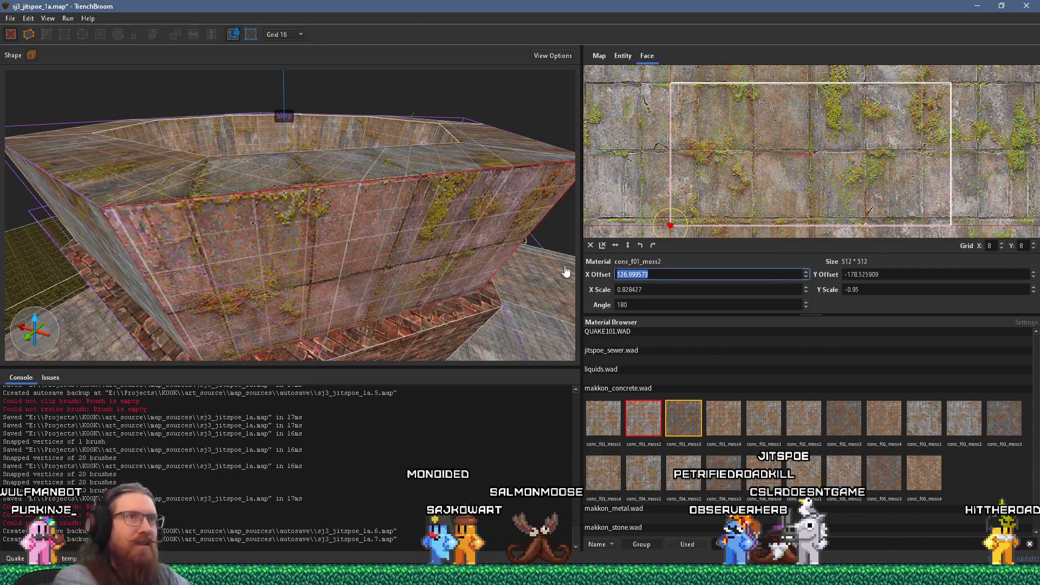
pyautogui.press('Return')
# - Step through the neighbouring outer wall faces around the pit to check their texture alignment
pyautogui.moveTo(420, 272)
pyautogui.mouseDown()
pyautogui.moveTo(320, 281)
pyautogui.moveTo(328, 296)
pyautogui.moveTo(432, 222)
pyautogui.mouseUp()
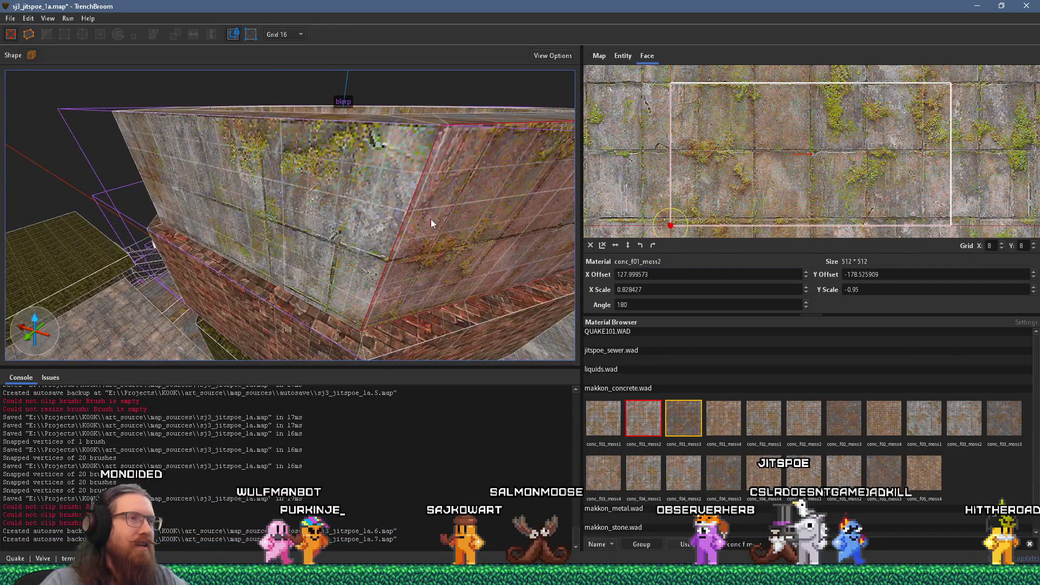
pyautogui.click(379, 222)
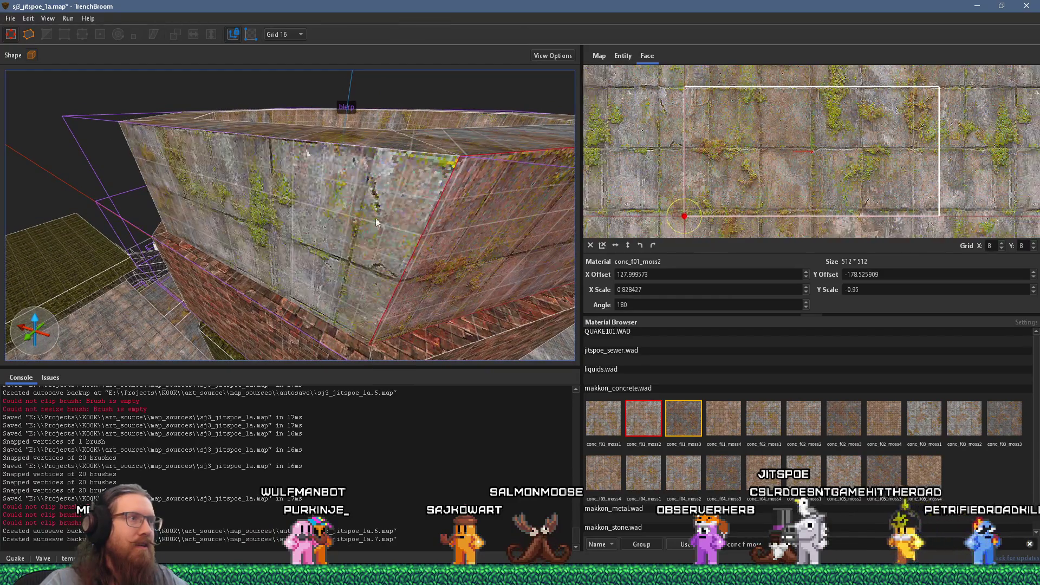
pyautogui.moveTo(379, 223)
pyautogui.mouseDown()
pyautogui.moveTo(309, 203)
pyautogui.moveTo(118, 197)
pyautogui.moveTo(391, 168)
pyautogui.mouseUp()
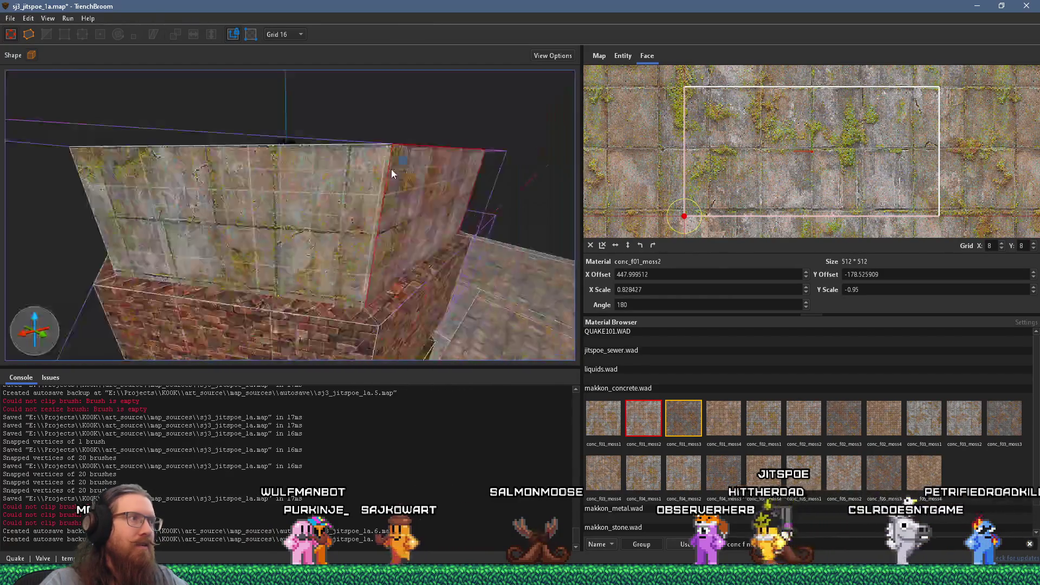
pyautogui.click(194, 222)
pyautogui.moveTo(195, 226)
pyautogui.mouseDown()
pyautogui.moveTo(356, 224)
pyautogui.moveTo(281, 222)
pyautogui.moveTo(352, 173)
pyautogui.moveTo(263, 227)
pyautogui.mouseUp()
pyautogui.click(325, 216)
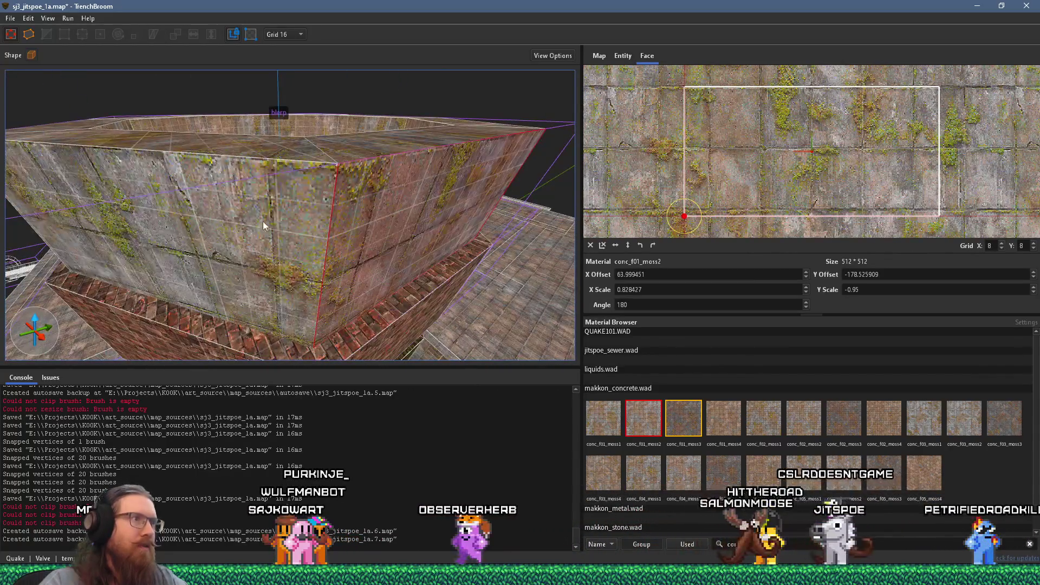
pyautogui.click(221, 232)
pyautogui.moveTo(181, 235)
pyautogui.mouseDown()
pyautogui.moveTo(144, 216)
pyautogui.moveTo(384, 222)
pyautogui.moveTo(240, 210)
pyautogui.moveTo(427, 235)
pyautogui.moveTo(366, 227)
pyautogui.moveTo(404, 244)
pyautogui.moveTo(380, 244)
pyautogui.mouseUp()
pyautogui.click(394, 219)
pyautogui.click(391, 237)
# - Move up over the octagonal pit and select a narrow wall face inside it
pyautogui.moveTo(440, 255); pyautogui.dragTo(460, 252)
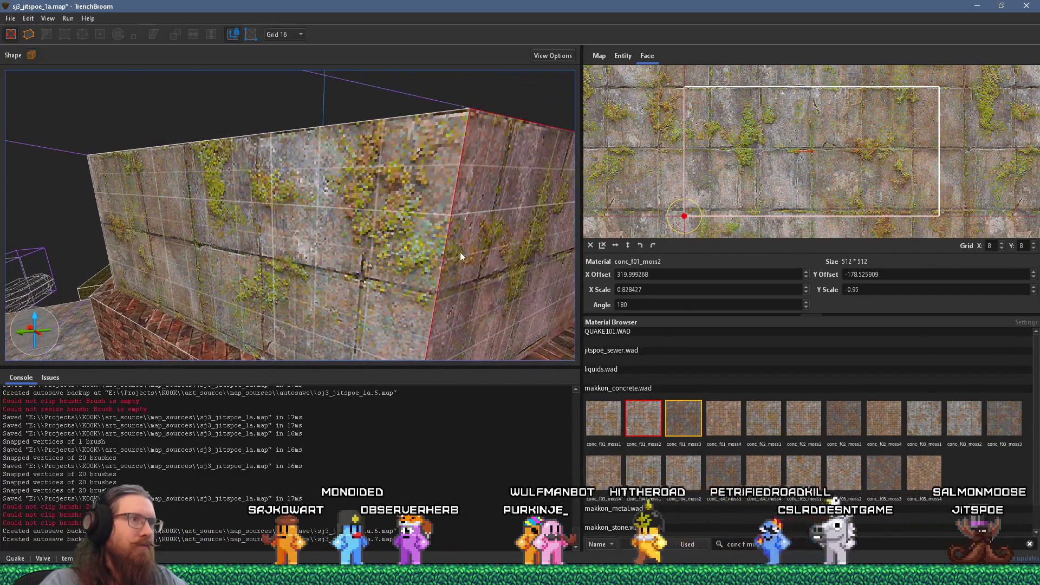
pyautogui.moveTo(314, 211)
pyautogui.mouseDown()
pyautogui.moveTo(232, 339)
pyautogui.moveTo(287, 278)
pyautogui.mouseUp()
pyautogui.scroll(2, 287, 278)
pyautogui.moveTo(245, 304)
pyautogui.mouseDown()
pyautogui.moveTo(275, 310)
pyautogui.moveTo(301, 291)
pyautogui.moveTo(87, 188)
pyautogui.moveTo(206, 255)
pyautogui.mouseUp()
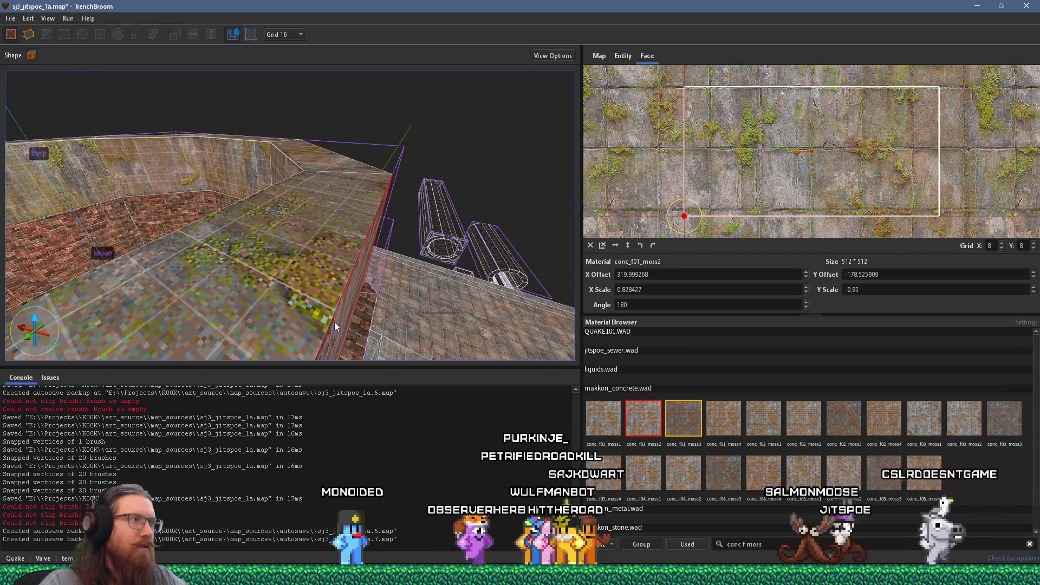
pyautogui.moveTo(327, 302)
pyautogui.mouseDown()
pyautogui.moveTo(303, 286)
pyautogui.moveTo(284, 297)
pyautogui.moveTo(378, 273)
pyautogui.moveTo(498, 184)
pyautogui.mouseUp()
pyautogui.click(499, 184)
pyautogui.moveTo(479, 225)
pyautogui.mouseDown()
pyautogui.moveTo(352, 285)
pyautogui.moveTo(346, 304)
pyautogui.moveTo(372, 181)
pyautogui.mouseUp()
# - Replace the strip's conc_w04_moss4 with conc_f01_moss2 and set its Y offset to 0
pyautogui.scroll(2, 372, 181)
pyautogui.scroll(2, 365, 194)
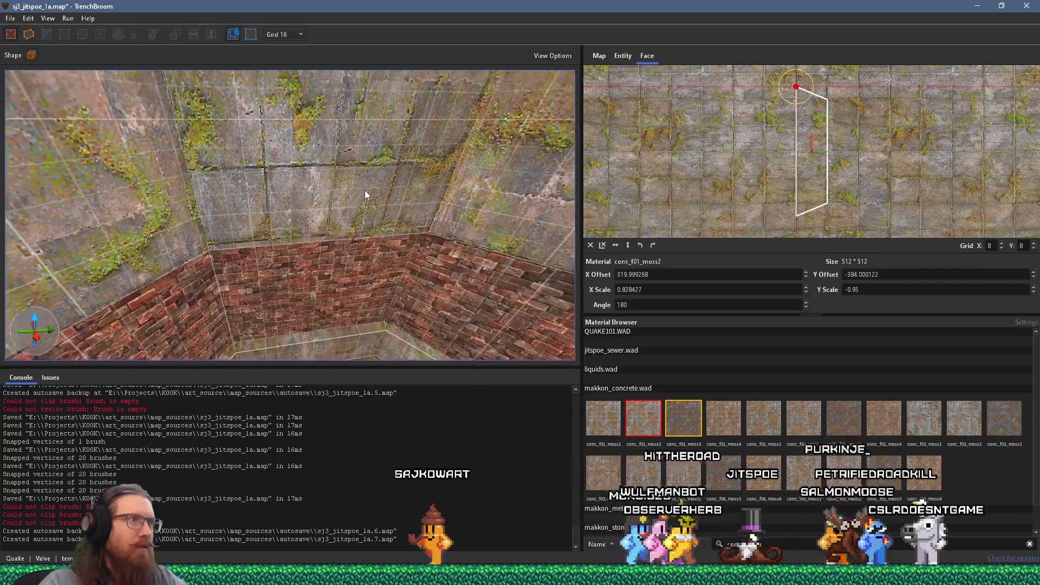
pyautogui.scroll(-5, 365, 194)
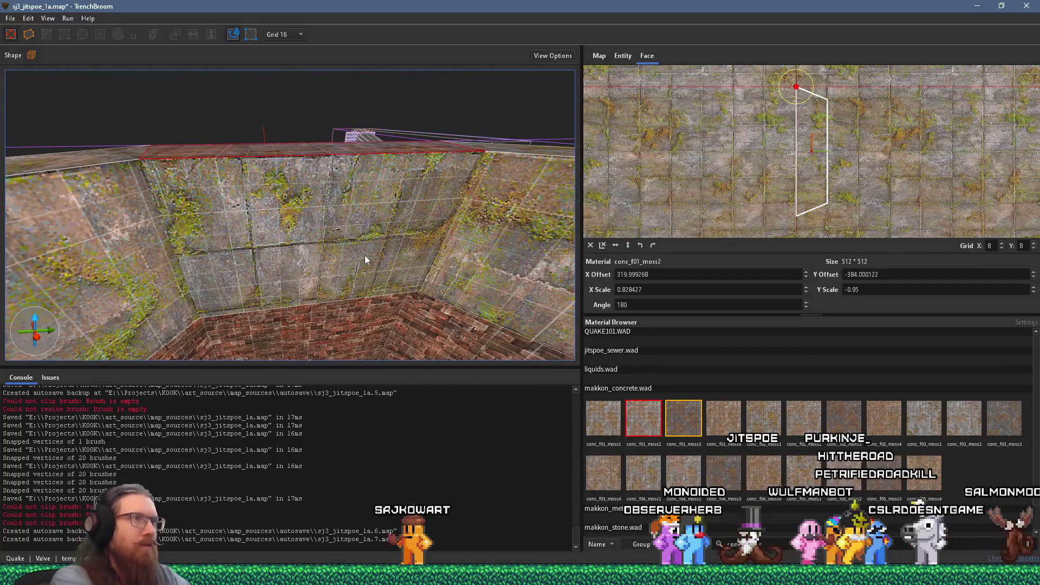
pyautogui.write('f mos')
pyautogui.moveTo(365, 255)
pyautogui.mouseDown()
pyautogui.moveTo(339, 60)
pyautogui.moveTo(353, 228)
pyautogui.moveTo(332, 217)
pyautogui.mouseUp()
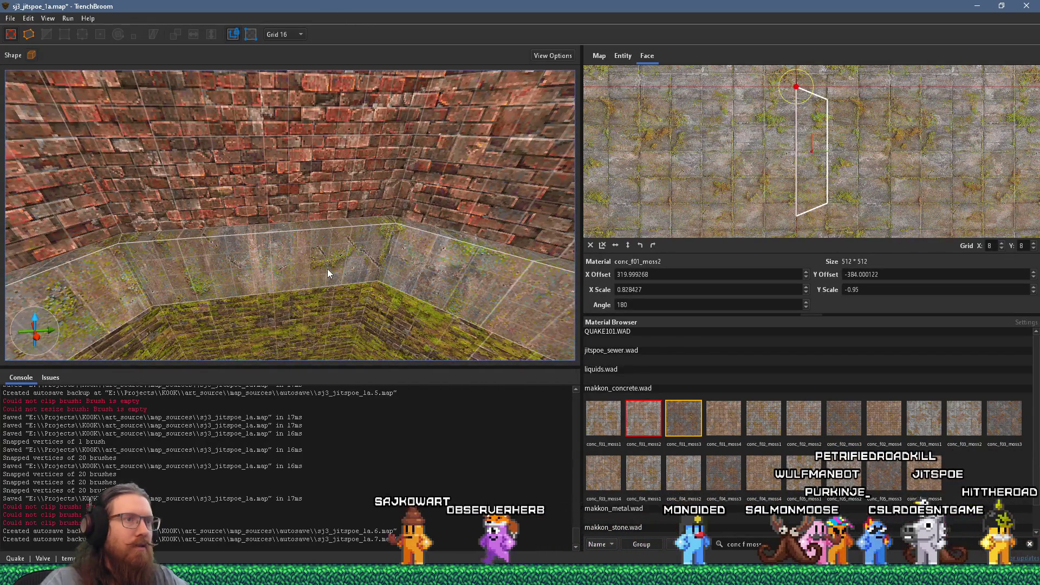
pyautogui.keyDown('shift'); pyautogui.click(327, 268); pyautogui.keyUp('shift')
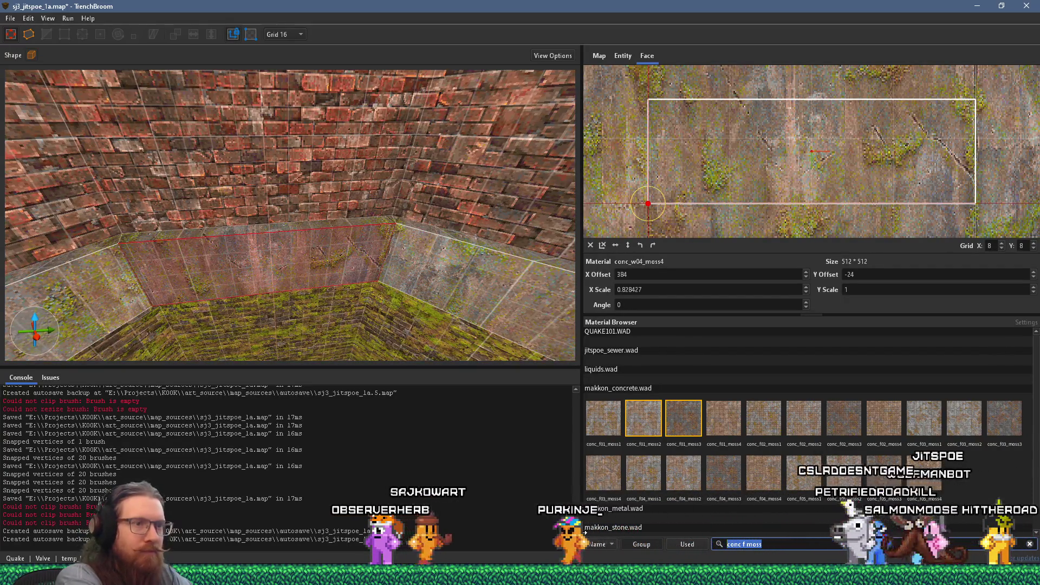
pyautogui.click(644, 416)
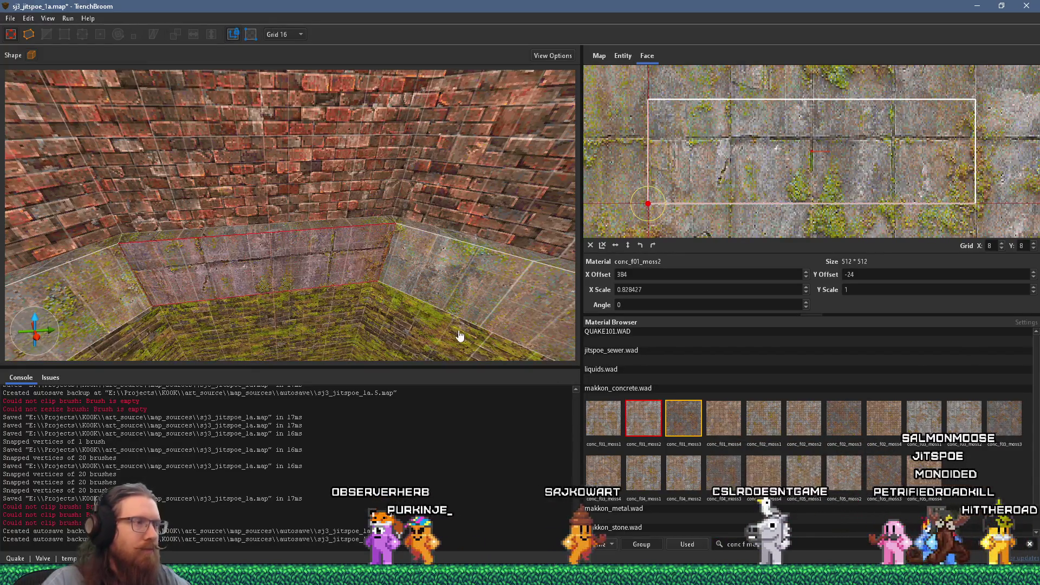
pyautogui.moveTo(730, 165); pyautogui.dragTo(733, 118)
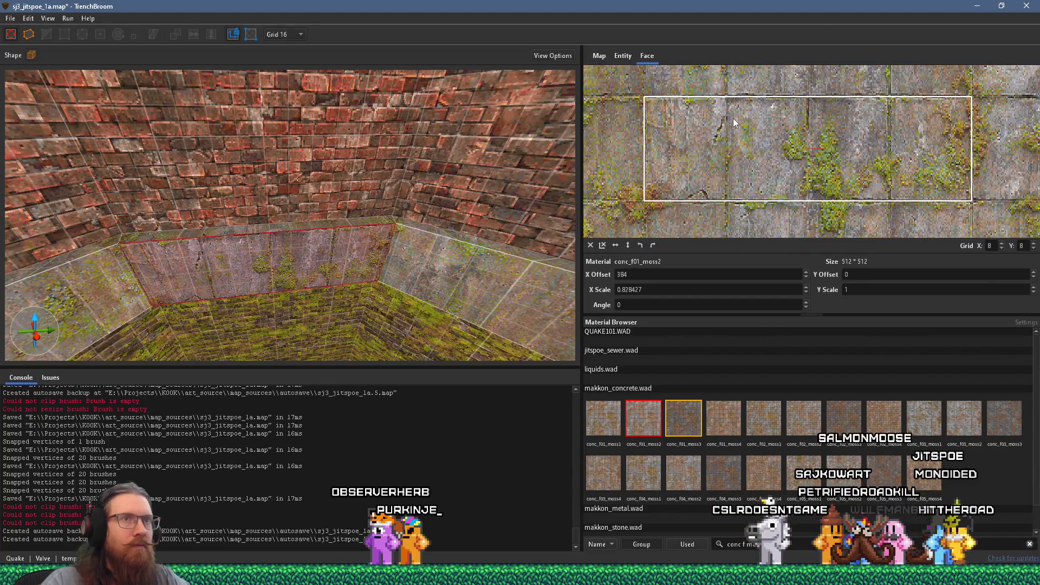
# - Nudge the strip's X offset between 128 and 384, settling on 128 to match neighbours
pyautogui.moveTo(560, 202)
pyautogui.mouseDown()
pyautogui.moveTo(271, 246)
pyautogui.moveTo(320, 208)
pyautogui.moveTo(281, 199)
pyautogui.mouseUp()
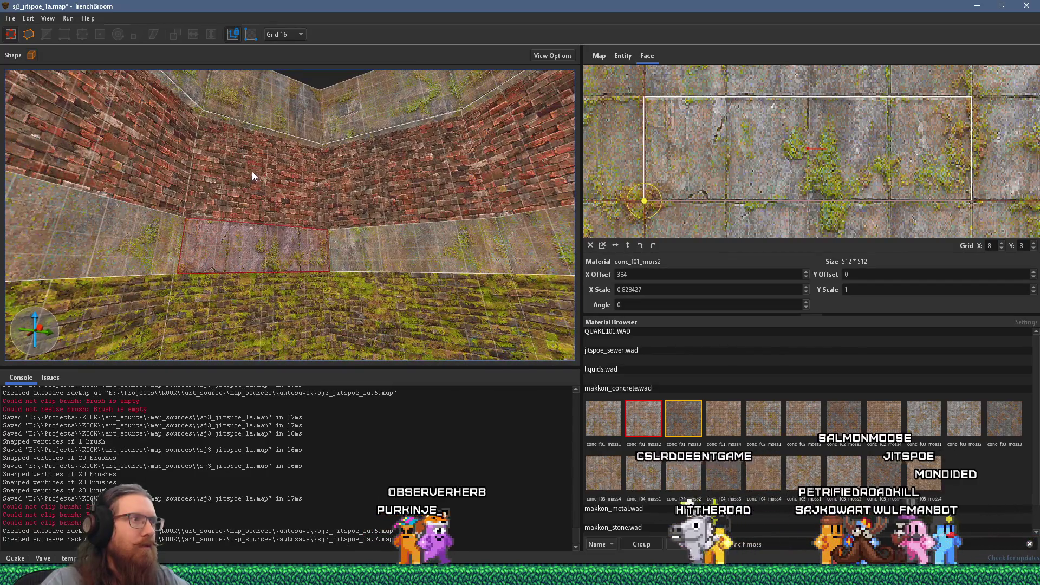
pyautogui.scroll(3, 251, 171)
pyautogui.moveTo(404, 244)
pyautogui.mouseDown()
pyautogui.moveTo(297, 301)
pyautogui.moveTo(295, 254)
pyautogui.moveTo(283, 259)
pyautogui.moveTo(364, 248)
pyautogui.moveTo(333, 249)
pyautogui.mouseUp()
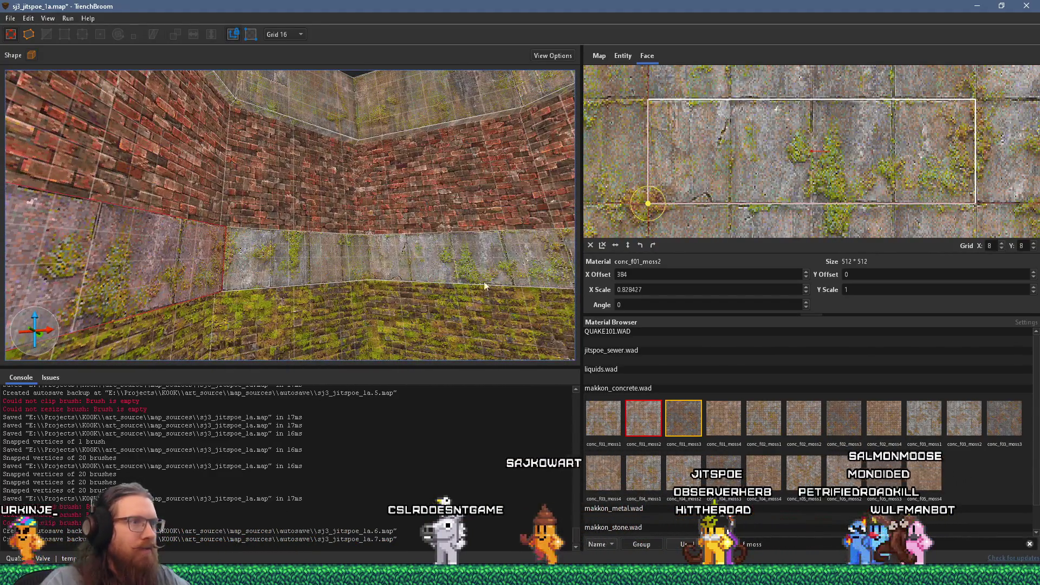
pyautogui.moveTo(458, 274)
pyautogui.mouseDown()
pyautogui.moveTo(503, 300)
pyautogui.moveTo(564, 306)
pyautogui.moveTo(312, 307)
pyautogui.moveTo(353, 300)
pyautogui.moveTo(276, 232)
pyautogui.moveTo(340, 310)
pyautogui.mouseUp()
pyautogui.press('Left')
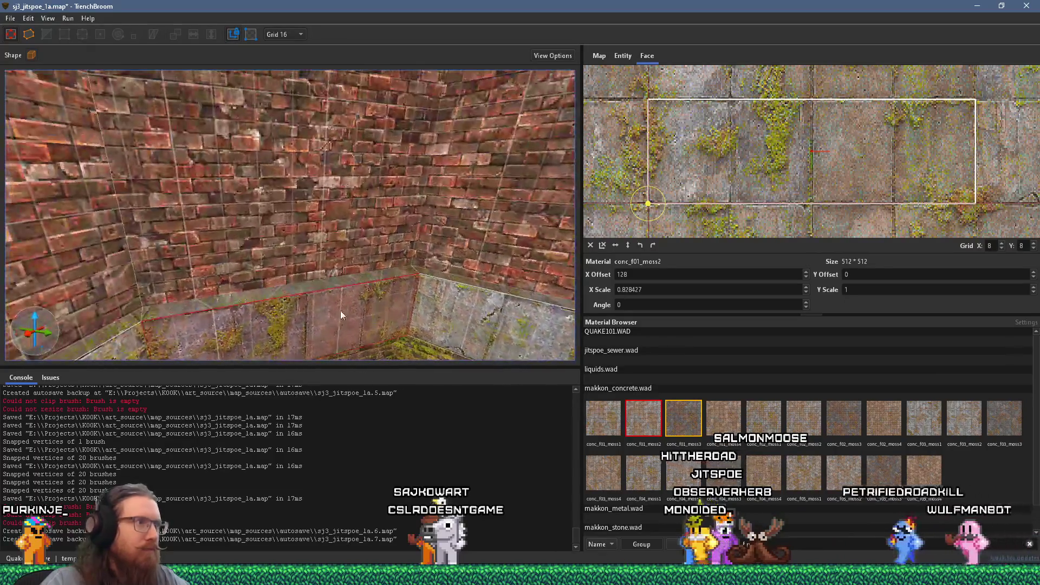
pyautogui.press('Right')
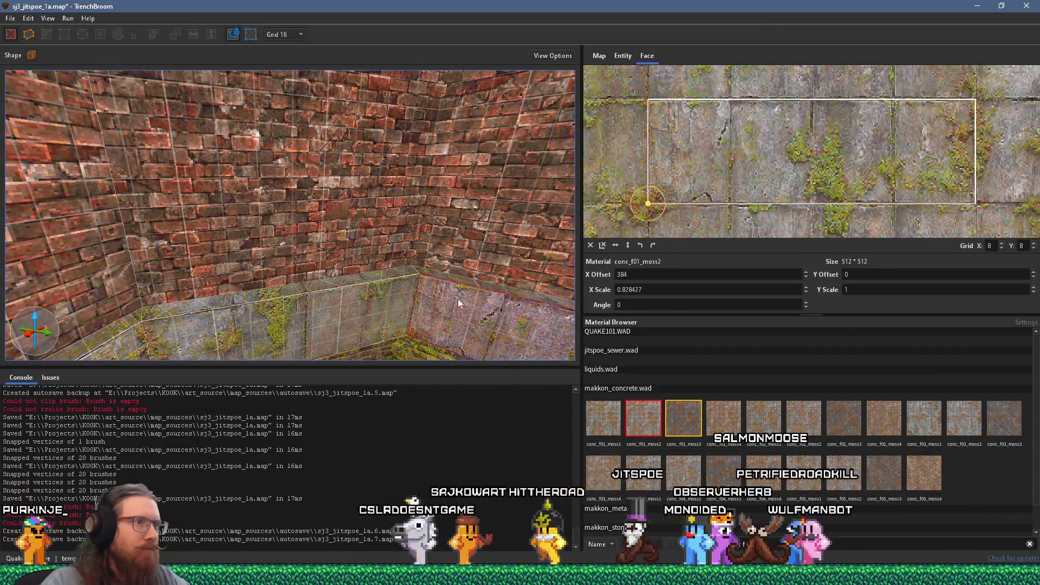
pyautogui.moveTo(483, 285); pyautogui.dragTo(481, 298)
pyautogui.press('Left')
pyautogui.moveTo(327, 210)
pyautogui.mouseDown()
pyautogui.moveTo(219, 289)
pyautogui.moveTo(423, 297)
pyautogui.moveTo(388, 306)
pyautogui.moveTo(415, 259)
pyautogui.moveTo(440, 268)
pyautogui.moveTo(365, 301)
pyautogui.moveTo(437, 300)
pyautogui.moveTo(366, 303)
pyautogui.moveTo(402, 310)
pyautogui.mouseUp()
pyautogui.press('Right')
pyautogui.press('Left')
pyautogui.click(419, 287)
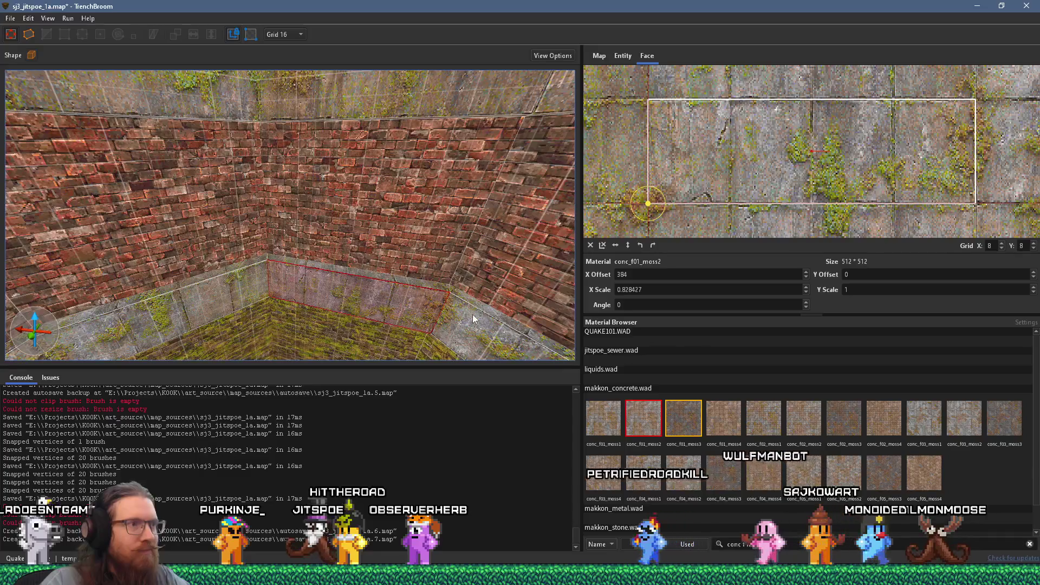
# - Check the X offset of each inner wall strip around the pit, then deselect
pyautogui.click(480, 323)
pyautogui.moveTo(445, 336)
pyautogui.mouseDown()
pyautogui.moveTo(466, 331)
pyautogui.moveTo(386, 239)
pyautogui.moveTo(281, 324)
pyautogui.moveTo(336, 298)
pyautogui.moveTo(263, 265)
pyautogui.moveTo(288, 112)
pyautogui.moveTo(255, 156)
pyautogui.moveTo(313, 217)
pyautogui.mouseUp()
pyautogui.click(423, 190)
pyautogui.moveTo(450, 191)
pyautogui.mouseDown()
pyautogui.moveTo(425, 210)
pyautogui.moveTo(430, 255)
pyautogui.moveTo(483, 253)
pyautogui.moveTo(484, 275)
pyautogui.moveTo(418, 268)
pyautogui.moveTo(343, 281)
pyautogui.moveTo(428, 226)
pyautogui.moveTo(342, 252)
pyautogui.moveTo(390, 273)
pyautogui.moveTo(436, 229)
pyautogui.moveTo(506, 242)
pyautogui.moveTo(415, 232)
pyautogui.moveTo(412, 249)
pyautogui.moveTo(343, 202)
pyautogui.moveTo(317, 254)
pyautogui.moveTo(342, 292)
pyautogui.moveTo(317, 298)
pyautogui.moveTo(318, 367)
pyautogui.moveTo(290, 280)
pyautogui.moveTo(306, 343)
pyautogui.moveTo(317, 229)
pyautogui.moveTo(321, 301)
pyautogui.moveTo(314, 170)
pyautogui.moveTo(279, 367)
pyautogui.moveTo(330, 294)
pyautogui.moveTo(271, 255)
pyautogui.moveTo(170, 274)
pyautogui.moveTo(311, 162)
pyautogui.moveTo(290, 197)
pyautogui.moveTo(204, 232)
pyautogui.moveTo(153, 272)
pyautogui.moveTo(579, 247)
pyautogui.moveTo(288, 285)
pyautogui.moveTo(288, 270)
pyautogui.moveTo(347, 296)
pyautogui.moveTo(379, 261)
pyautogui.moveTo(168, 287)
pyautogui.moveTo(399, 205)
pyautogui.moveTo(343, 251)
pyautogui.moveTo(278, 269)
pyautogui.moveTo(513, 266)
pyautogui.moveTo(334, 306)
pyautogui.moveTo(271, 292)
pyautogui.mouseUp()
pyautogui.click(430, 256)
pyautogui.click(483, 276)
pyautogui.click(418, 268)
pyautogui.click(381, 278)
pyautogui.click(392, 273)
pyautogui.click(436, 228)
pyautogui.click(412, 249)
pyautogui.press('Escape')
# - Slide the outer rim faces' textures horizontally to X offset 383.99939 so the moss continues
pyautogui.click(301, 281)
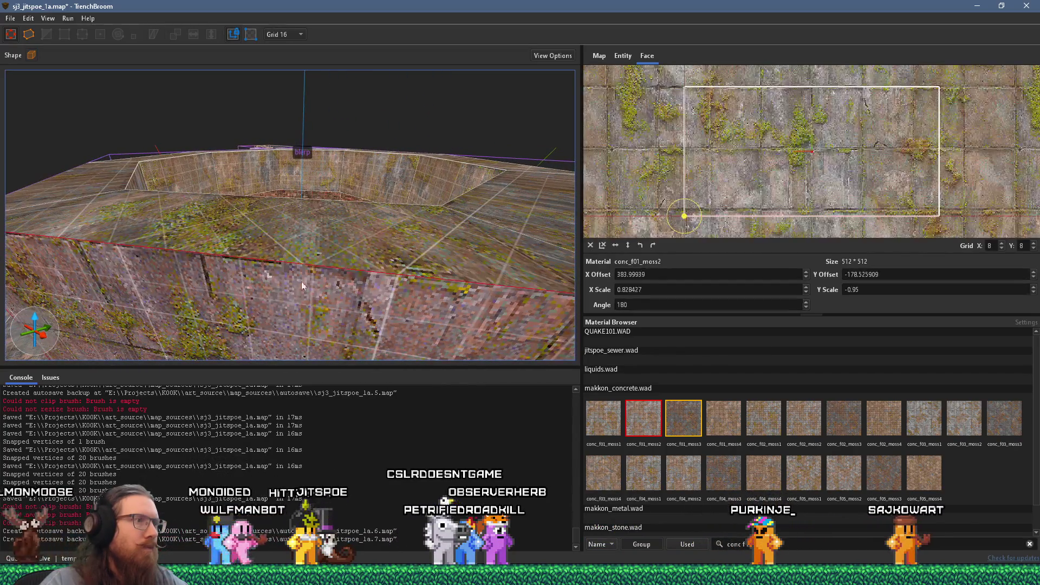
pyautogui.moveTo(326, 260)
pyautogui.mouseDown()
pyautogui.moveTo(251, 339)
pyautogui.moveTo(296, 308)
pyautogui.moveTo(321, 213)
pyautogui.moveTo(210, 213)
pyautogui.moveTo(445, 282)
pyautogui.mouseUp()
pyautogui.moveTo(334, 255)
pyautogui.mouseDown()
pyautogui.moveTo(324, 266)
pyautogui.moveTo(307, 243)
pyautogui.moveTo(365, 249)
pyautogui.moveTo(371, 219)
pyautogui.moveTo(313, 231)
pyautogui.mouseUp()
pyautogui.moveTo(356, 183)
pyautogui.mouseDown()
pyautogui.moveTo(308, 264)
pyautogui.moveTo(453, 219)
pyautogui.moveTo(300, 275)
pyautogui.mouseUp()
pyautogui.moveTo(221, 300)
pyautogui.mouseDown()
pyautogui.moveTo(454, 294)
pyautogui.moveTo(414, 216)
pyautogui.moveTo(256, 243)
pyautogui.moveTo(390, 271)
pyautogui.moveTo(365, 234)
pyautogui.moveTo(369, 250)
pyautogui.moveTo(402, 261)
pyautogui.moveTo(266, 253)
pyautogui.moveTo(310, 258)
pyautogui.moveTo(391, 236)
pyautogui.moveTo(303, 255)
pyautogui.moveTo(233, 287)
pyautogui.moveTo(331, 274)
pyautogui.moveTo(370, 297)
pyautogui.moveTo(346, 223)
pyautogui.moveTo(252, 153)
pyautogui.moveTo(326, 207)
pyautogui.moveTo(333, 184)
pyautogui.moveTo(265, 271)
pyautogui.mouseUp()
pyautogui.scroll(5, 265, 271)
pyautogui.hotkey('alt', 'Tab')
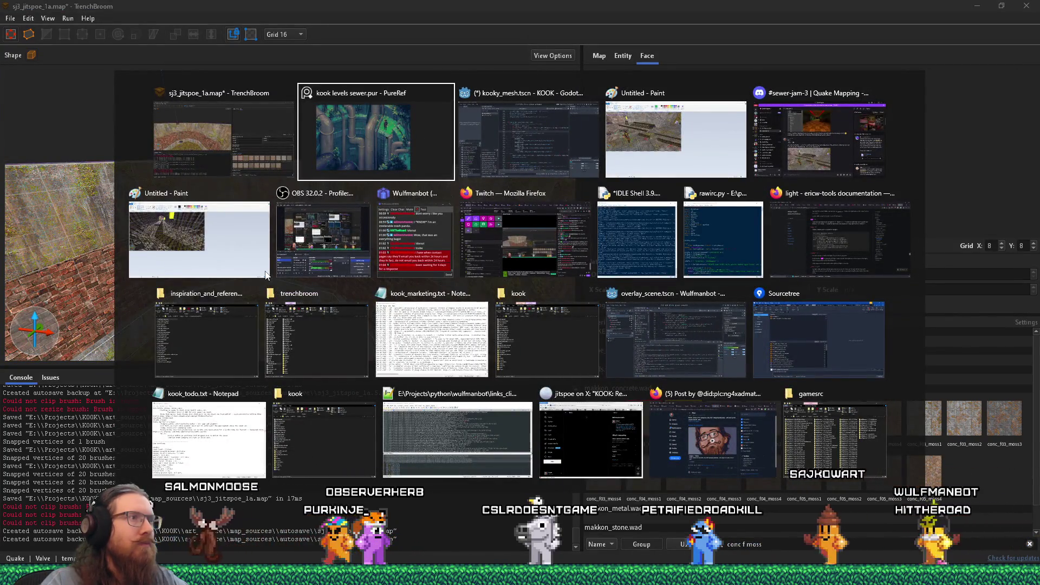
# - Back in TrenchBroom, filter the Material Browser to 'grou'
pyautogui.press('Escape')
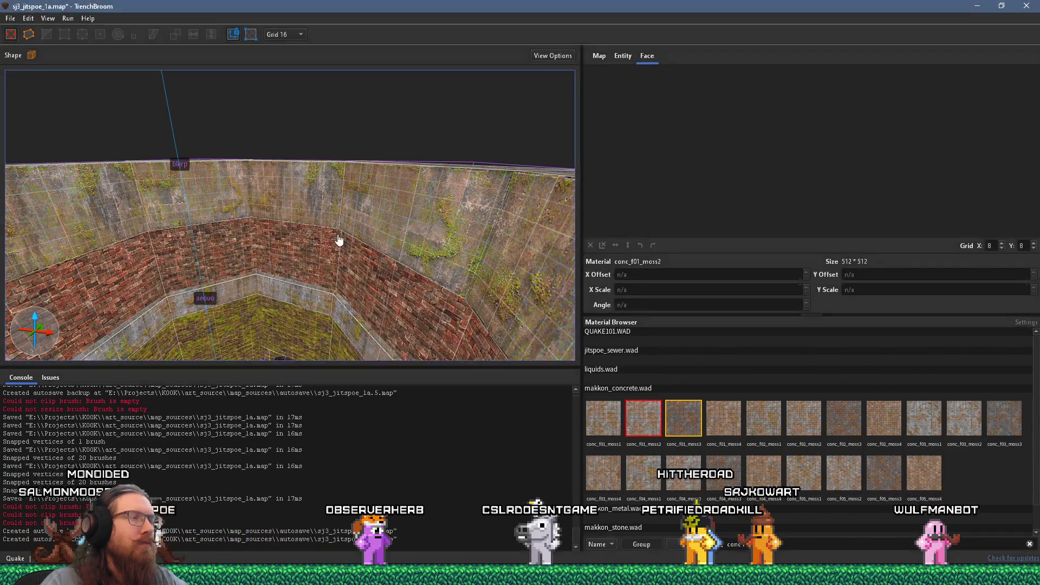
pyautogui.moveTo(351, 228)
pyautogui.mouseDown()
pyautogui.moveTo(284, 93)
pyautogui.moveTo(51, 268)
pyautogui.moveTo(132, 255)
pyautogui.moveTo(318, 171)
pyautogui.mouseUp()
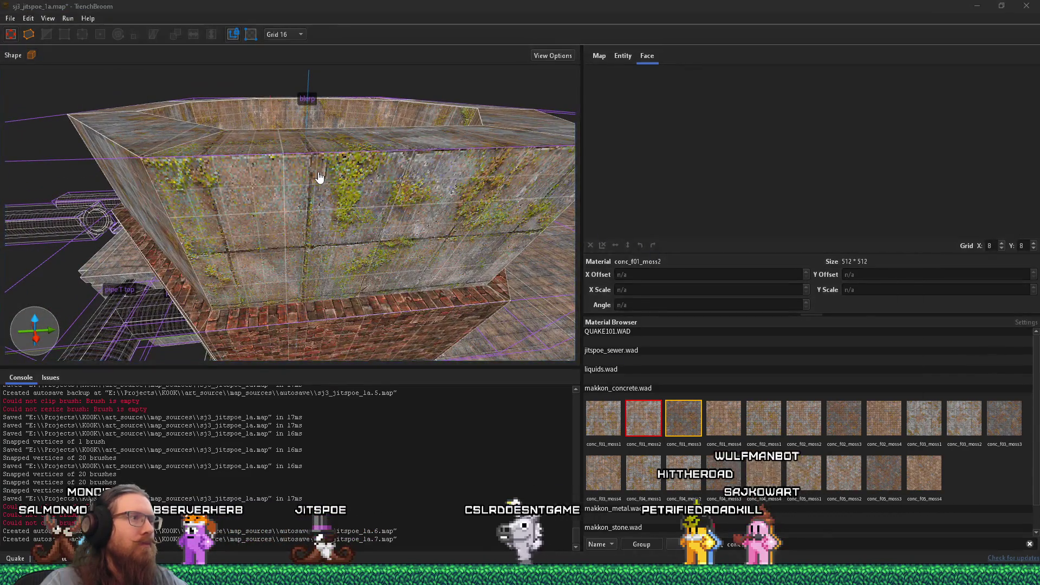
pyautogui.hotkey('alt', 'Tab')
pyautogui.hotkey('alt', 'shift', 'Tab')
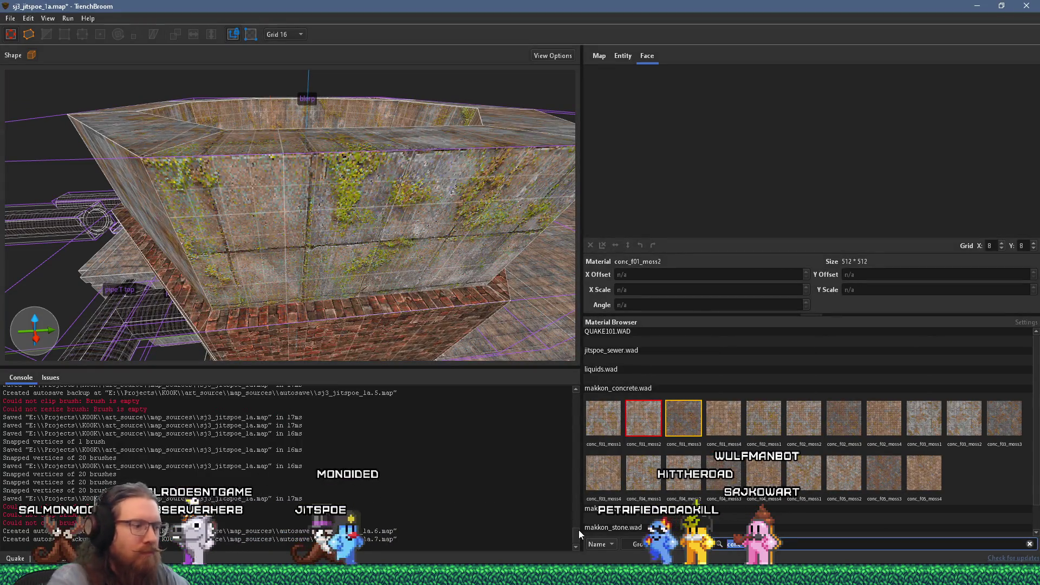
pyautogui.doubleClick(734, 544)
pyautogui.write('gras')
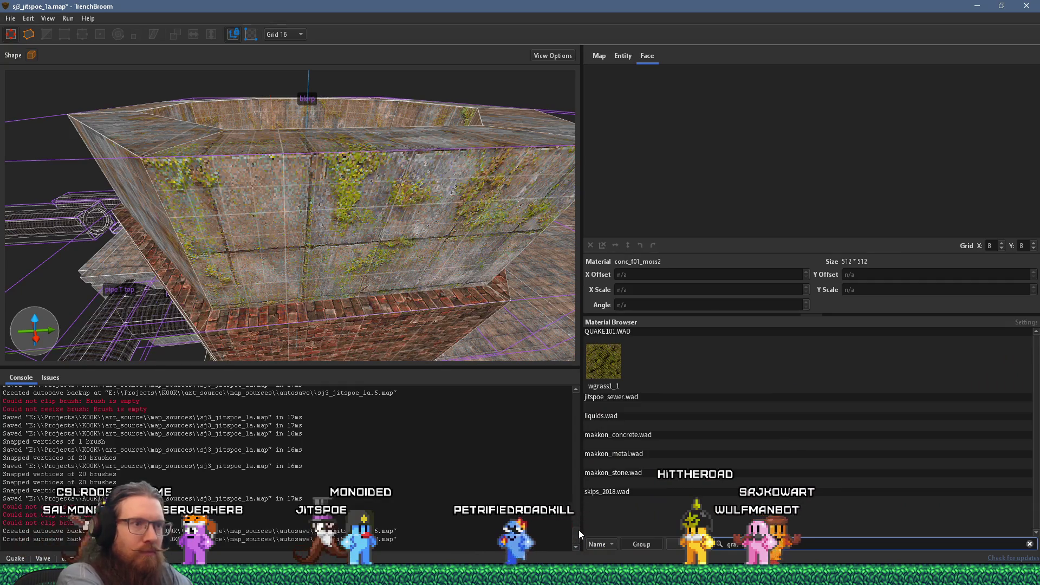
pyautogui.press('BackSpace')
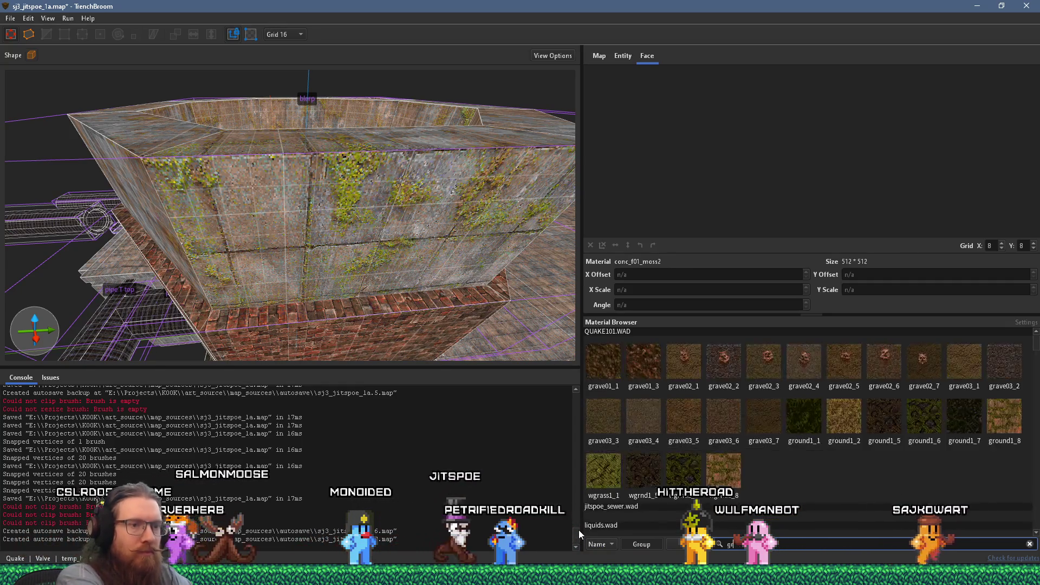
pyautogui.write('ou')
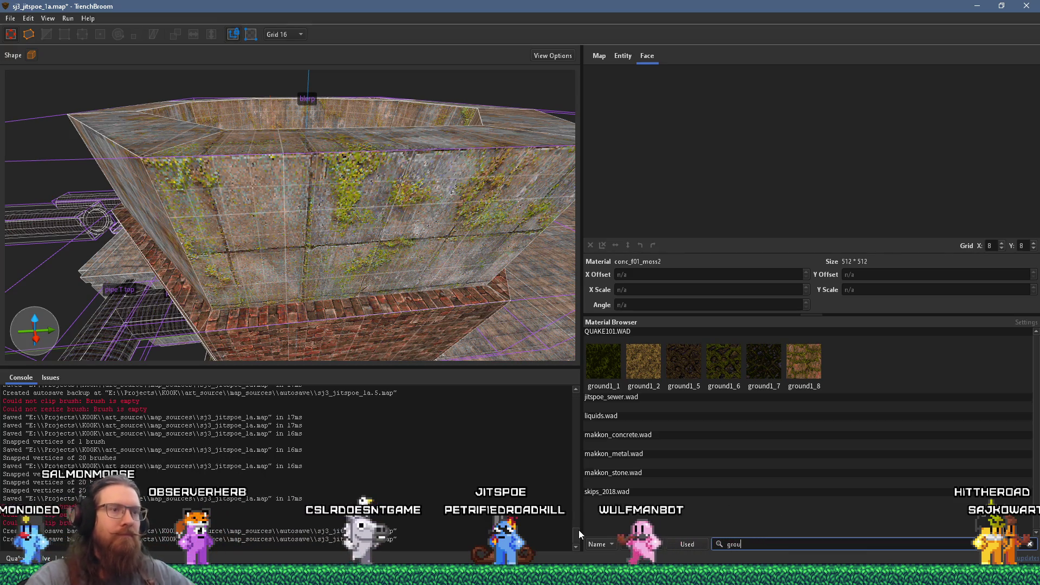
# - Pick ground1_1 as the current material, then shorten the filter text
pyautogui.scroll(-5, 412, 313)
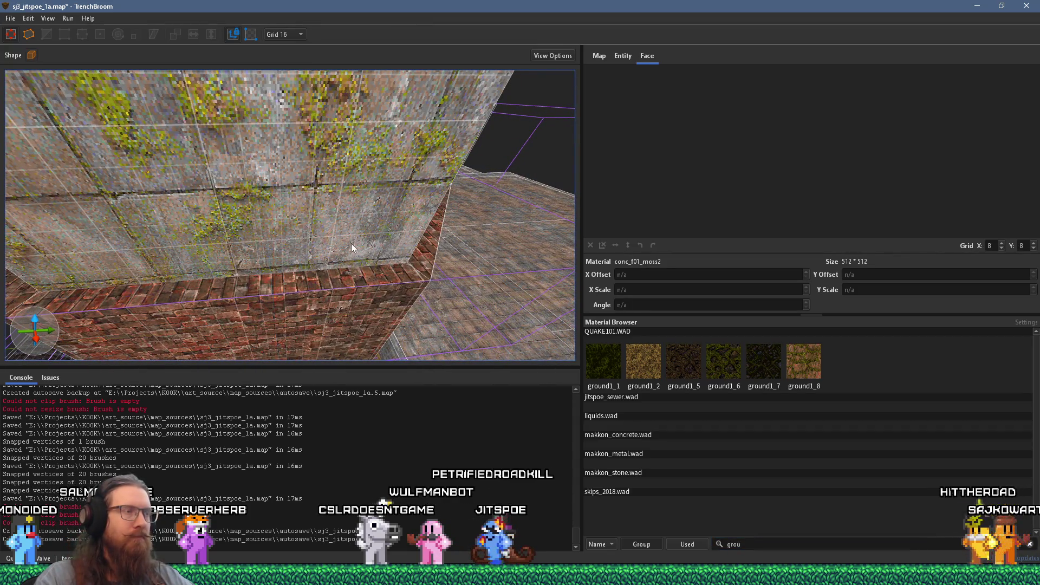
pyautogui.scroll(5, 351, 243)
pyautogui.scroll(-3, 384, 210)
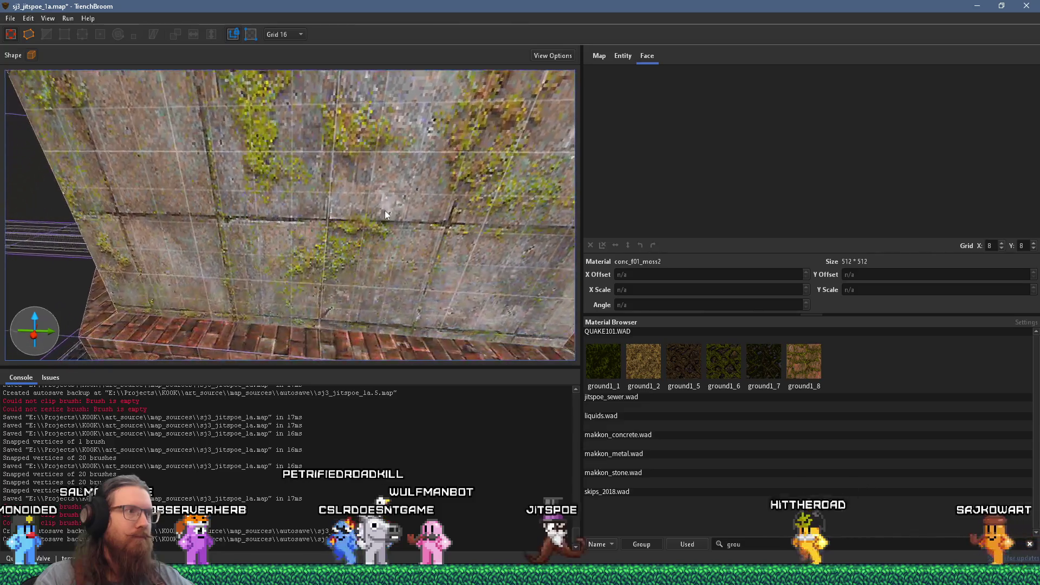
pyautogui.moveTo(385, 210)
pyautogui.mouseDown()
pyautogui.moveTo(298, 222)
pyautogui.moveTo(318, 281)
pyautogui.moveTo(296, 235)
pyautogui.mouseUp()
pyautogui.scroll(-2, 298, 219)
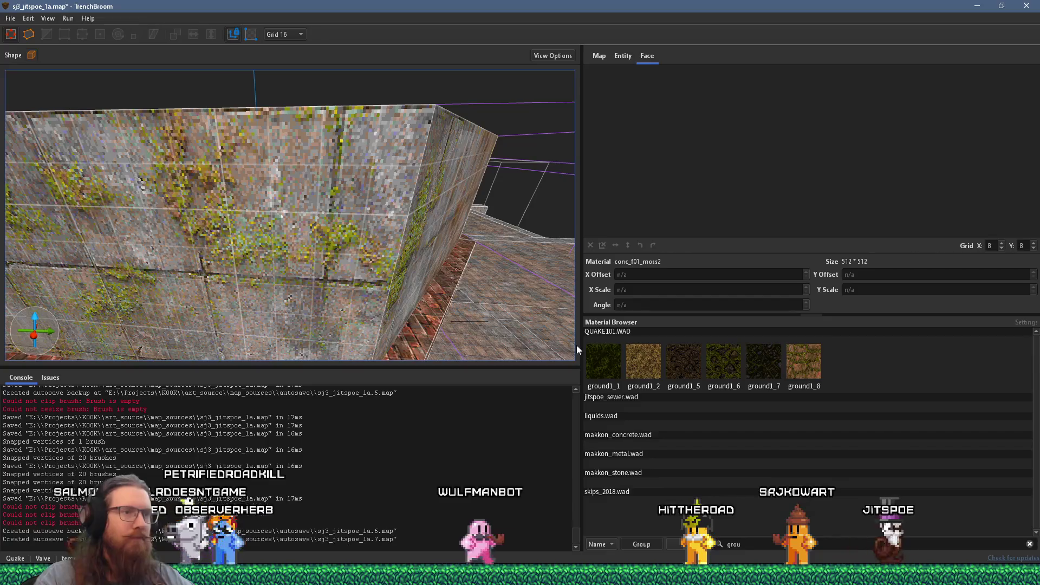
pyautogui.click(609, 365)
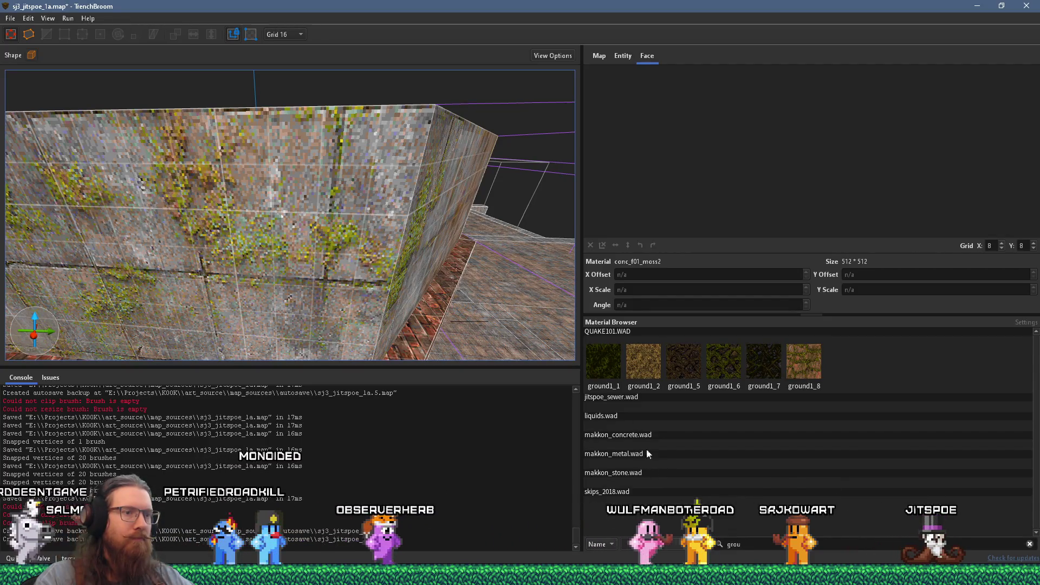
pyautogui.moveTo(564, 358); pyautogui.dragTo(413, 303)
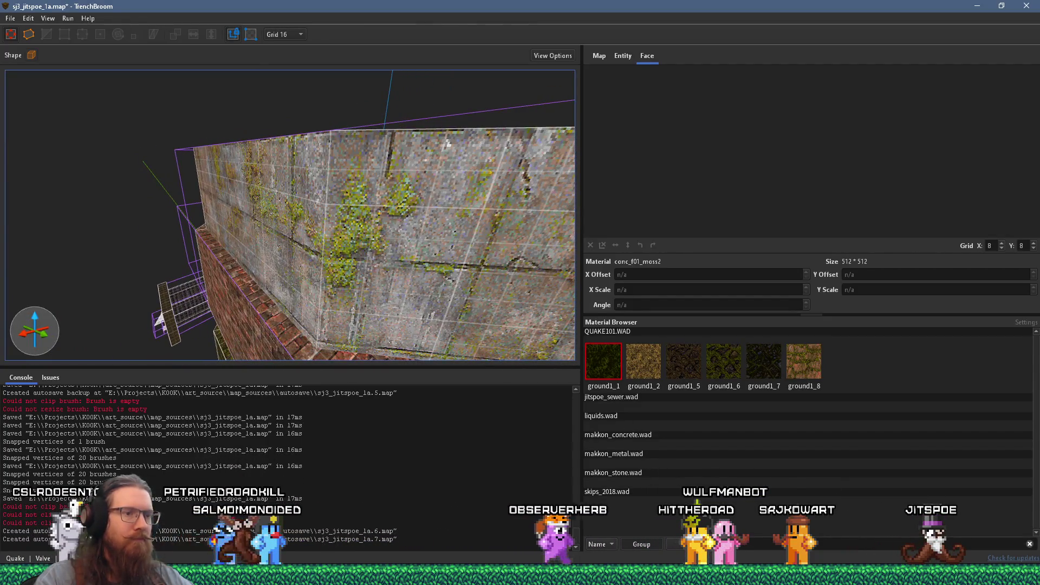
pyautogui.click(672, 543)
pyautogui.press('BackSpace')
pyautogui.press('BackSpace')
pyautogui.press('BackSpace')
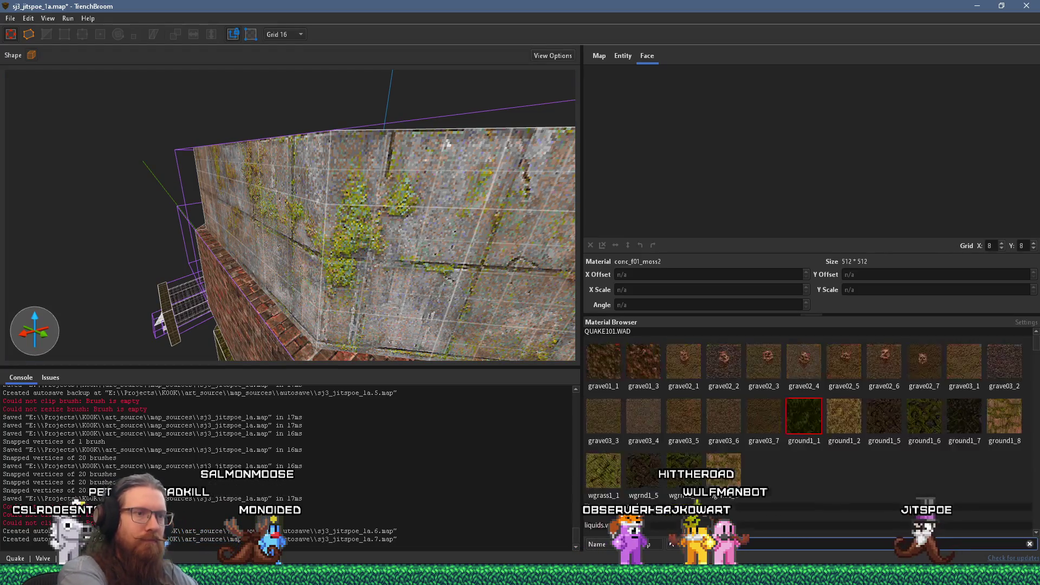
# - Draw a 96×96 brush textured with wgrass1_1 beside the mossy wall
pyautogui.write('a')
pyautogui.click(803, 416)
pyautogui.moveTo(460, 304); pyautogui.dragTo(391, 295)
pyautogui.moveTo(319, 257)
pyautogui.mouseDown()
pyautogui.moveTo(308, 270)
pyautogui.moveTo(233, 260)
pyautogui.moveTo(173, 229)
pyautogui.moveTo(268, 228)
pyautogui.mouseUp()
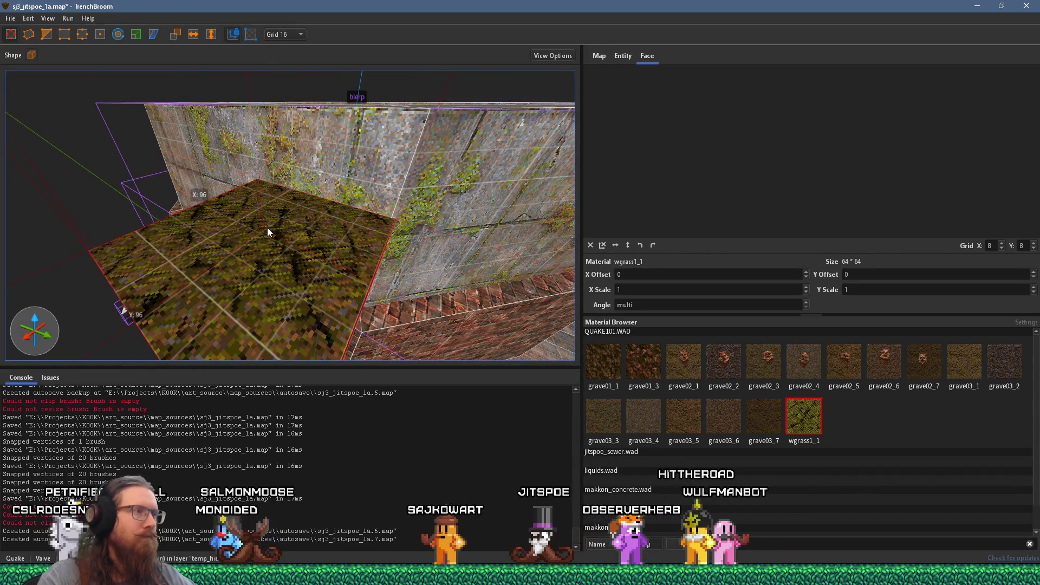
# - Open the Windows Run box and enter the path e:\projects\paintball2\
pyautogui.scroll(-5, 288, 246)
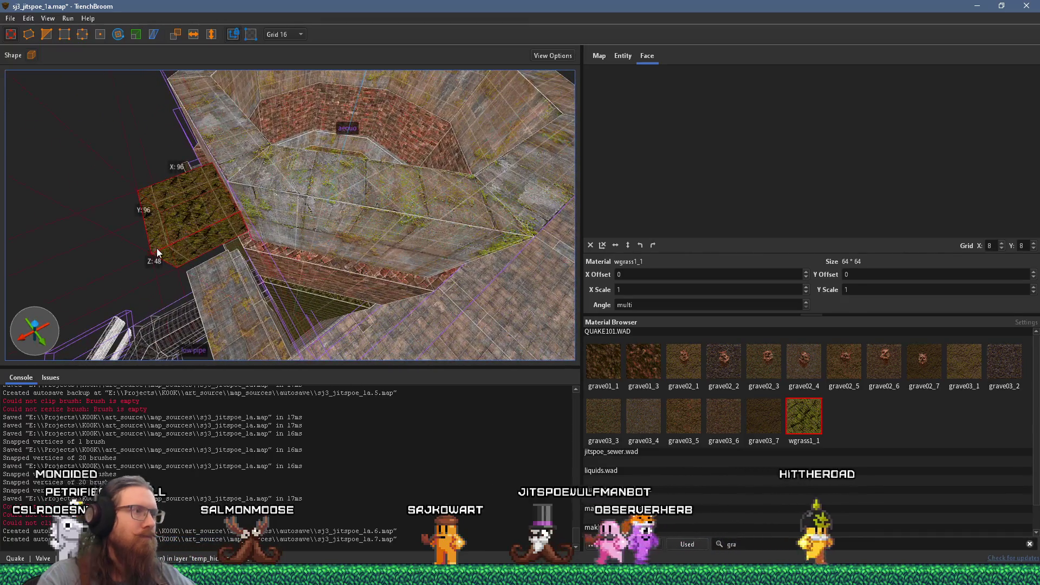
pyautogui.moveTo(307, 279)
pyautogui.mouseDown()
pyautogui.moveTo(242, 265)
pyautogui.moveTo(369, 290)
pyautogui.mouseUp()
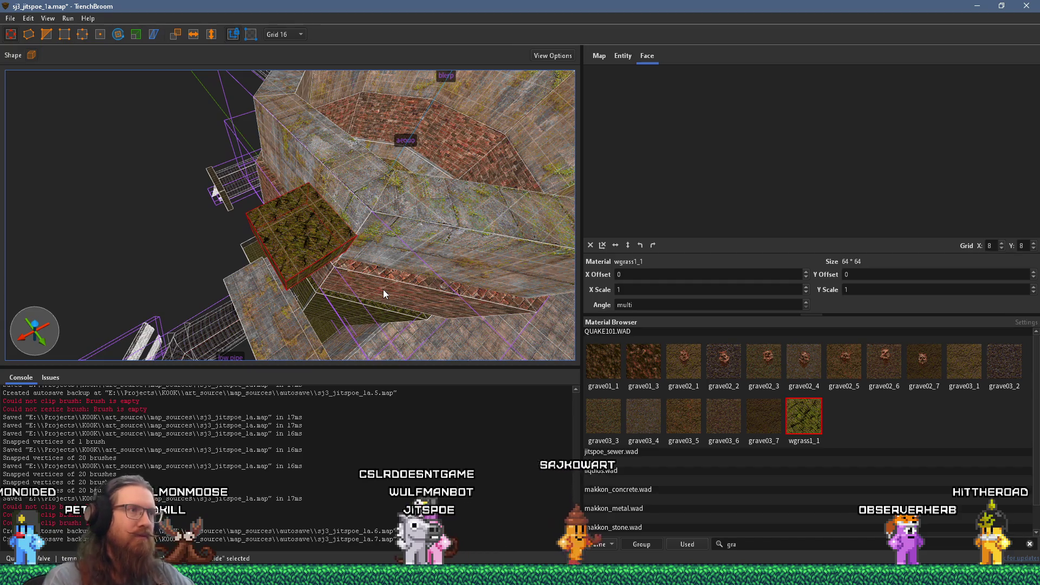
pyautogui.press('super+r')
pyautogui.write('e')
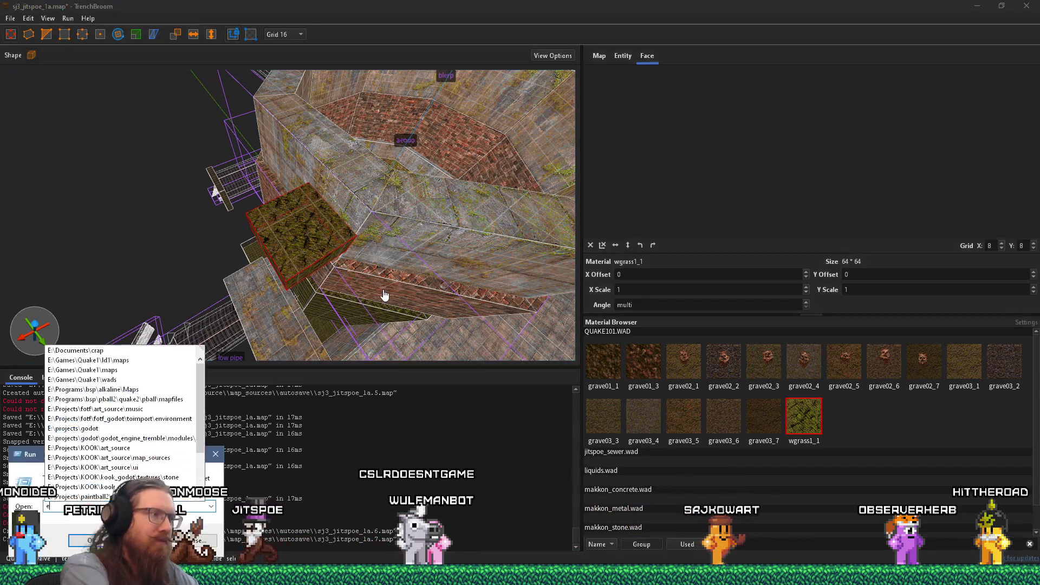
pyautogui.write(':\\projects\\paintball2\\')
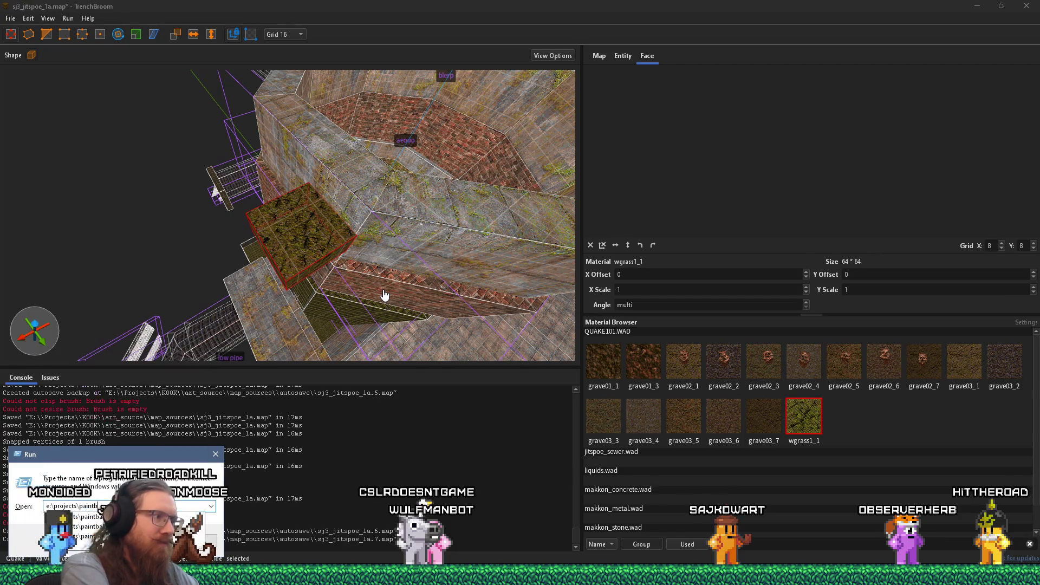
# - Extend the Run path to the paintball2 textures\pball folder, keeping the full path visible
pyautogui.press('Escape')
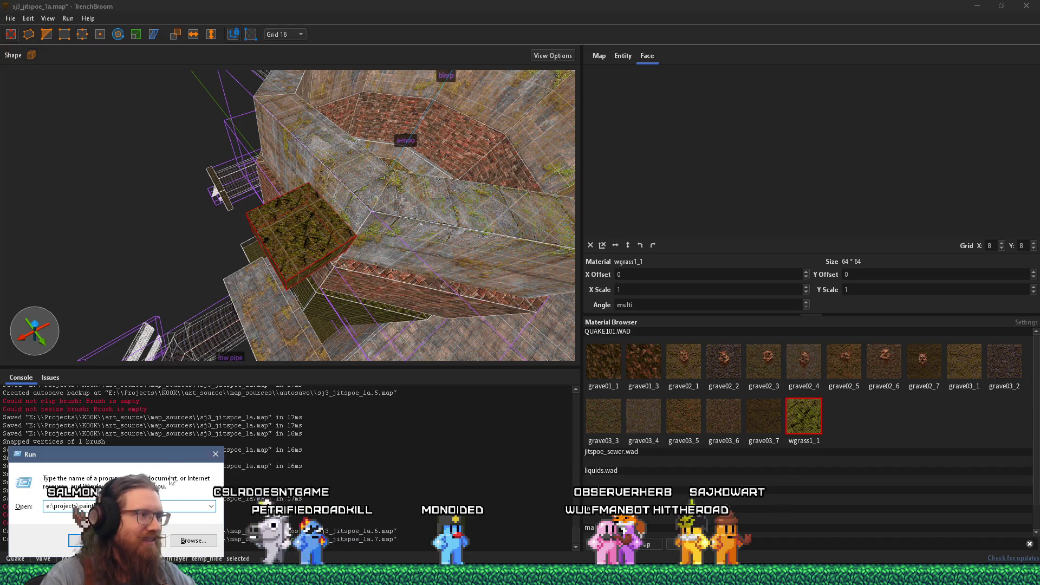
pyautogui.moveTo(169, 455); pyautogui.dragTo(207, 424)
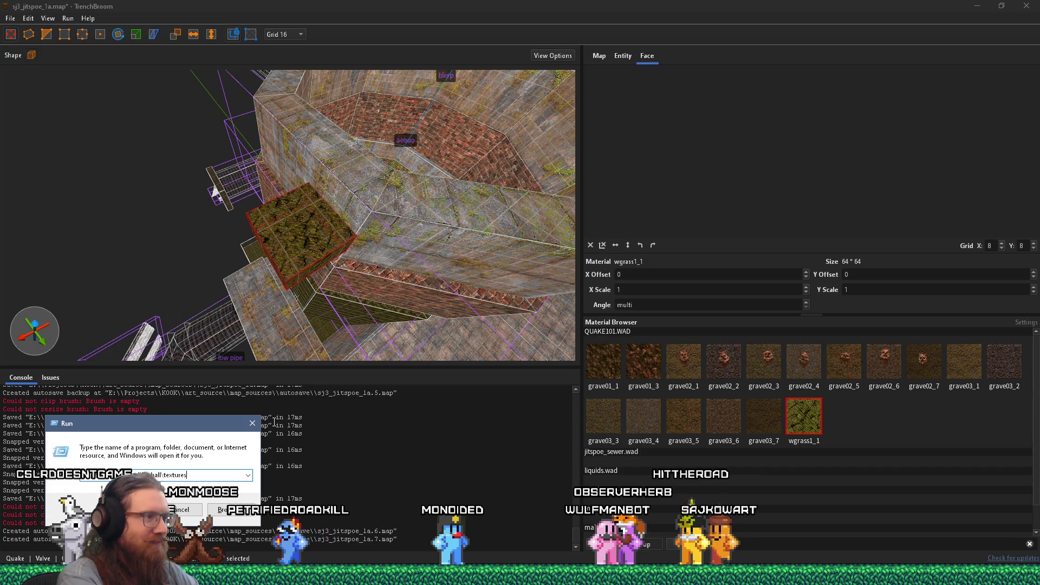
pyautogui.write('\\')
pyautogui.write('pball\\hr4')
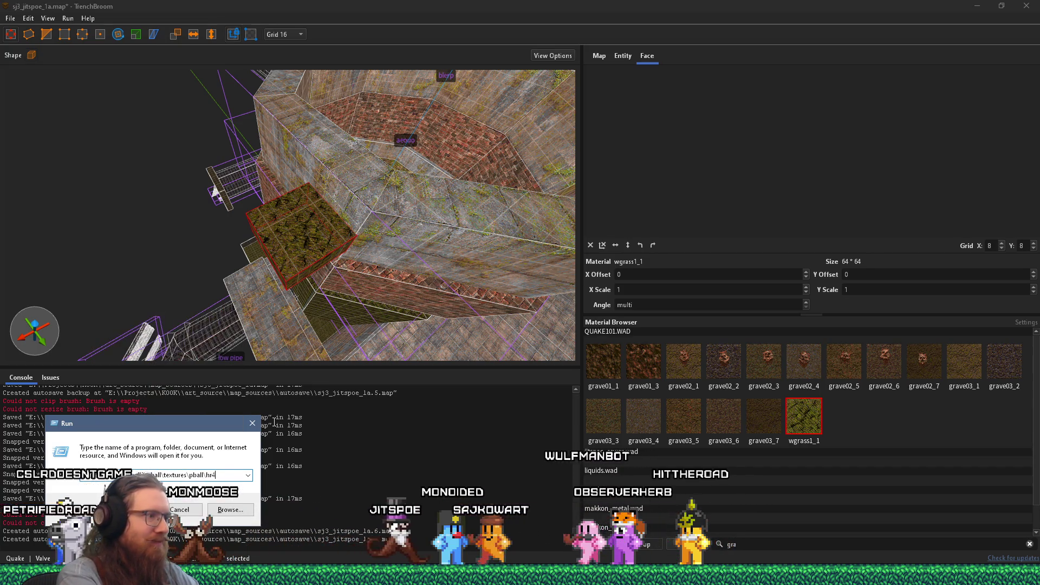
# - Open the pball hr4 textures folder in Explorer and view grass1_7.jpg in Photo Viewer
pyautogui.press('Return')
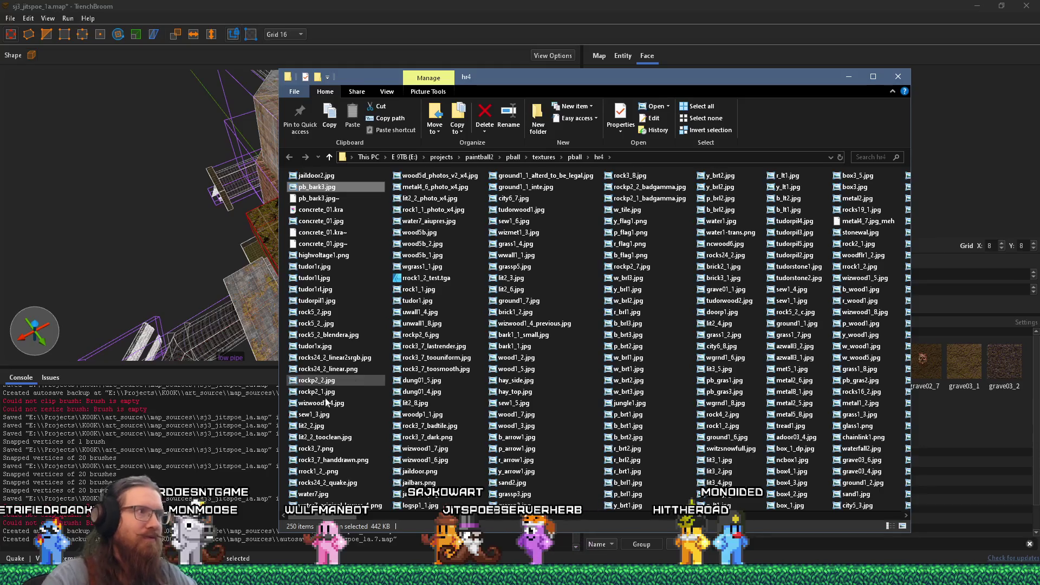
pyautogui.scroll(-3, 366, 389)
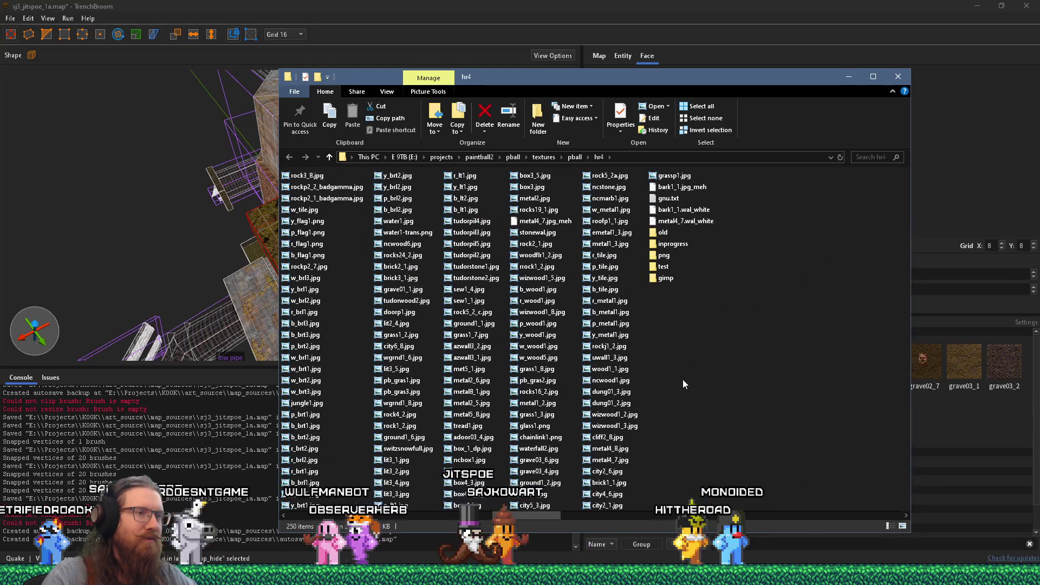
pyautogui.scroll(2, 678, 404)
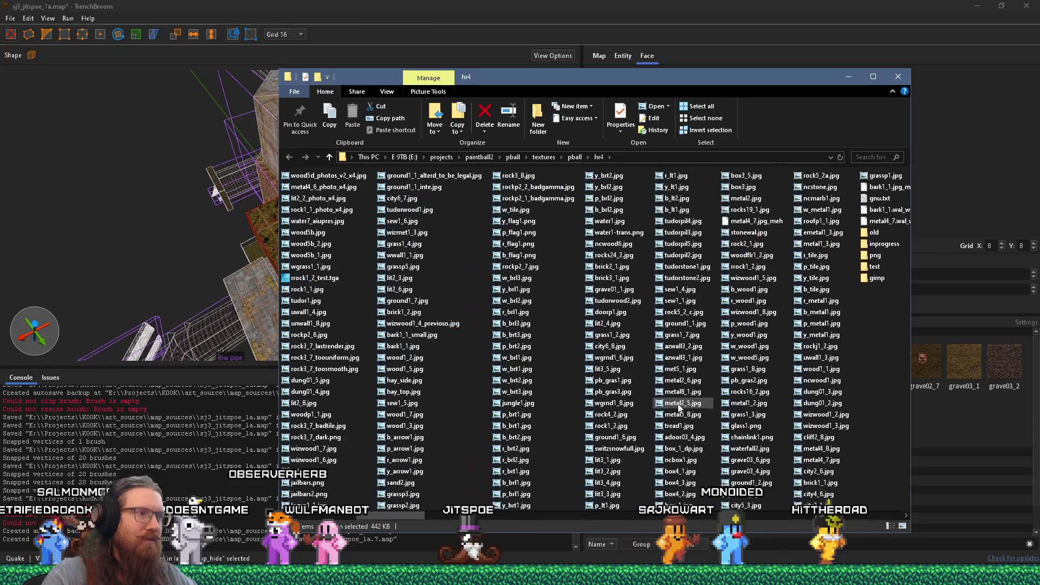
pyautogui.scroll(1, 678, 408)
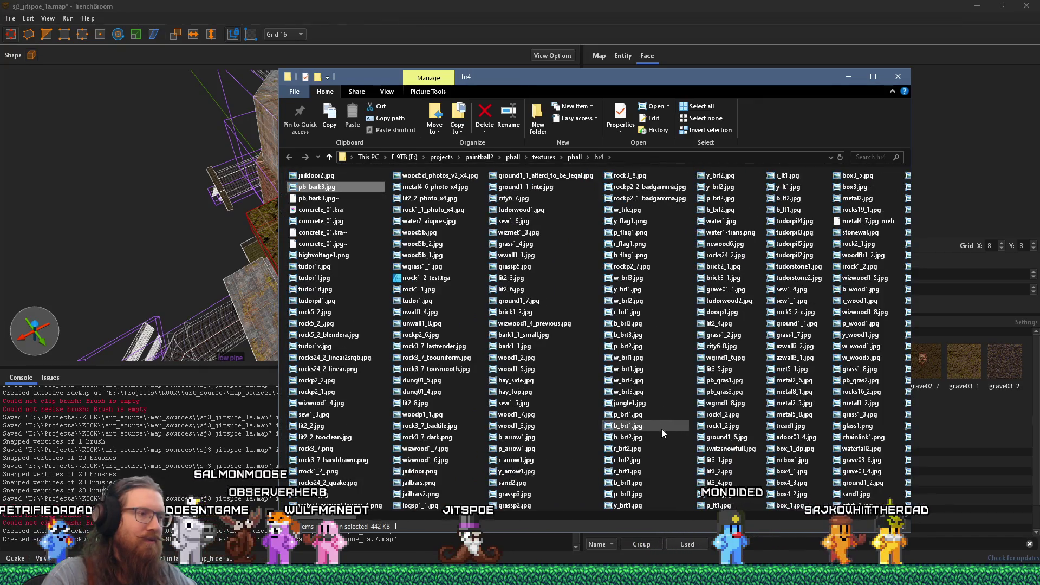
pyautogui.scroll(-1, 622, 486)
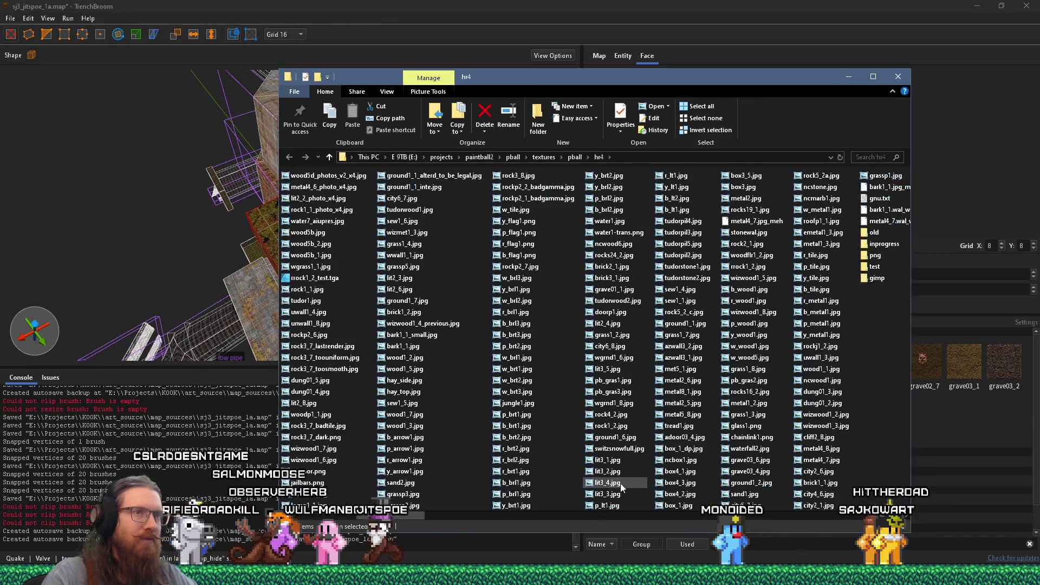
pyautogui.moveTo(620, 483)
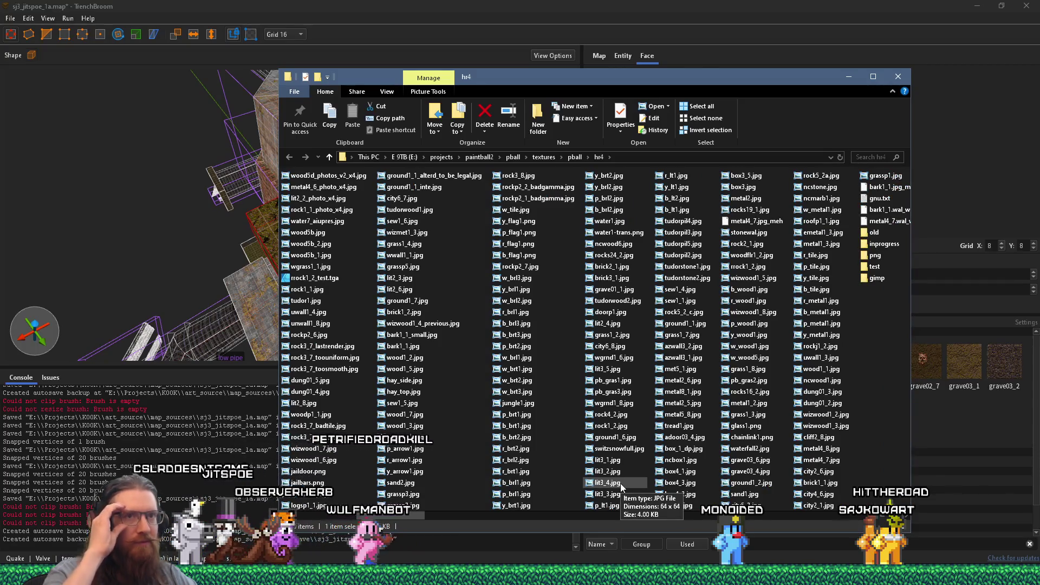
pyautogui.scroll(1, 431, 366)
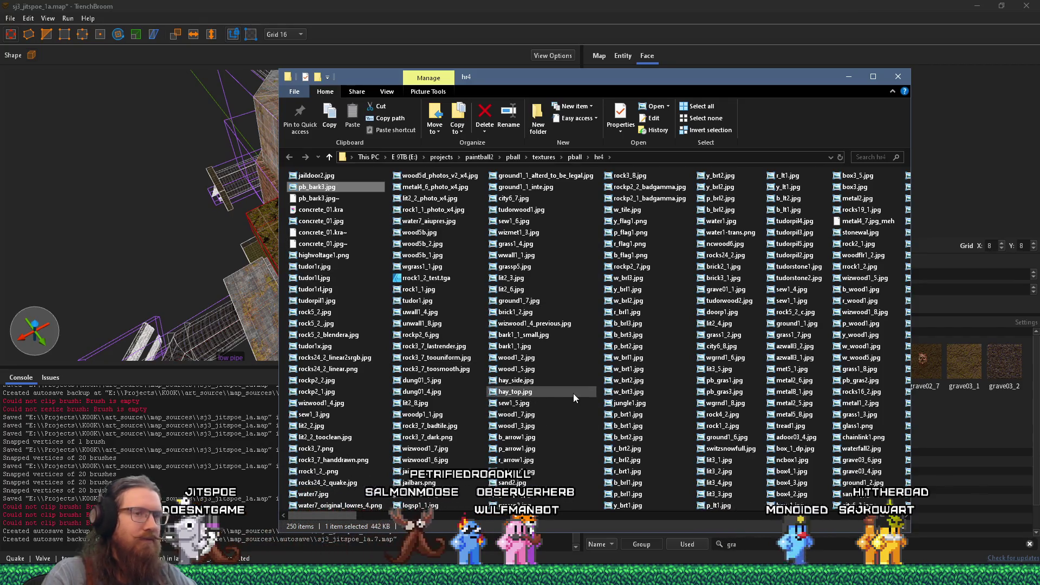
pyautogui.doubleClick(790, 334)
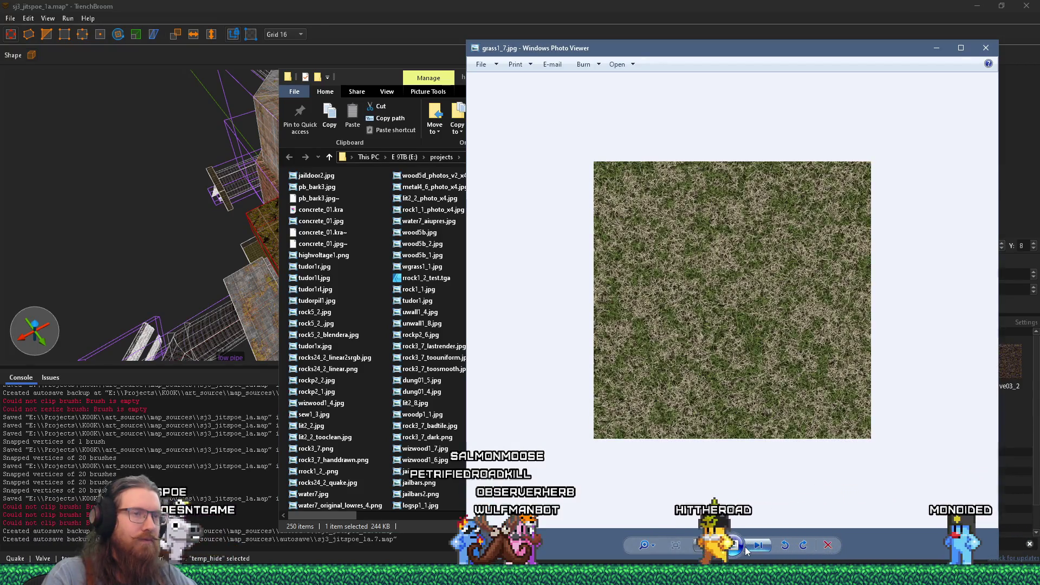
# - Browse through the folder's images in Photo Viewer to the ground1_1.jpg grass photo
pyautogui.click(758, 548)
pyautogui.click(707, 545)
pyautogui.click(710, 547)
pyautogui.click(709, 547)
pyautogui.click(758, 547)
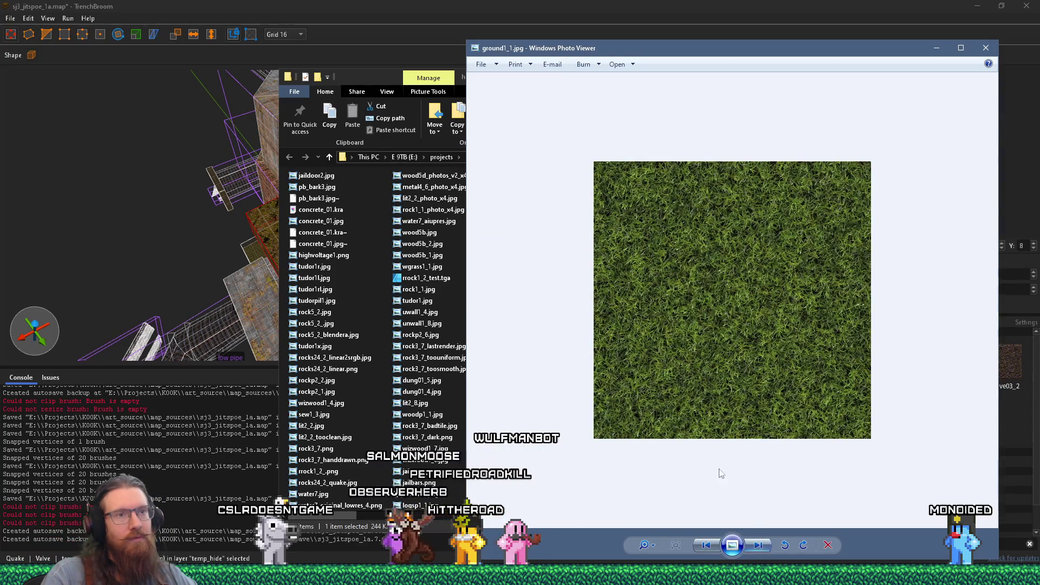
pyautogui.scroll(3, 703, 358)
pyautogui.scroll(-2, 704, 358)
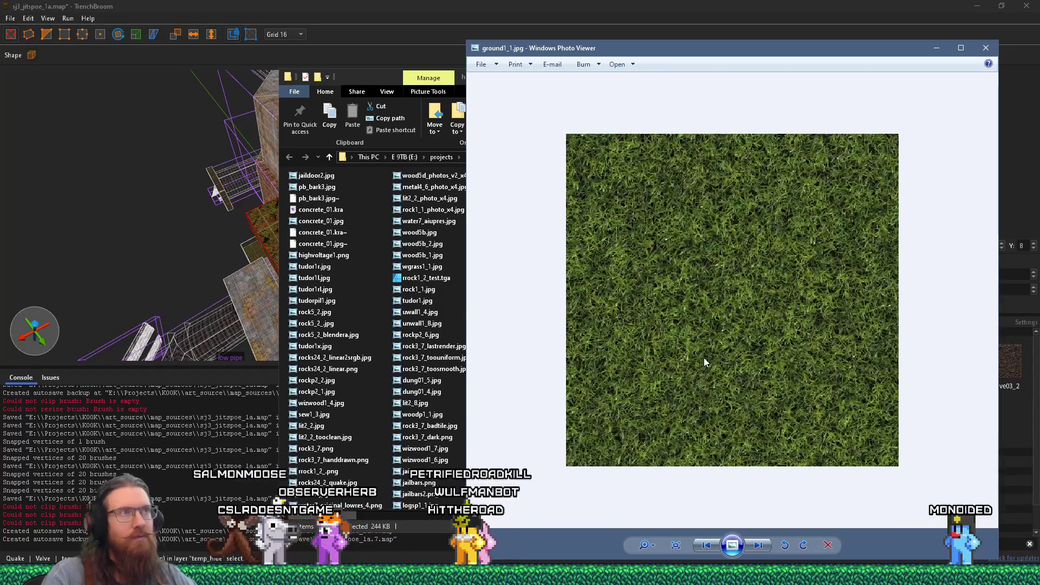
pyautogui.scroll(-1, 704, 358)
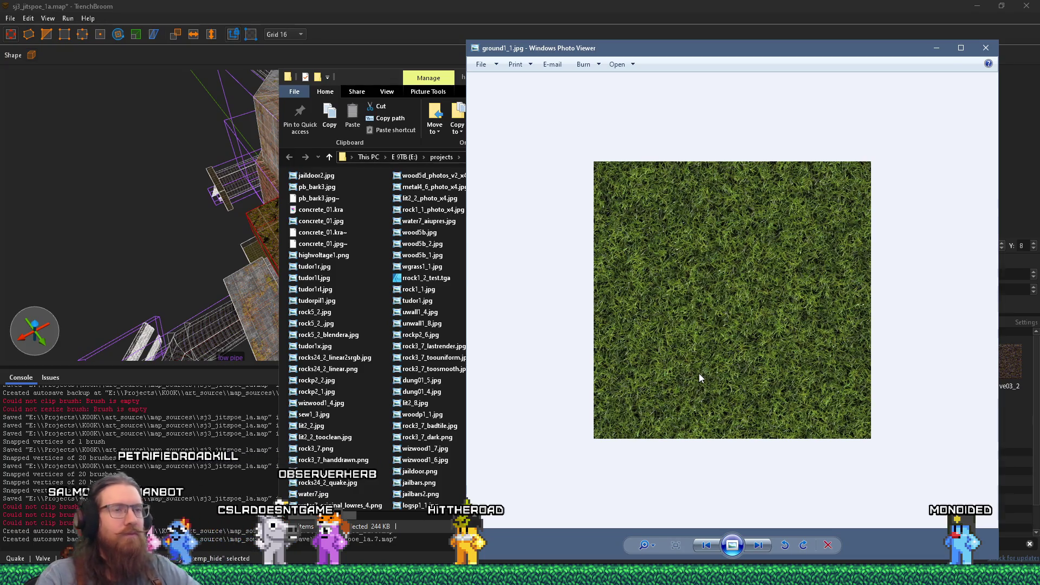
pyautogui.scroll(2, 700, 375)
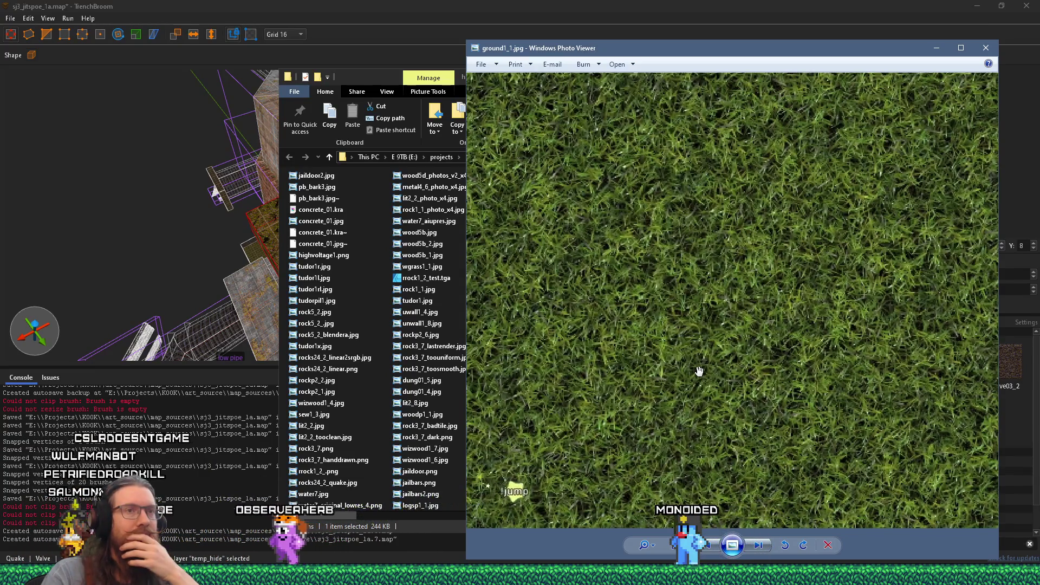
pyautogui.scroll(-2, 701, 371)
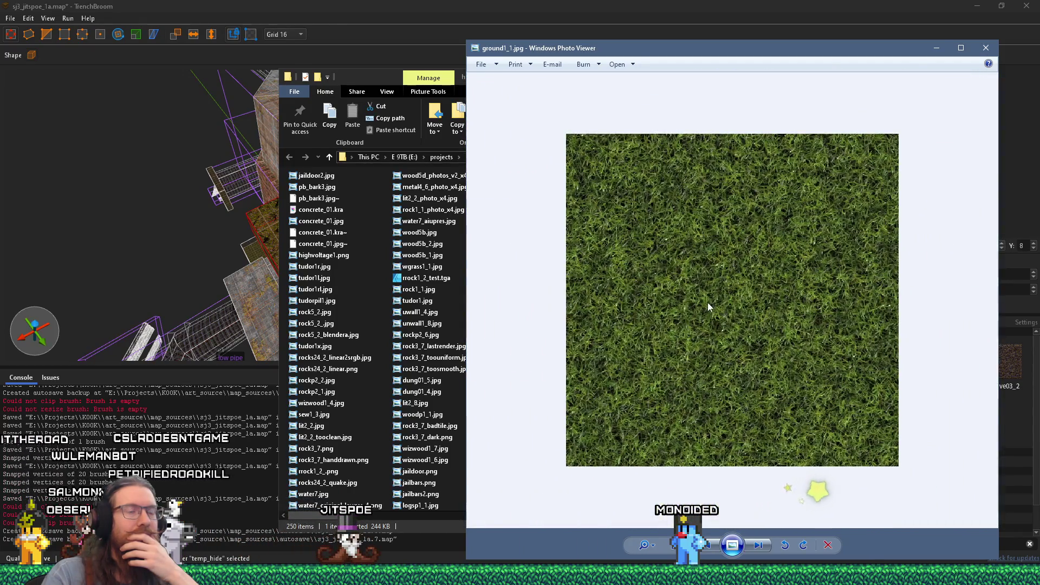
# - Reveal ground1_1.jpg's location in File Explorer via Open file location
pyautogui.rightClick(708, 302)
pyautogui.click(614, 305)
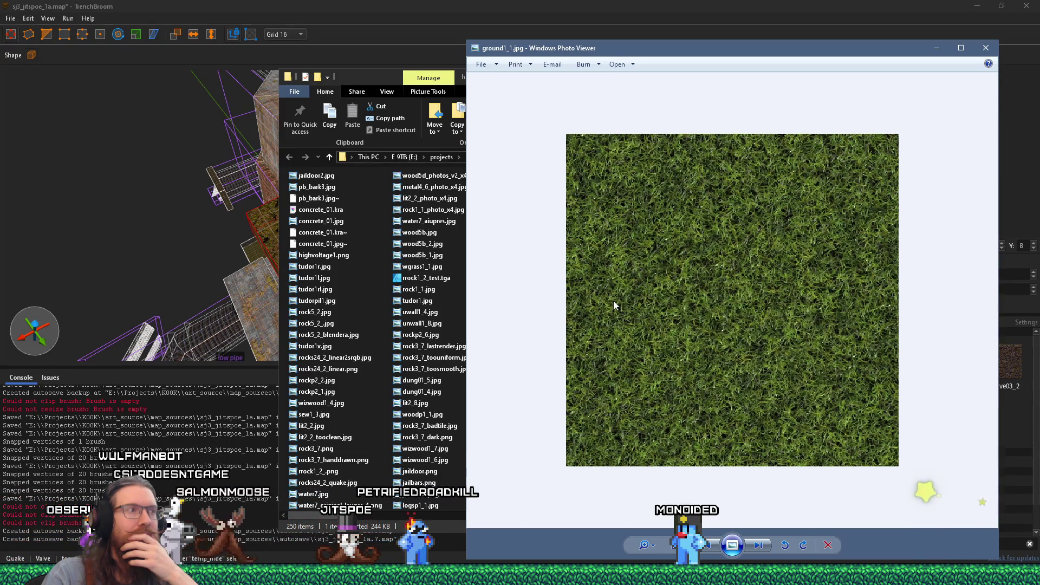
pyautogui.scroll(-1, 675, 299)
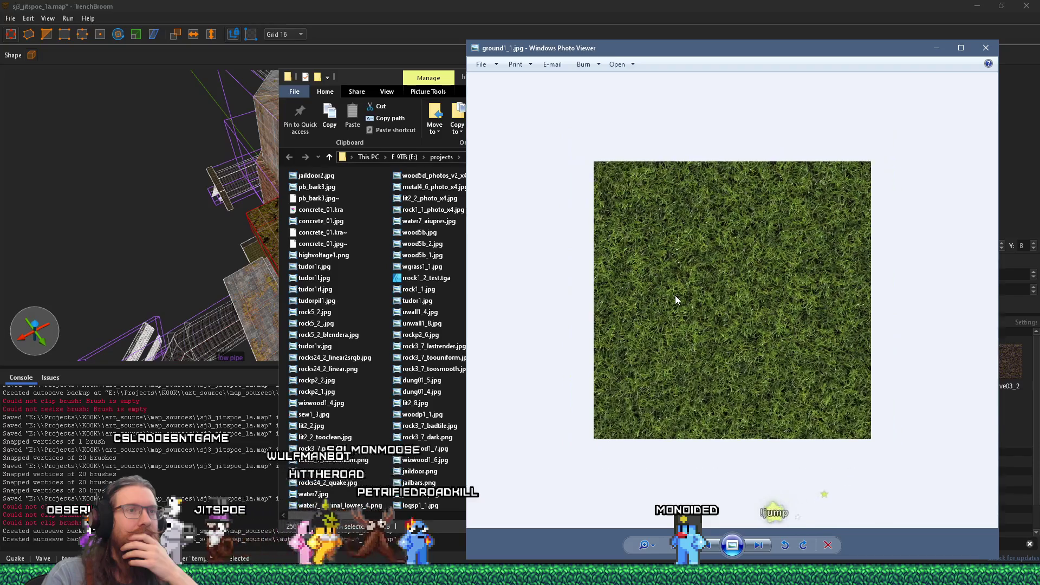
pyautogui.rightClick(699, 295)
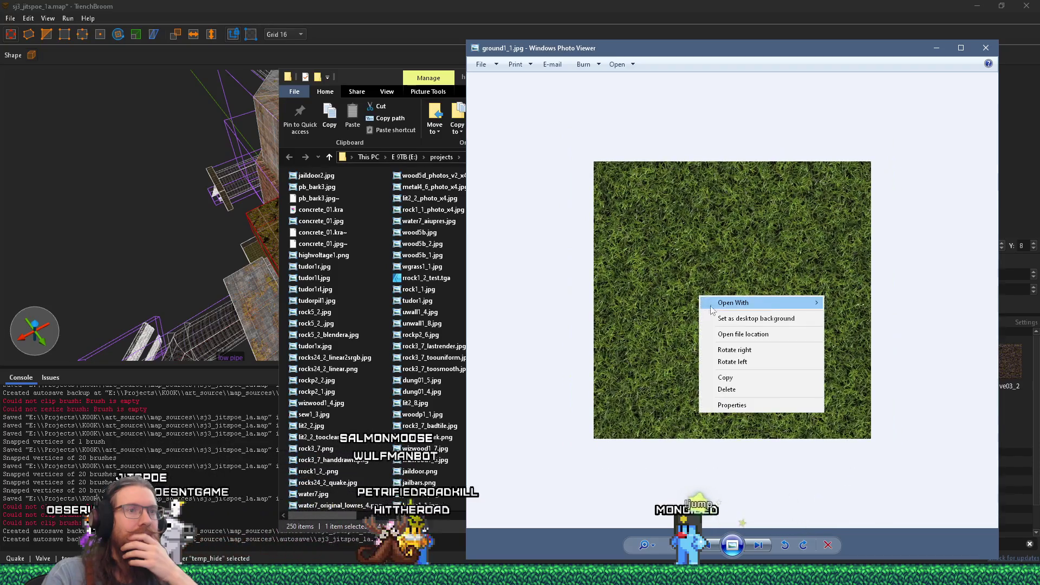
pyautogui.click(741, 334)
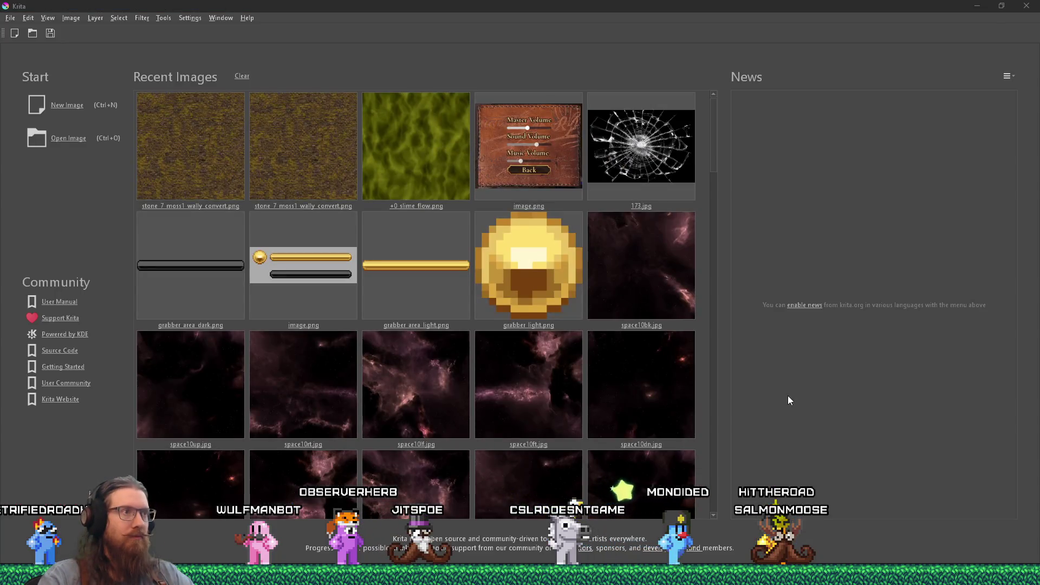
# - Reveal ground1_1.jpg in Explorer and drag it into Krita to open it
pyautogui.hotkey('alt', 'Tab')
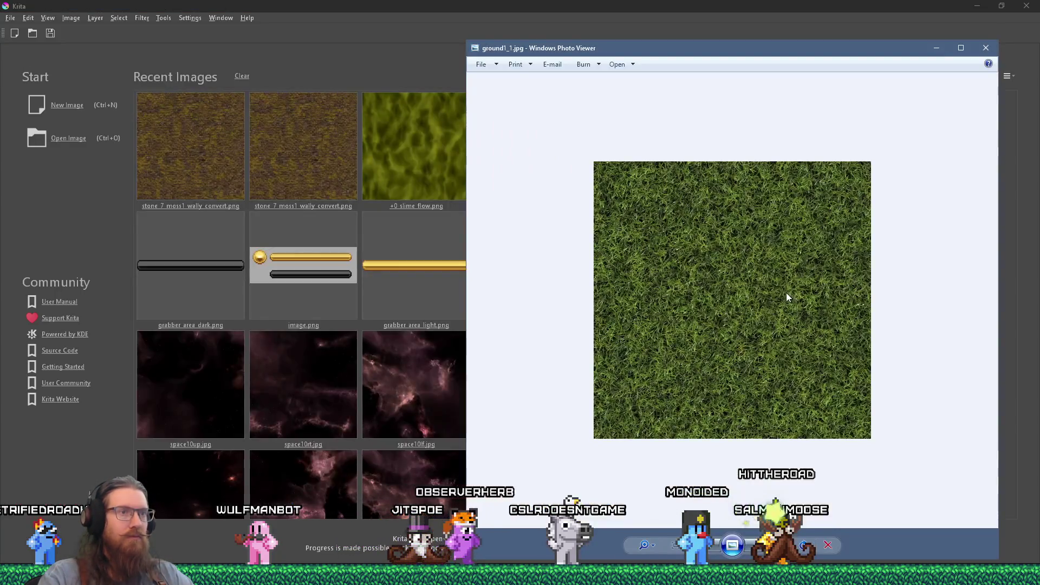
pyautogui.rightClick(787, 297)
pyautogui.click(822, 333)
pyautogui.moveTo(784, 327); pyautogui.dragTo(218, 241)
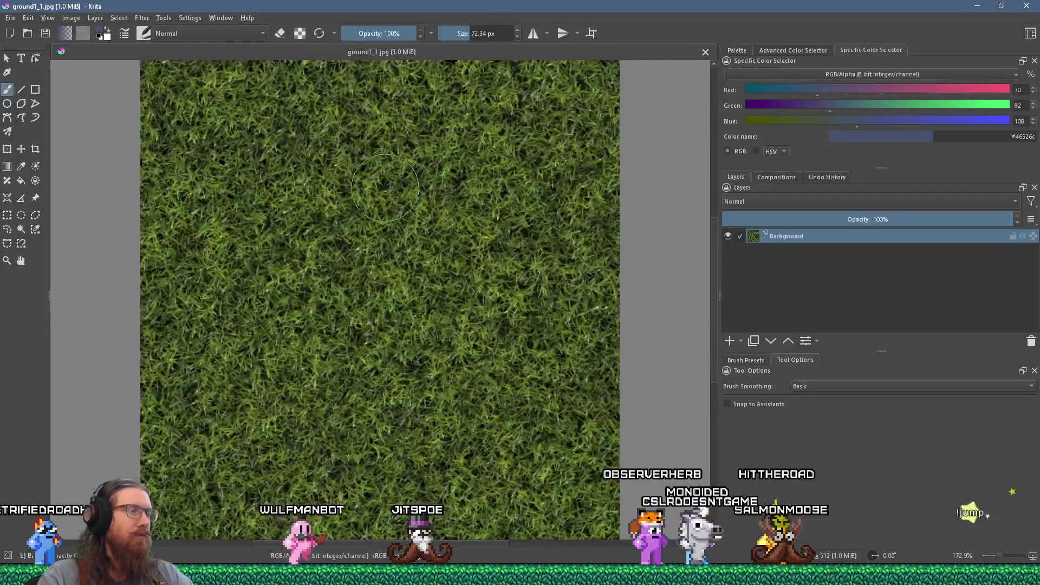
pyautogui.click(71, 17)
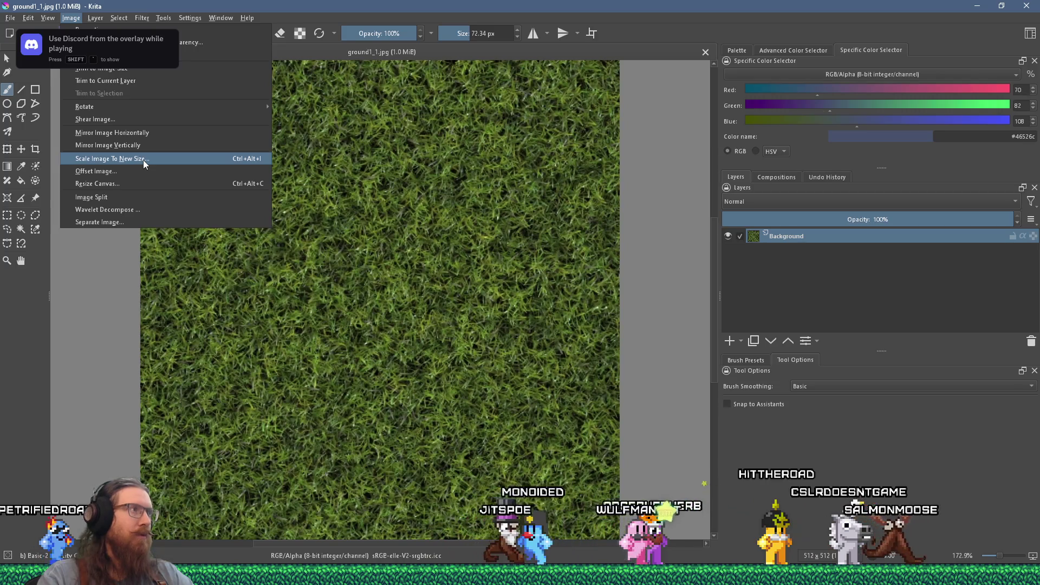
# - Scale the whole image down to 128 × 128 pixels (width 512/4)
pyautogui.click(143, 160)
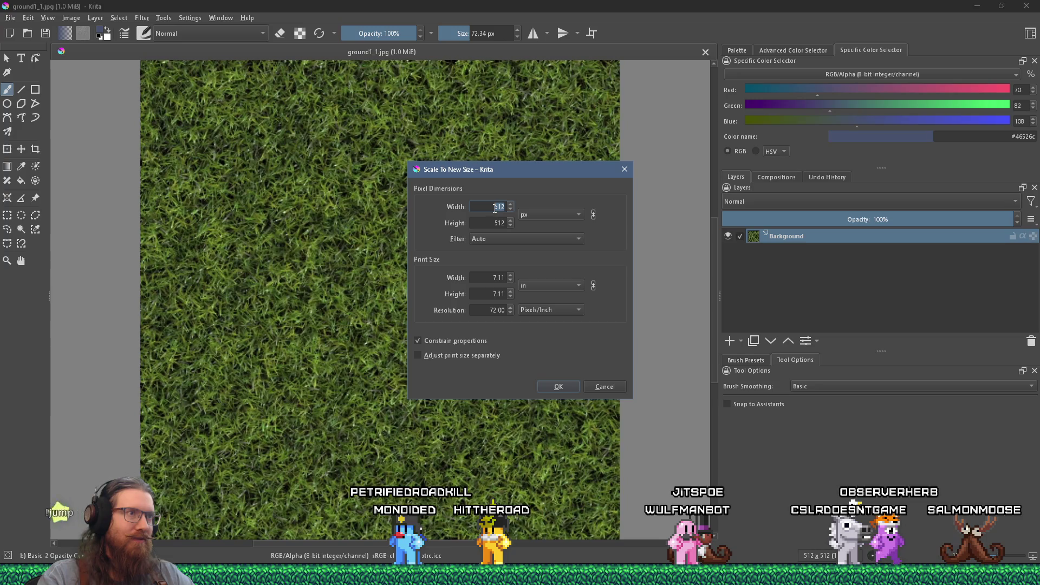
pyautogui.write('512/4')
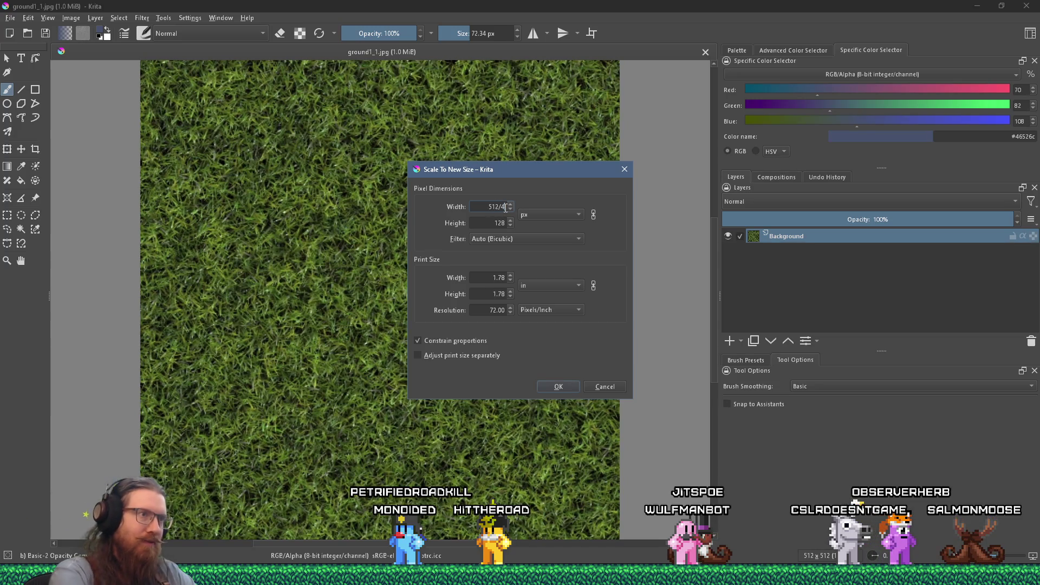
pyautogui.press('Return')
pyautogui.keyDown('ctrl'); pyautogui.scroll(5, 380, 230); pyautogui.keyUp('ctrl')
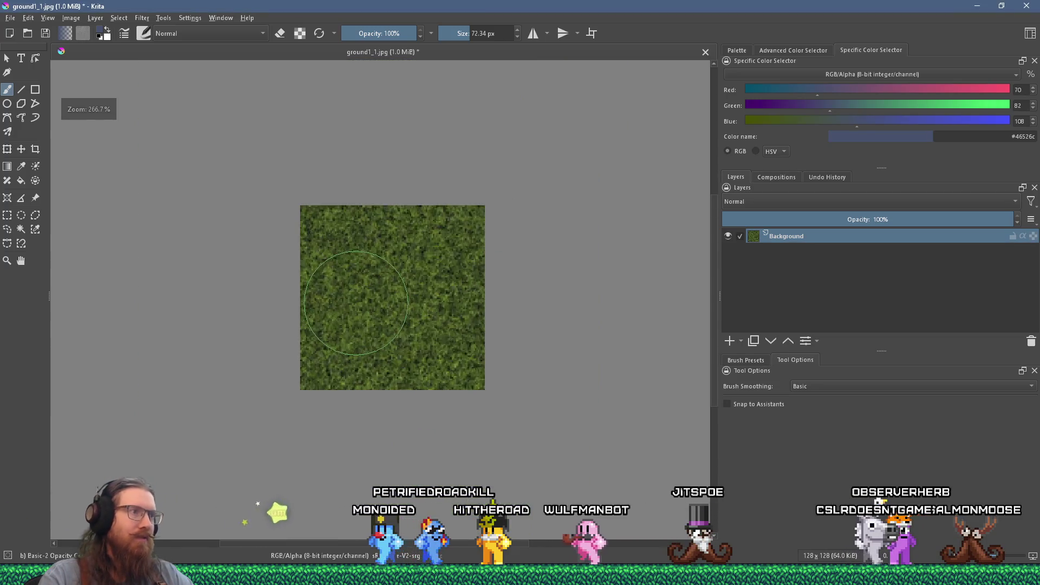
pyautogui.keyDown('ctrl'); pyautogui.scroll(-3, 357, 303); pyautogui.keyUp('ctrl')
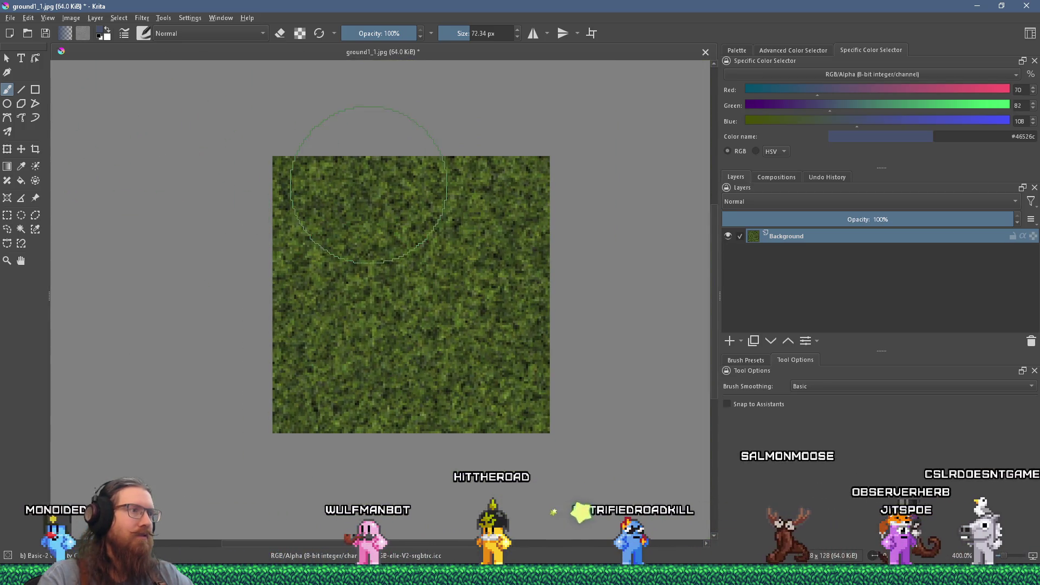
pyautogui.keyDown('ctrl'); pyautogui.scroll(-2, 132, 145); pyautogui.keyUp('ctrl')
pyautogui.keyDown('ctrl'); pyautogui.scroll(1, 337, 151); pyautogui.keyUp('ctrl')
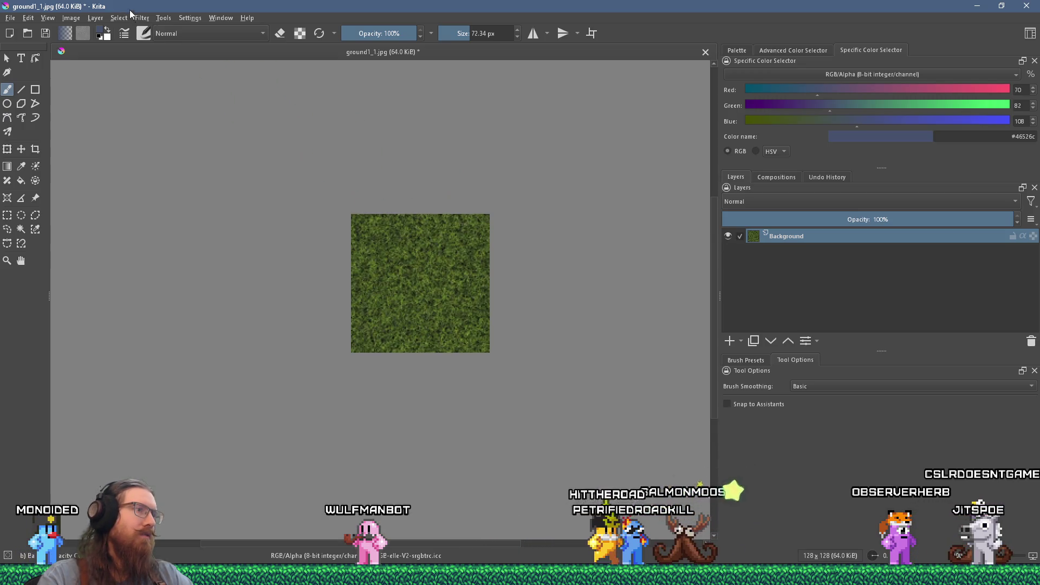
pyautogui.click(10, 18)
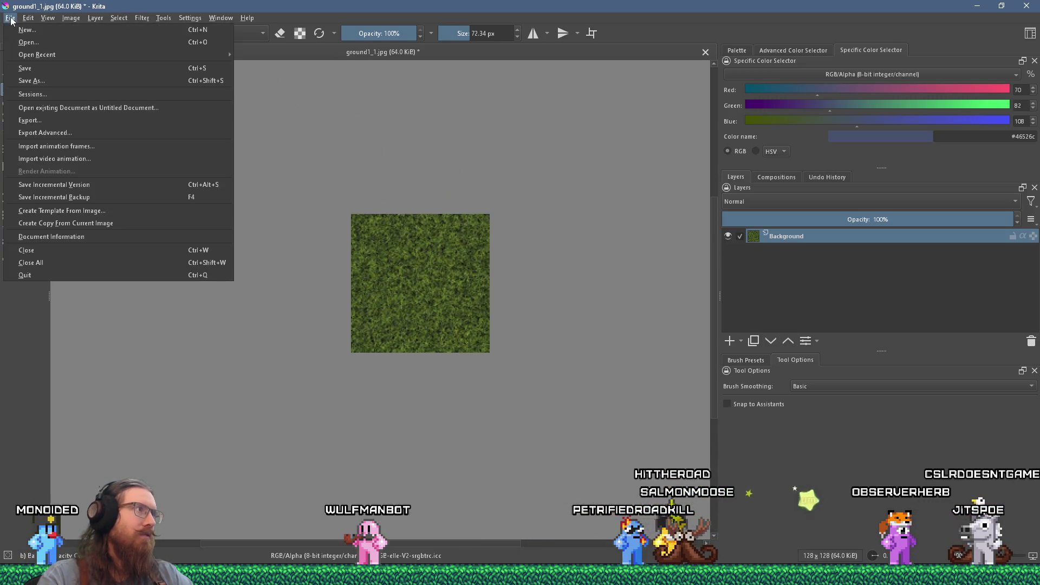
# - Open Save As and go to the e:\projects\textures\grass folder
pyautogui.click(55, 83)
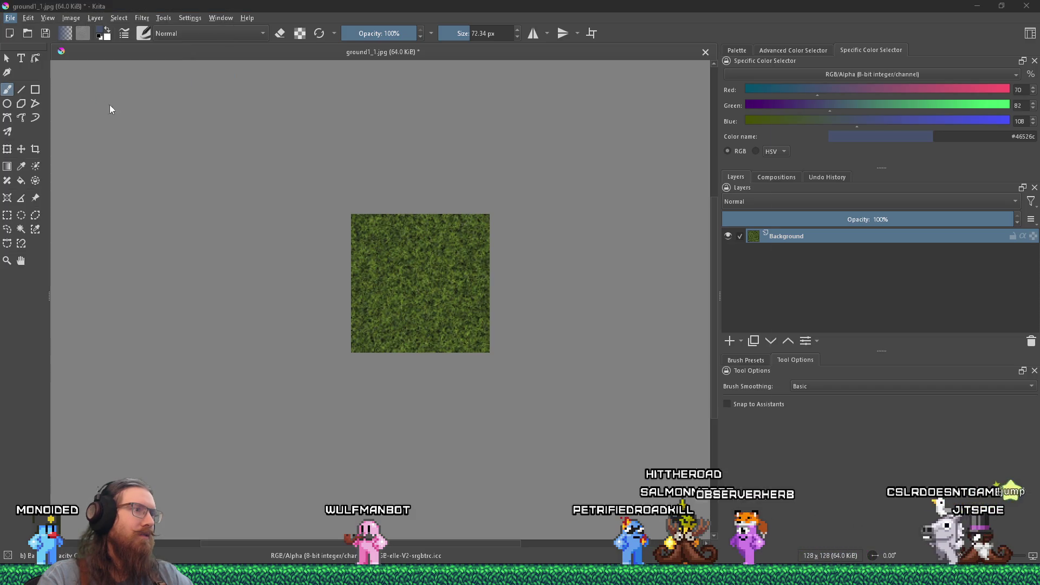
pyautogui.write('e:\\')
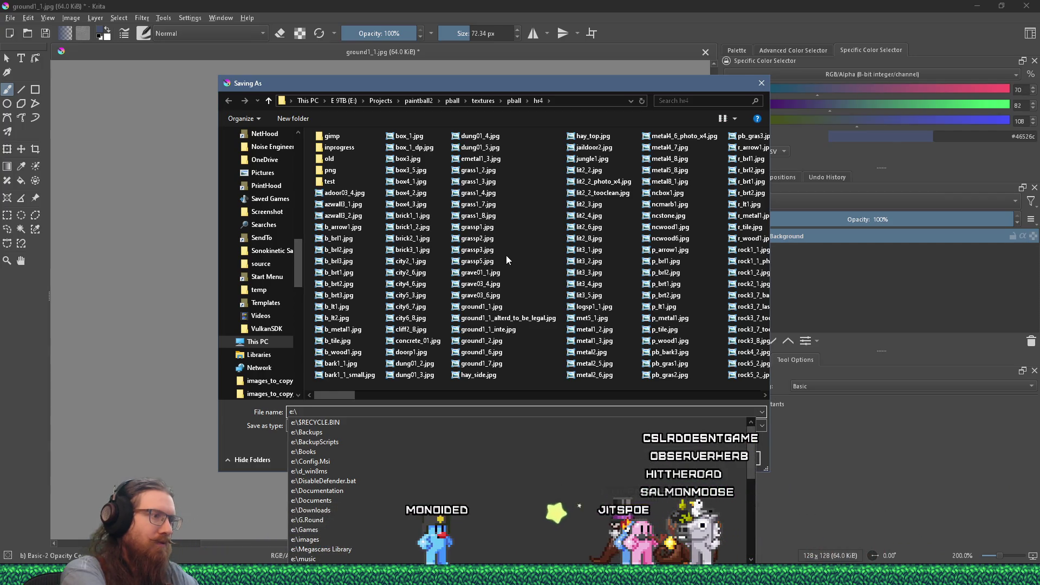
pyautogui.write('projects\\')
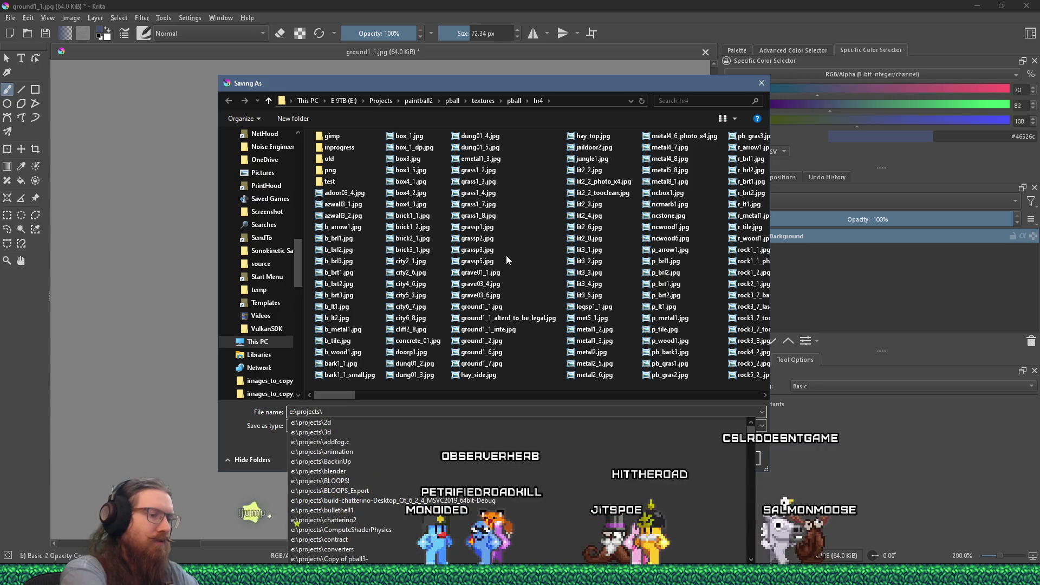
pyautogui.hotkey('ctrl', 'a')
pyautogui.press('BackSpace')
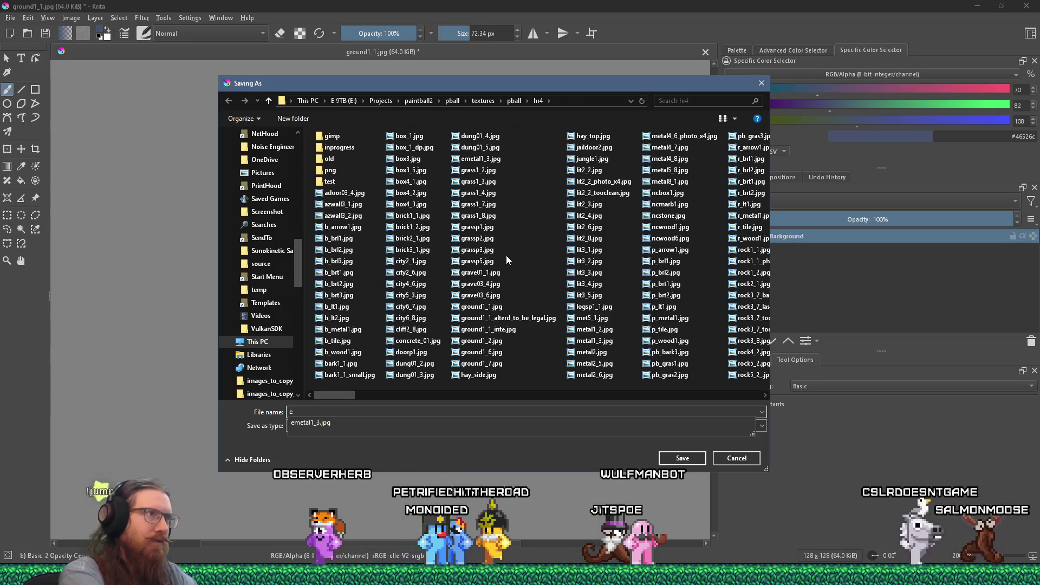
pyautogui.write('e')
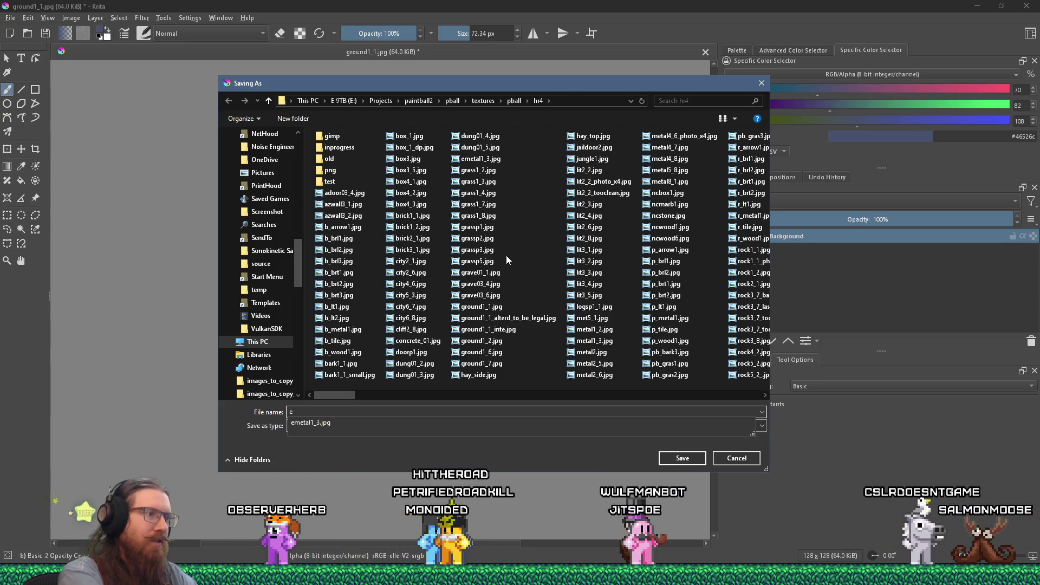
pyautogui.write(':')
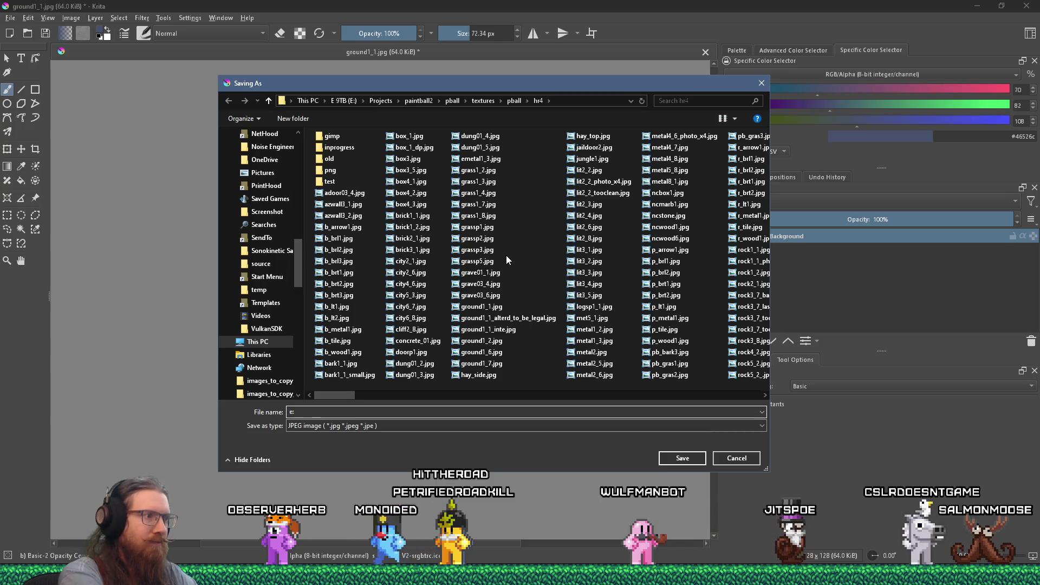
pyautogui.write('\\projects\texture')
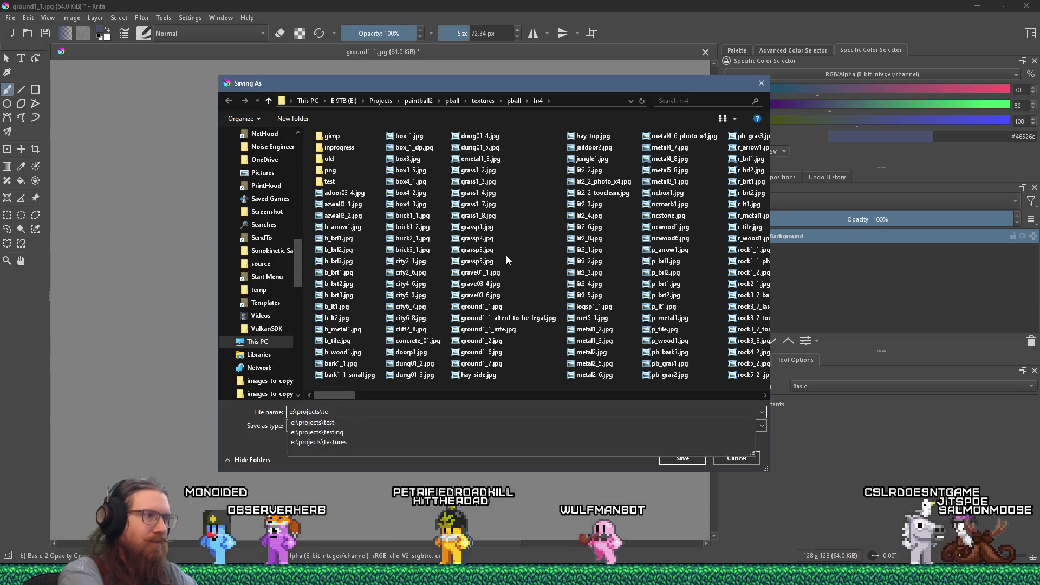
pyautogui.write('s\\qu')
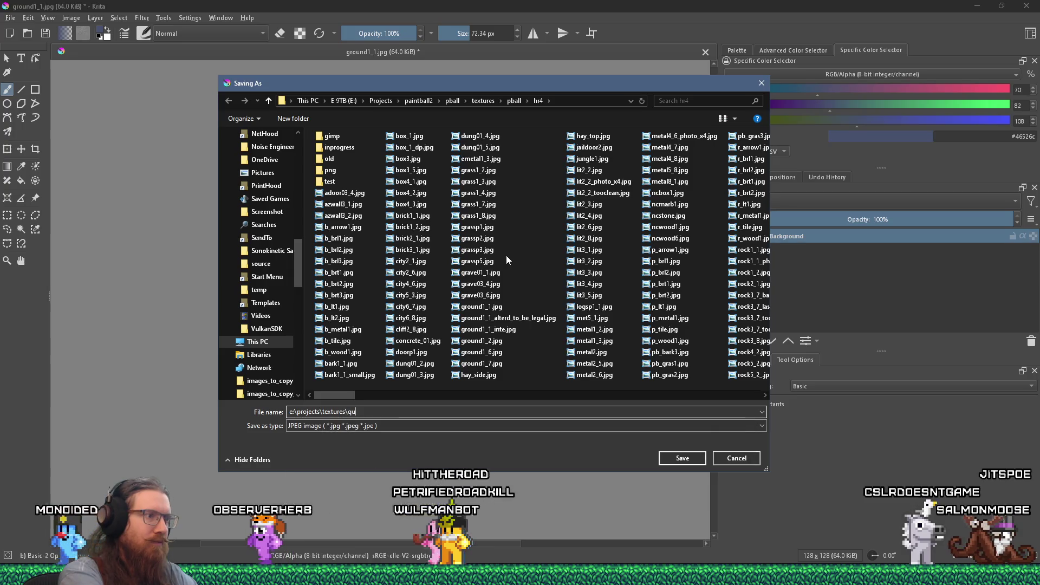
pyautogui.press('BackSpace')
pyautogui.press('BackSpace')
pyautogui.write('grass')
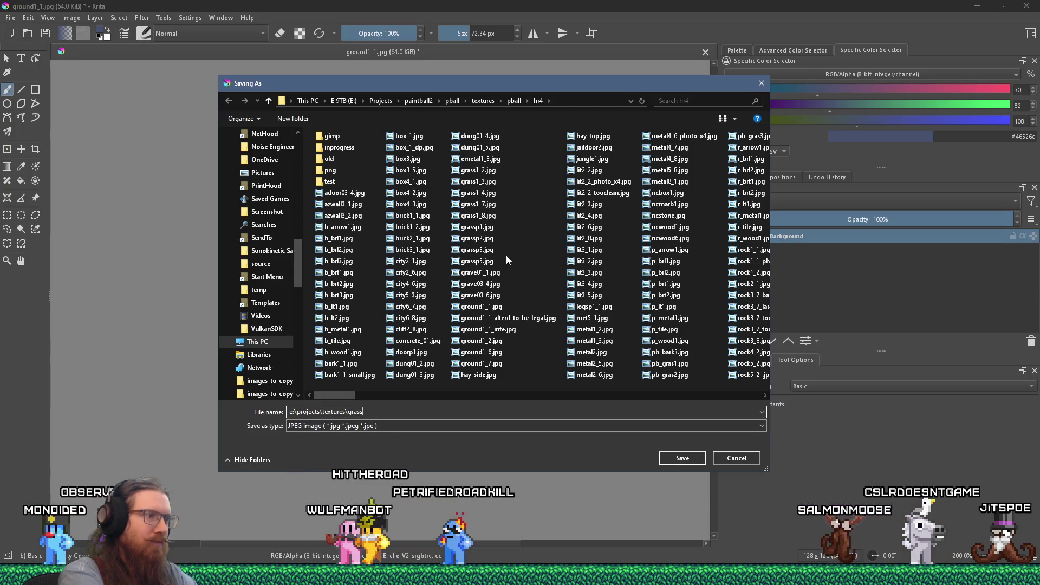
pyautogui.press('Return')
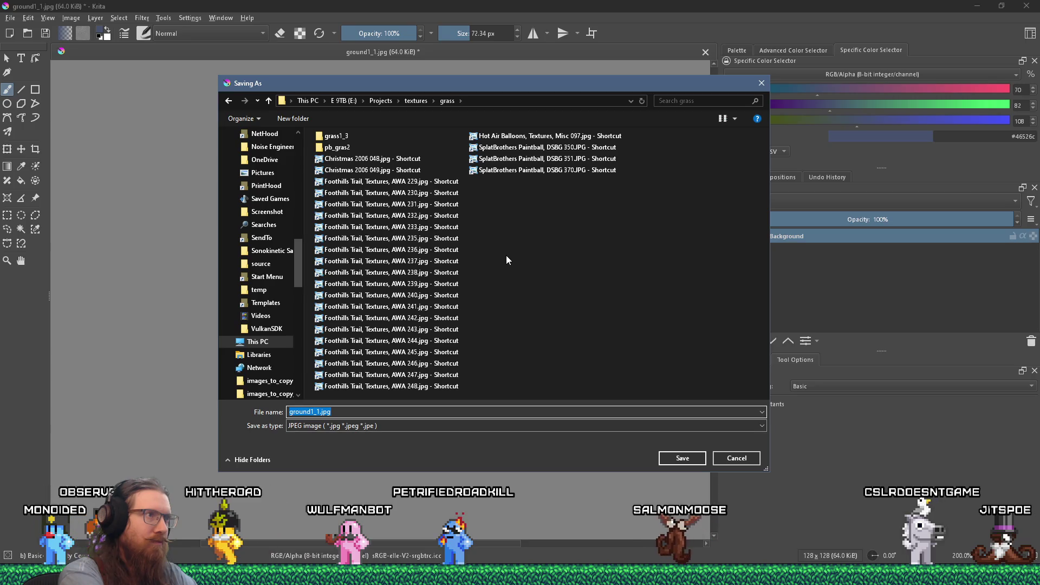
# - Enter jitgrass1_1 as the file name and confirm to reach the JPEG export options
pyautogui.write('gra')
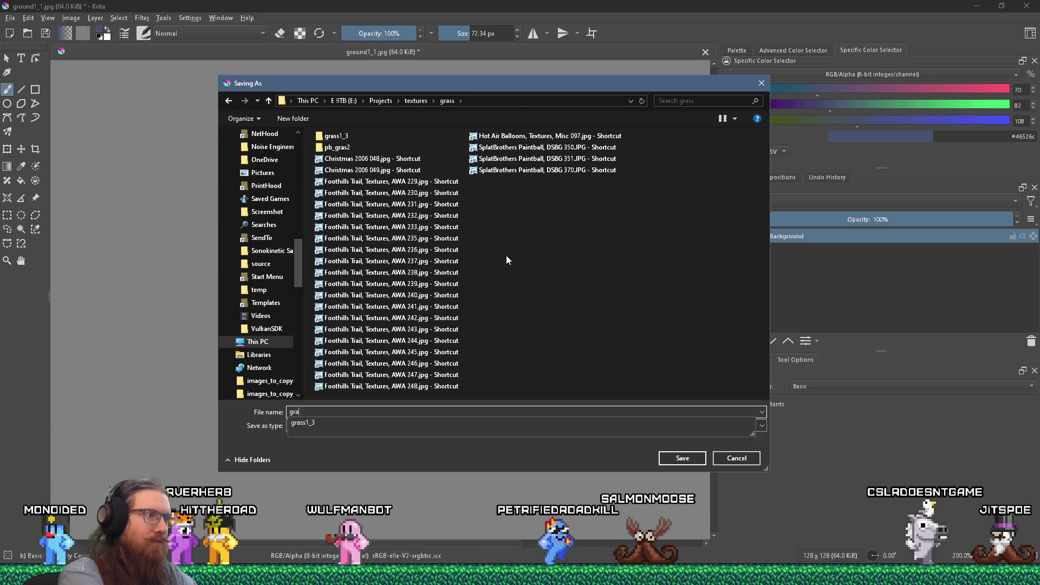
pyautogui.write('ss')
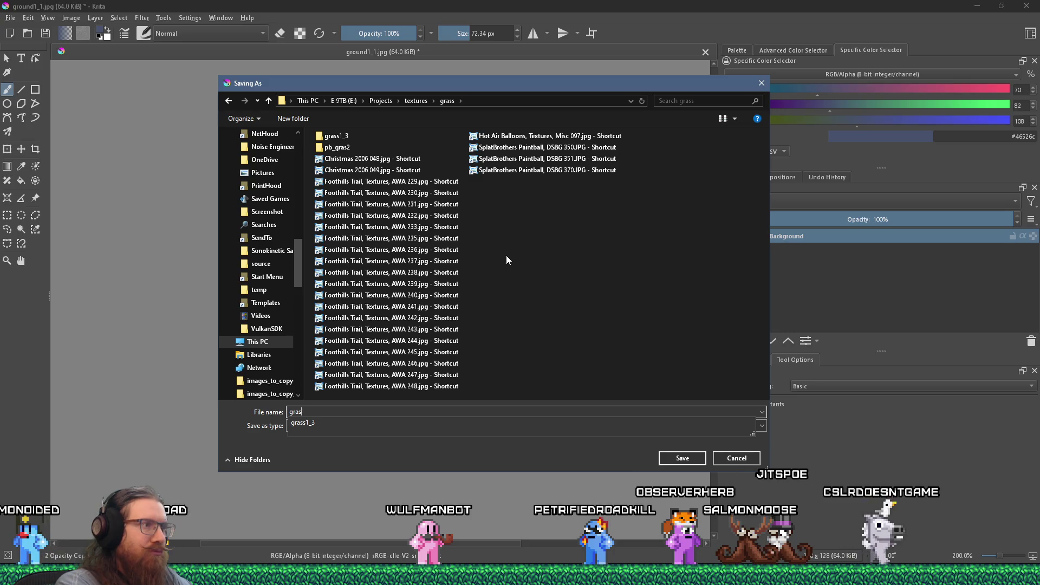
pyautogui.press('BackSpace')
pyautogui.press('BackSpace')
pyautogui.press('BackSpace')
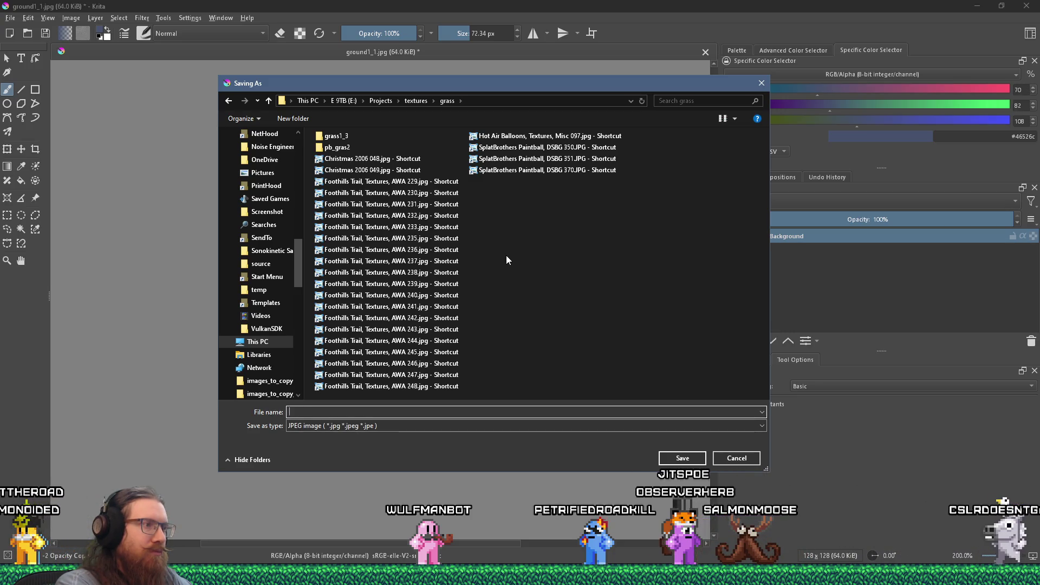
pyautogui.write('jitgrass')
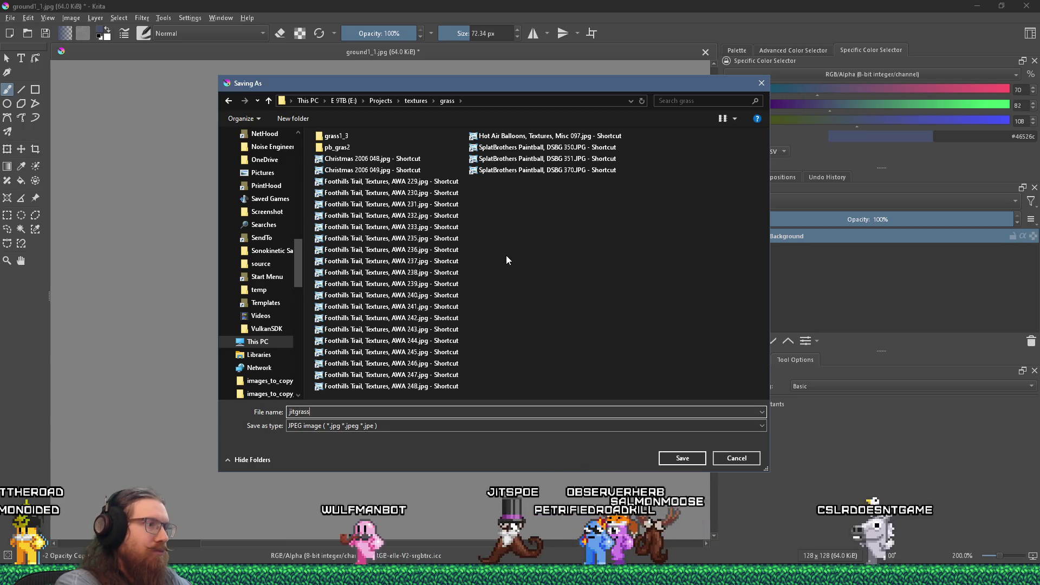
pyautogui.write('1_1')
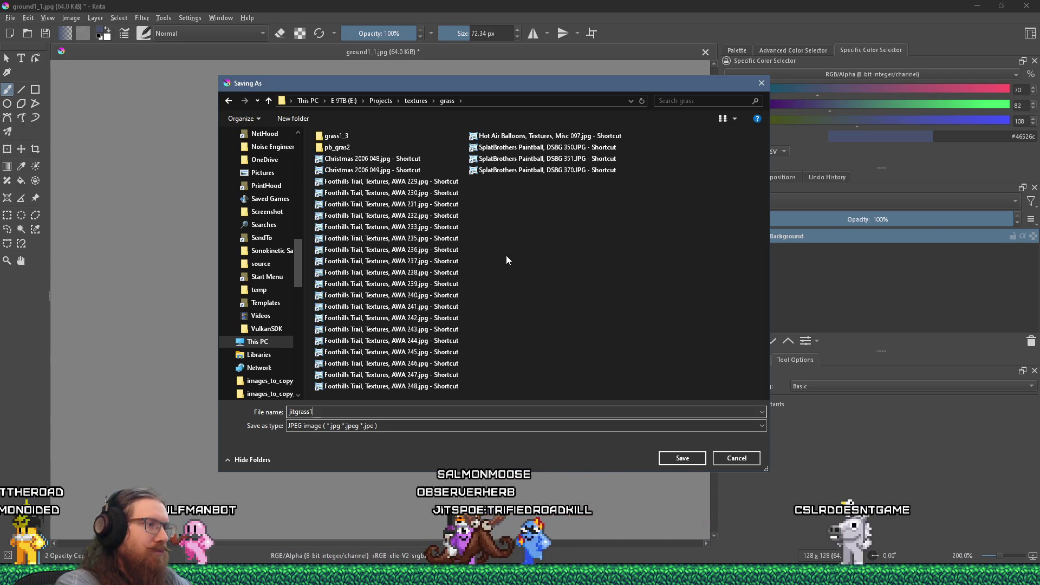
pyautogui.press('Return')
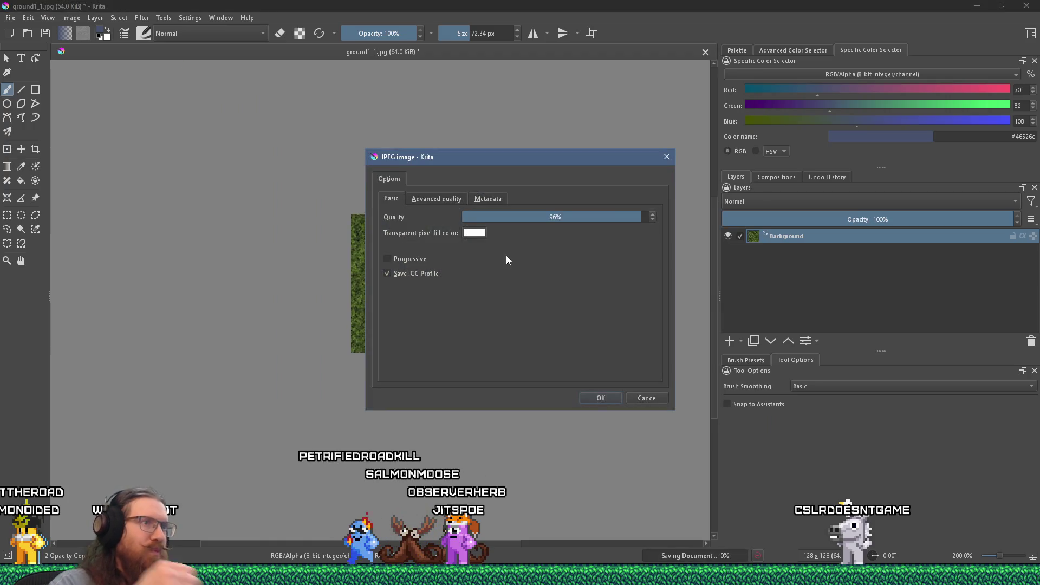
# - Accept the JPEG settings, then reopen Save As in the e:\projects\textures\grass folder
pyautogui.press('Return')
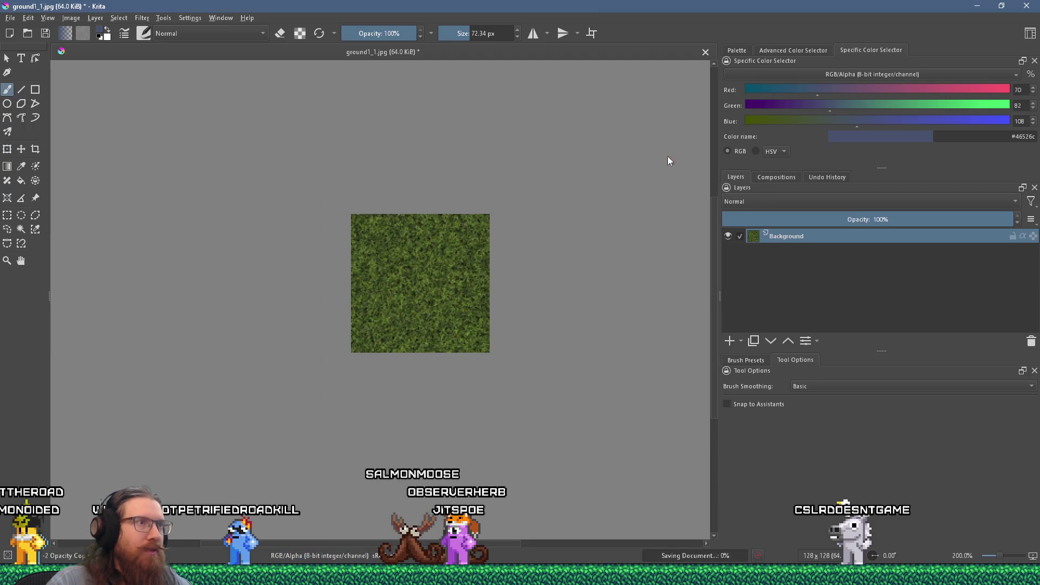
pyautogui.click(10, 18)
pyautogui.click(39, 80)
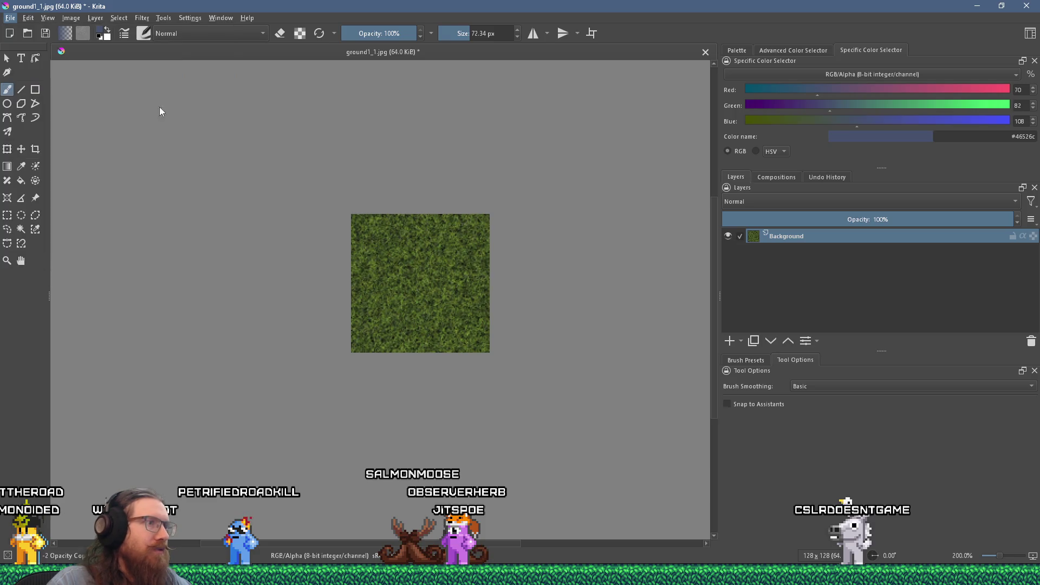
pyautogui.write('e:\\')
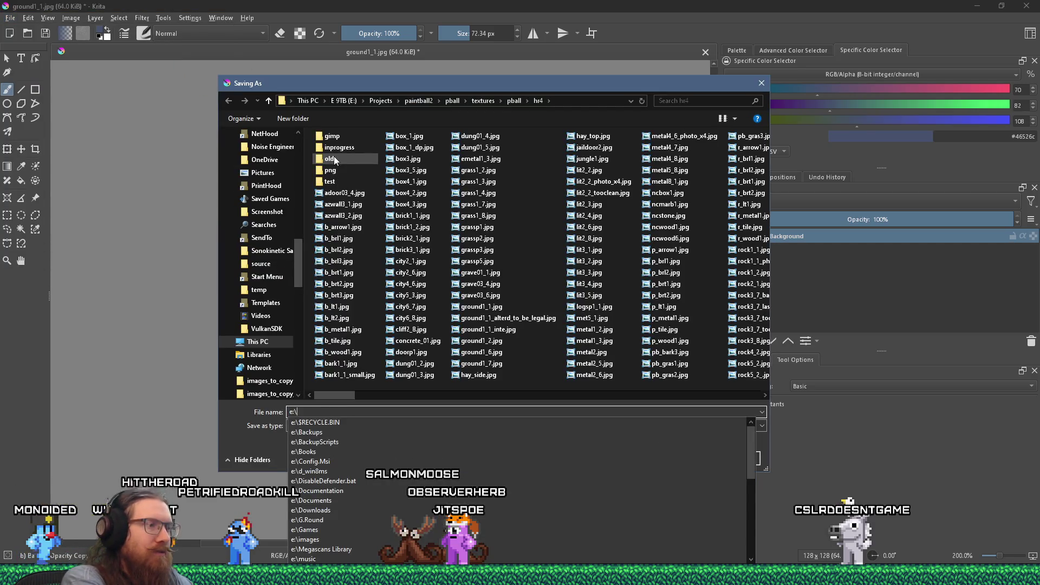
pyautogui.write('projects\\textures')
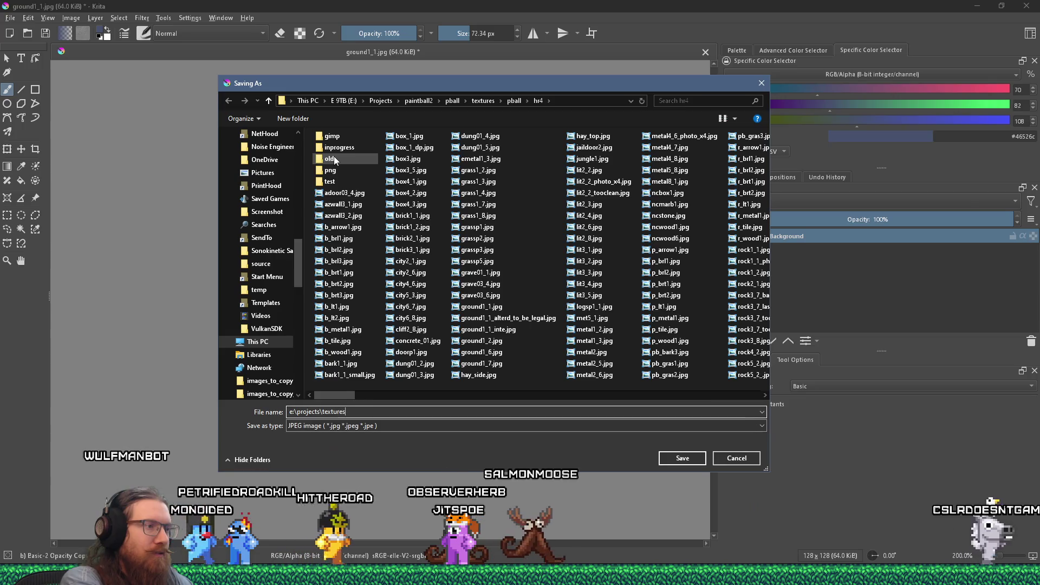
pyautogui.press('Return')
pyautogui.write('grass')
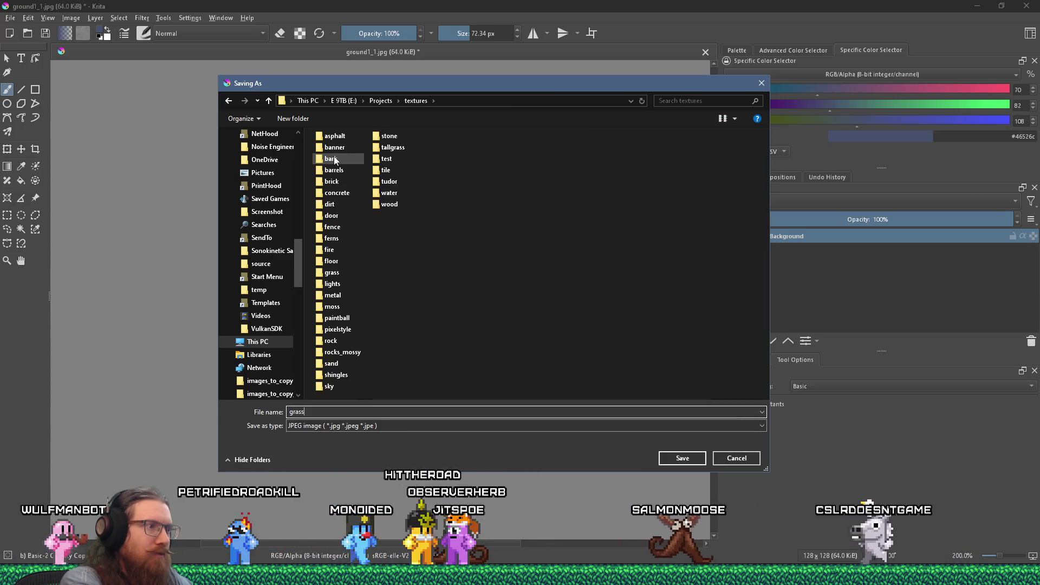
pyautogui.press('Return')
# - Save the image as PNG named jitgrass1_1, then enter e:\projects\ in the Windows Run prompt
pyautogui.write('jitgrass1_1')
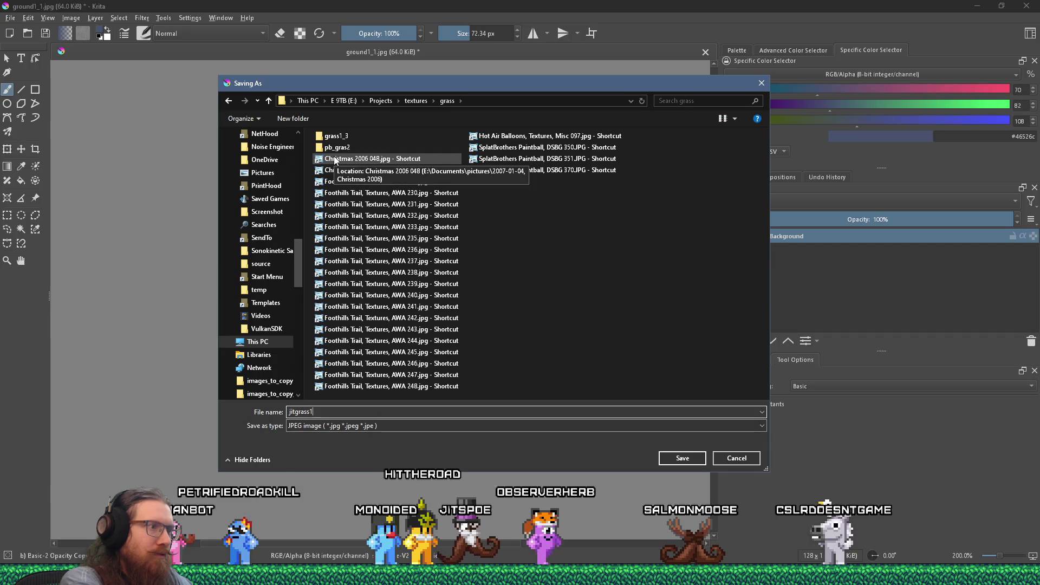
pyautogui.press('Tab')
pyautogui.press('p')
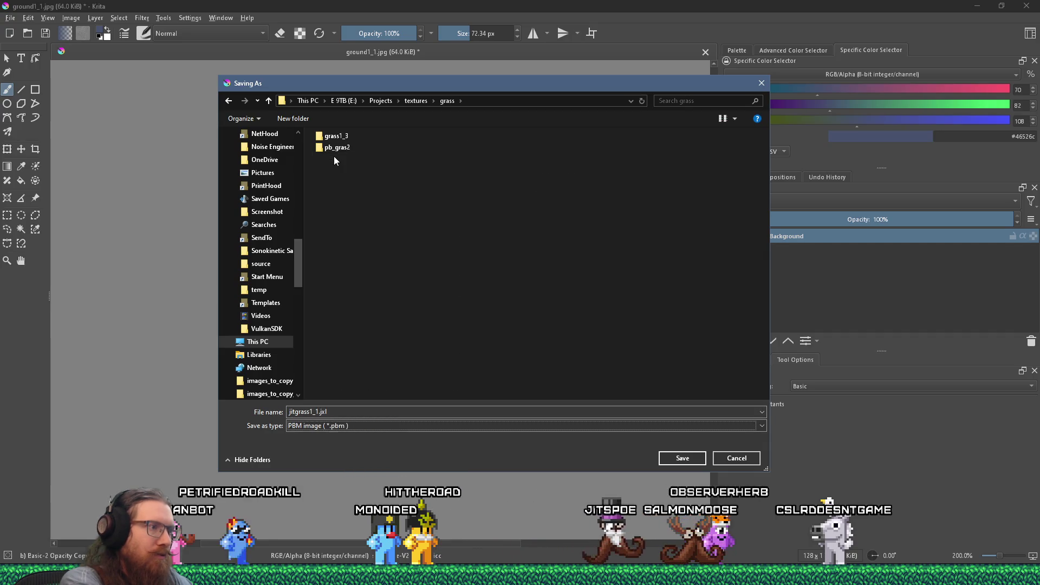
pyautogui.press('Return')
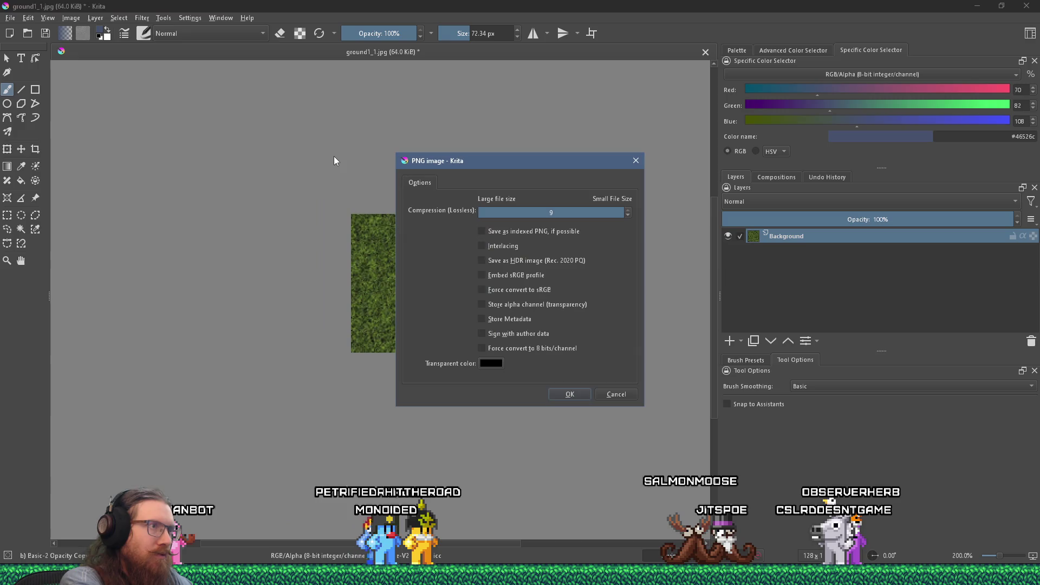
pyautogui.click(570, 393)
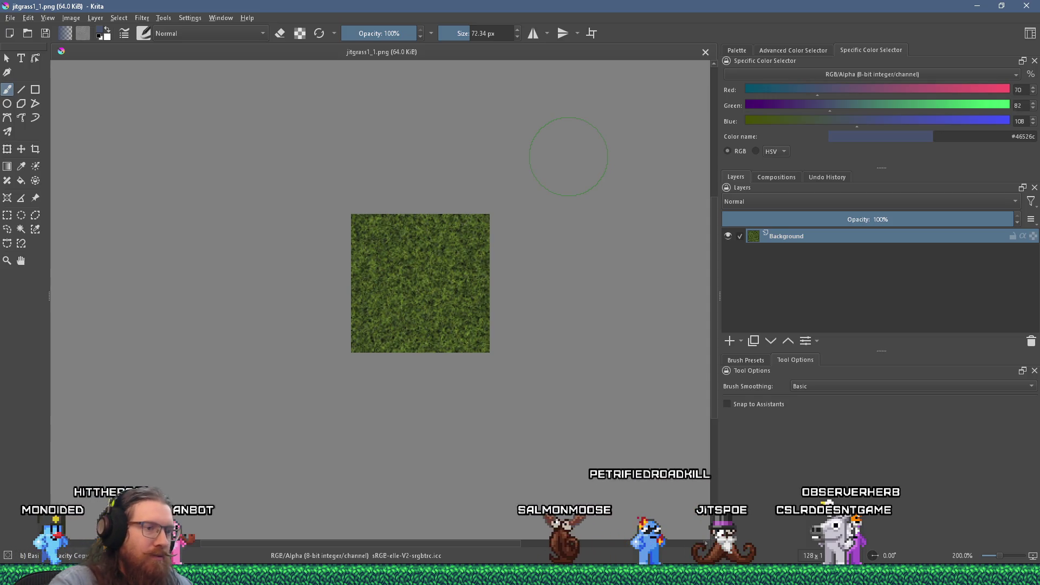
pyautogui.press('super+r')
pyautogui.write('e:\\pro')
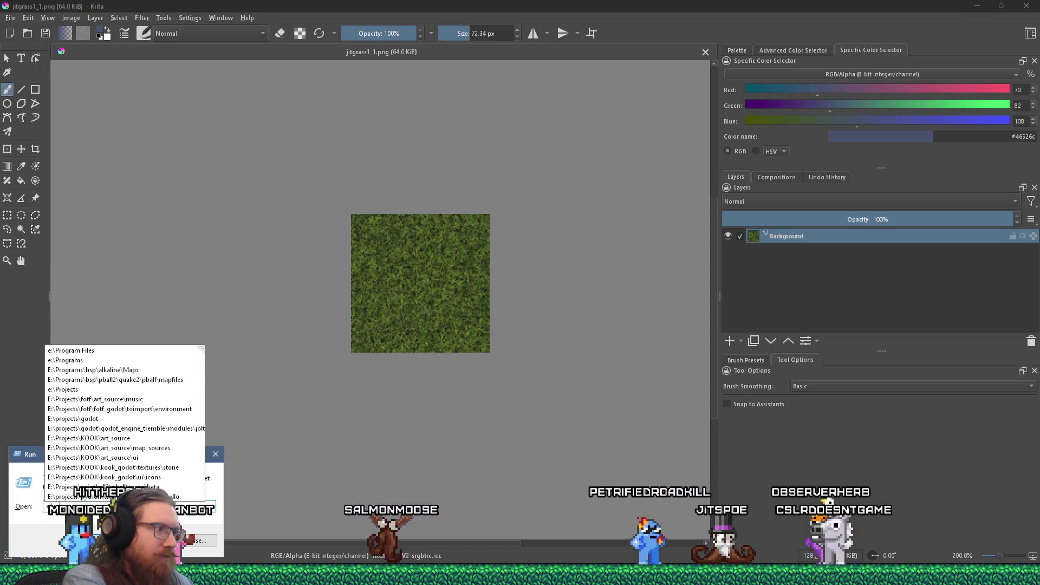
pyautogui.write('jects\\')
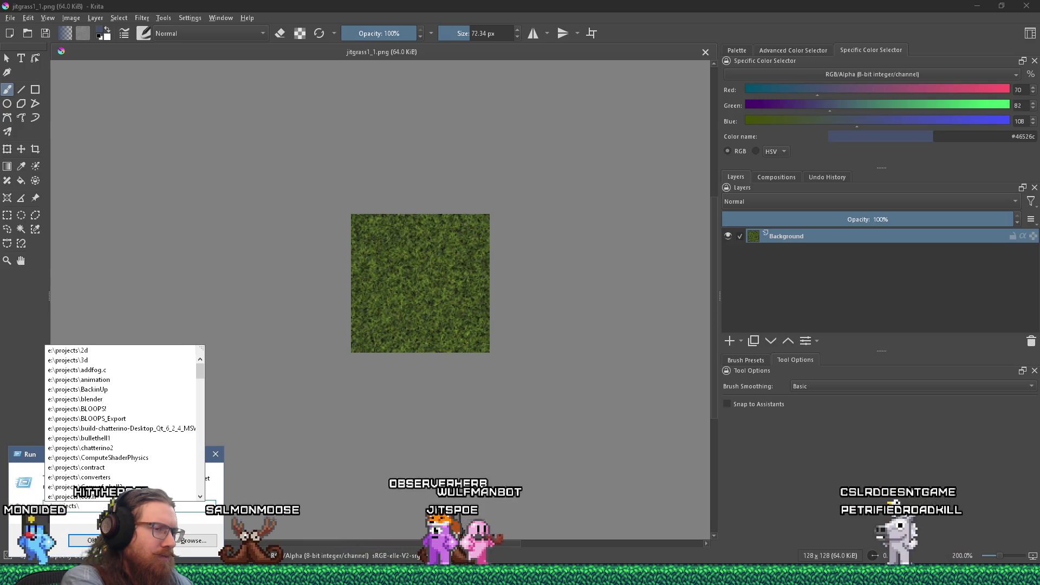
# - Dismiss the Run prompt and launch Sourcetree from the Start menu
pyautogui.press('Return')
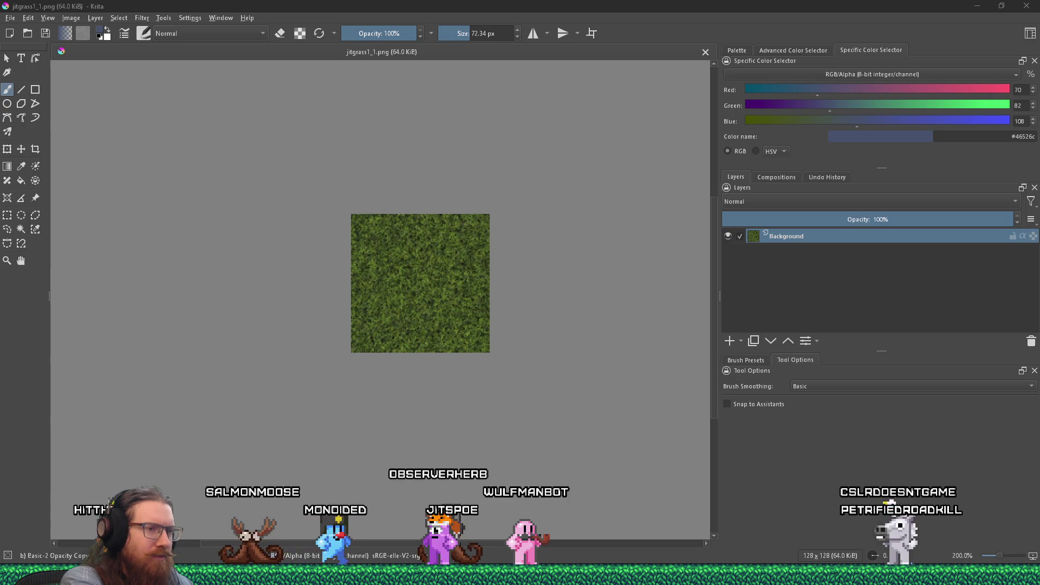
pyautogui.press('super')
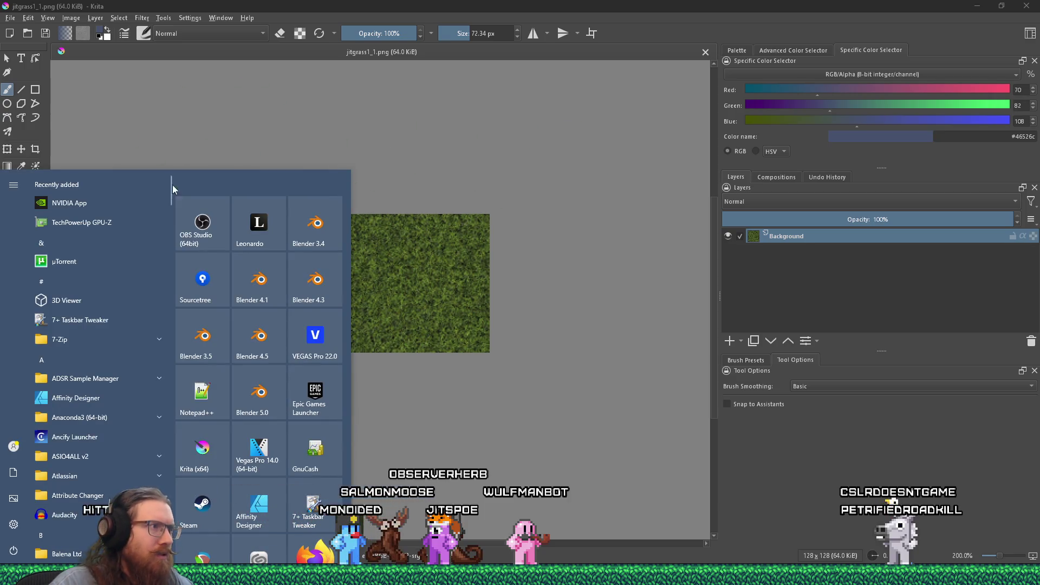
pyautogui.click(209, 275)
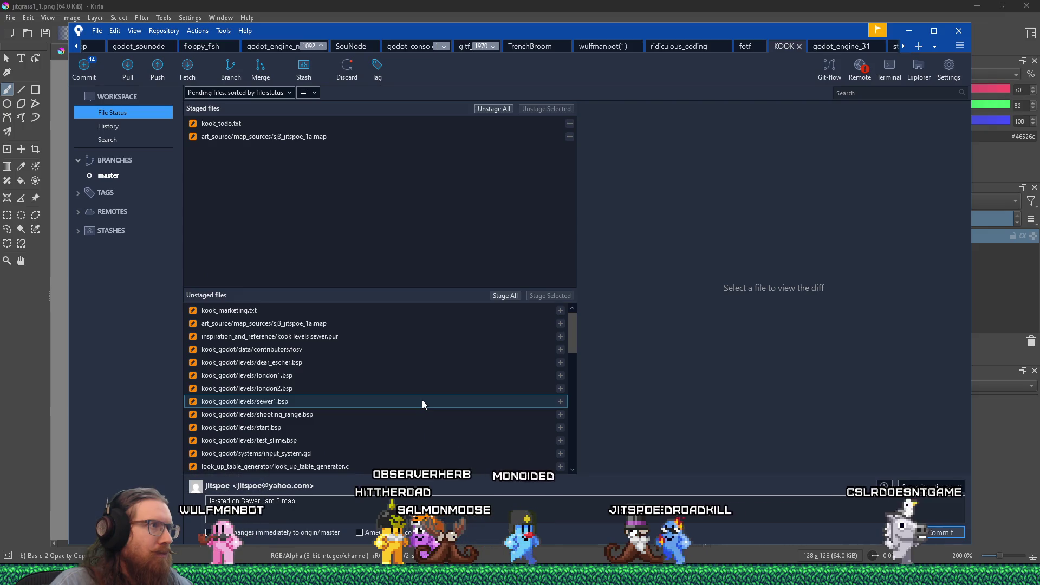
# - Discard the unstaged changes to input_system.gd, then select contributors.fosv
pyautogui.scroll(-1, 423, 404)
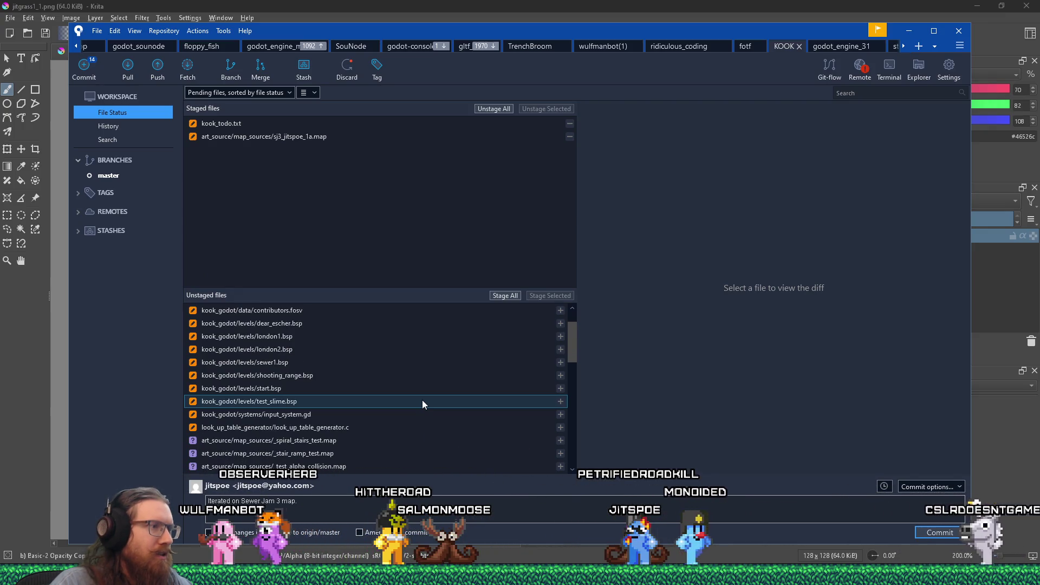
pyautogui.click(397, 414)
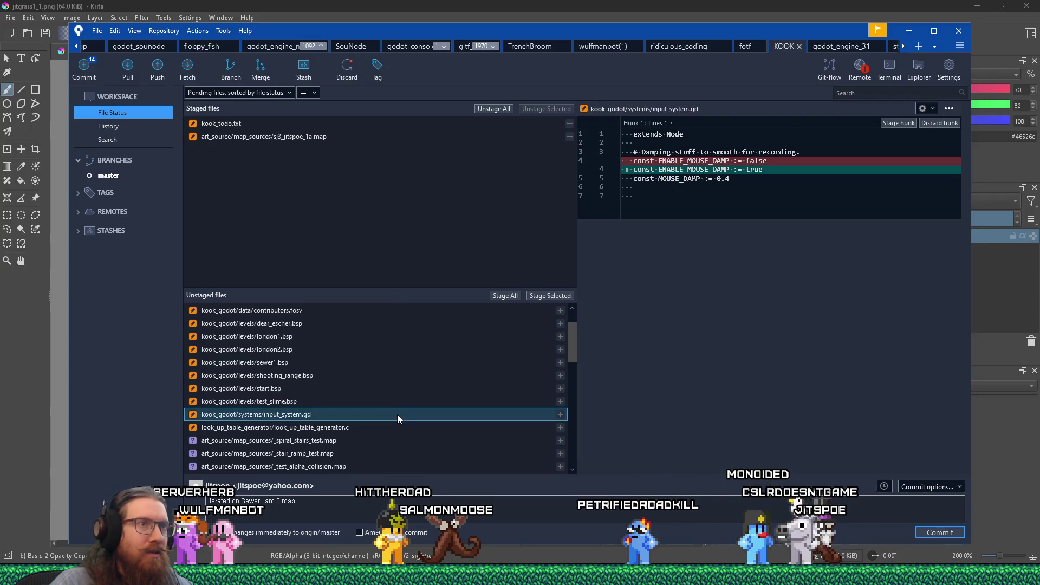
pyautogui.rightClick(398, 415)
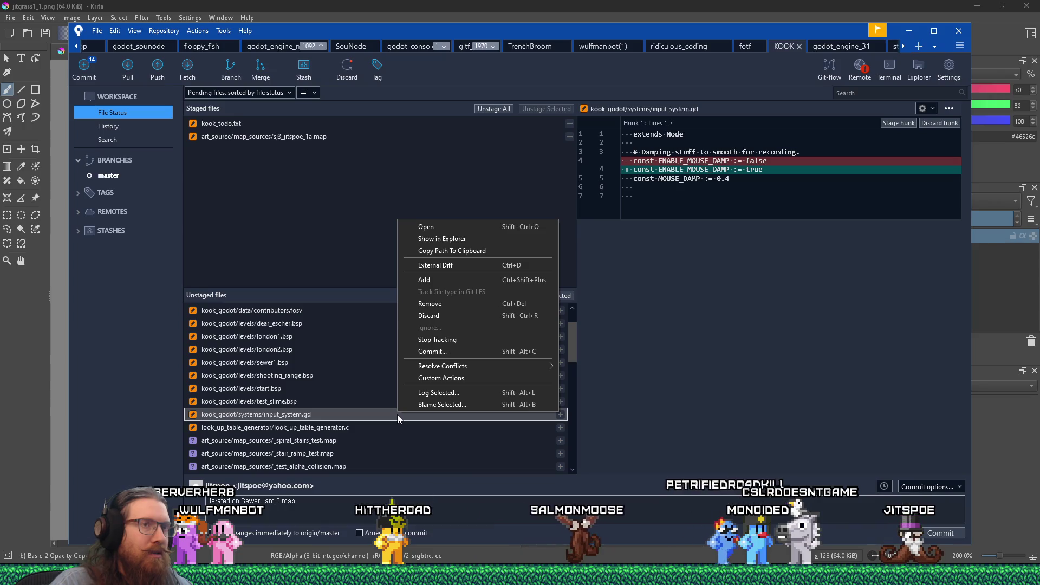
pyautogui.click(447, 315)
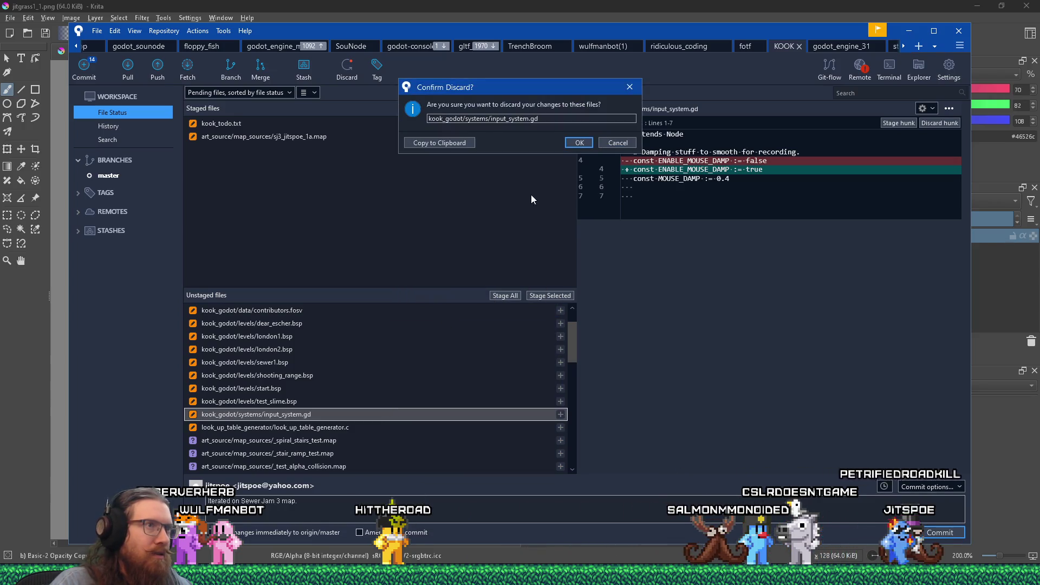
pyautogui.click(572, 145)
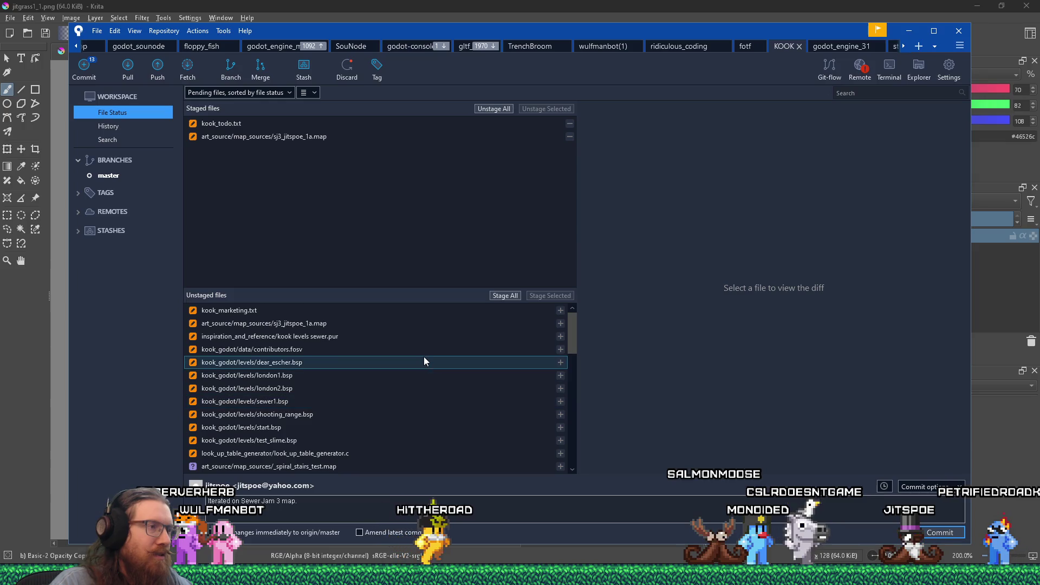
pyautogui.click(425, 347)
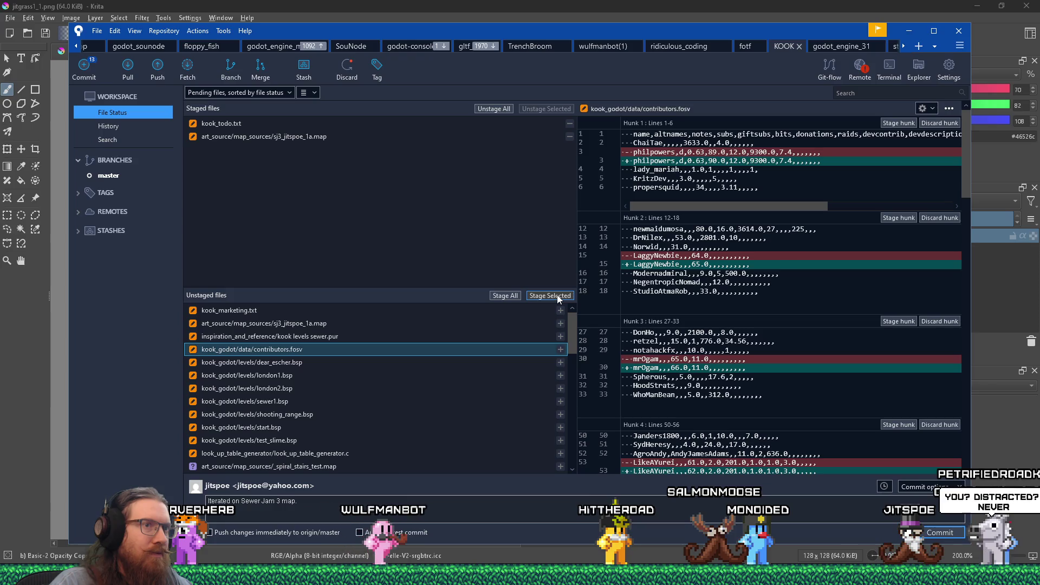
# - Stage contributors.fosv, then view the kook_marketing.txt and look_up_table_generator.c diffs
pyautogui.click(557, 295)
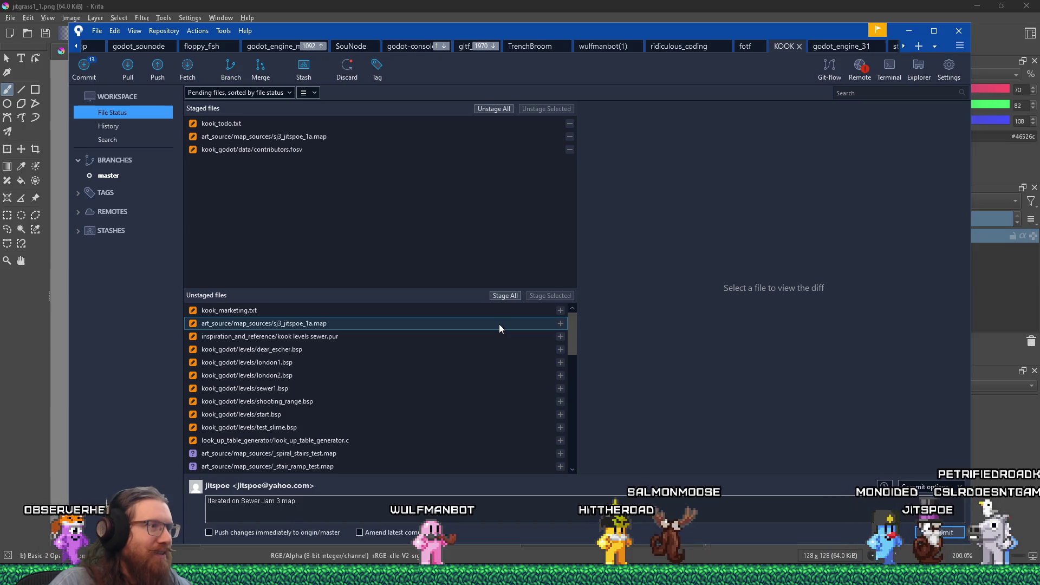
pyautogui.click(472, 313)
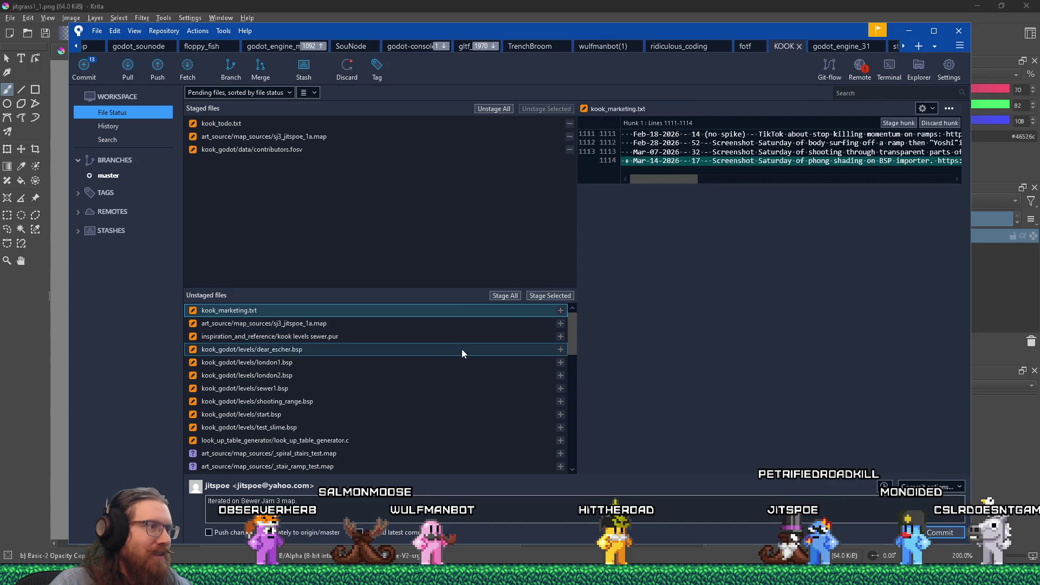
pyautogui.click(440, 440)
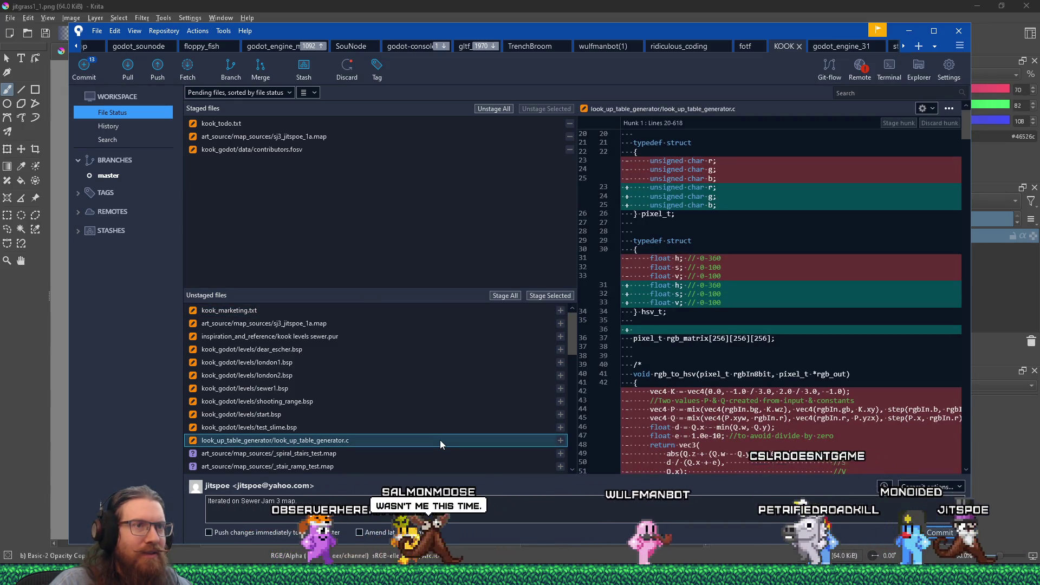
# - Turn on Ignore whitespace for the look_up_table_generator.c diff and fix the commit message's stray letter
pyautogui.scroll(-2, 752, 449)
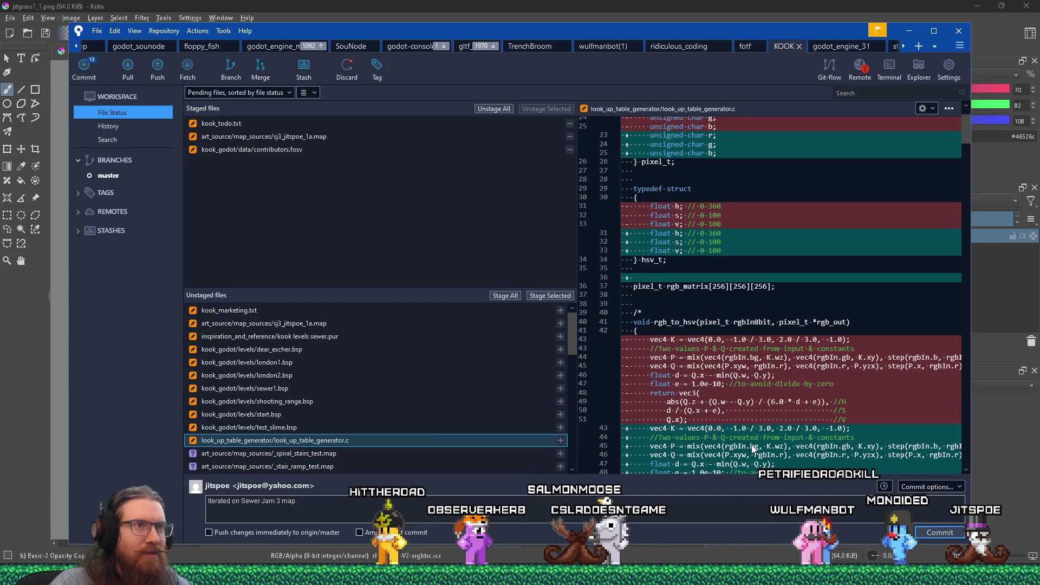
pyautogui.scroll(2, 751, 449)
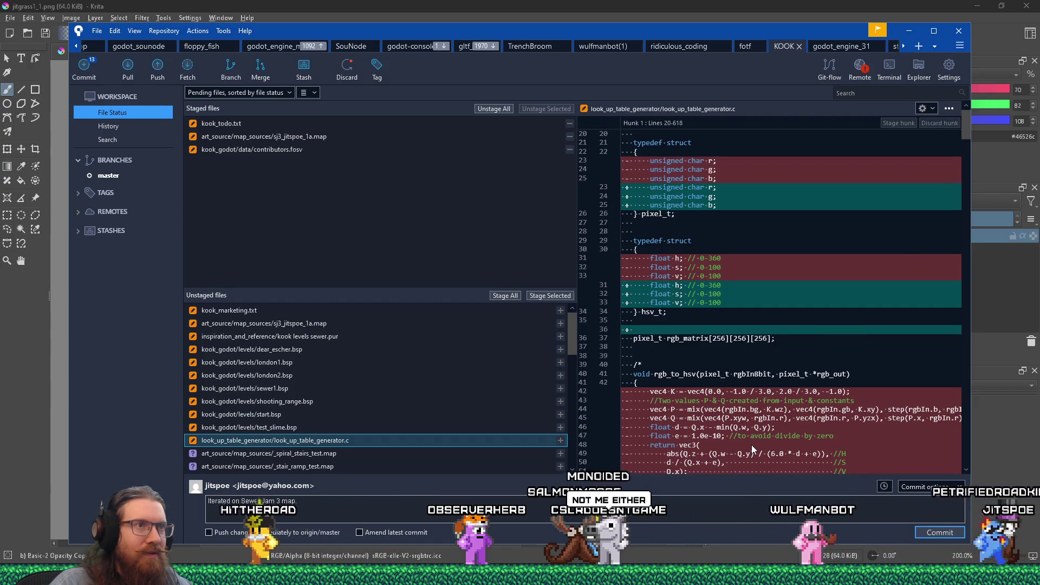
pyautogui.scroll(-4, 745, 417)
pyautogui.scroll(-6, 742, 401)
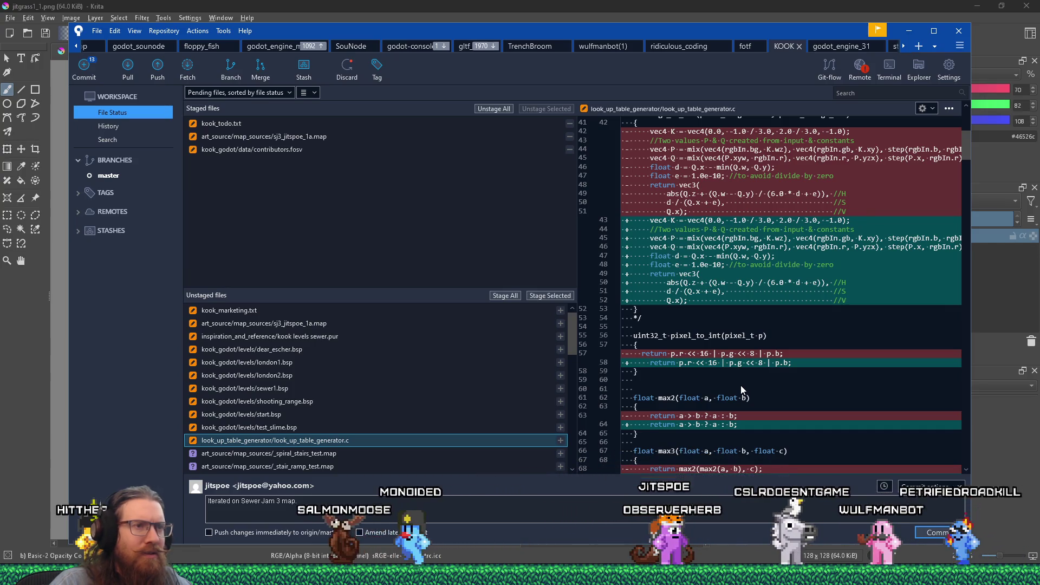
pyautogui.scroll(-2, 740, 385)
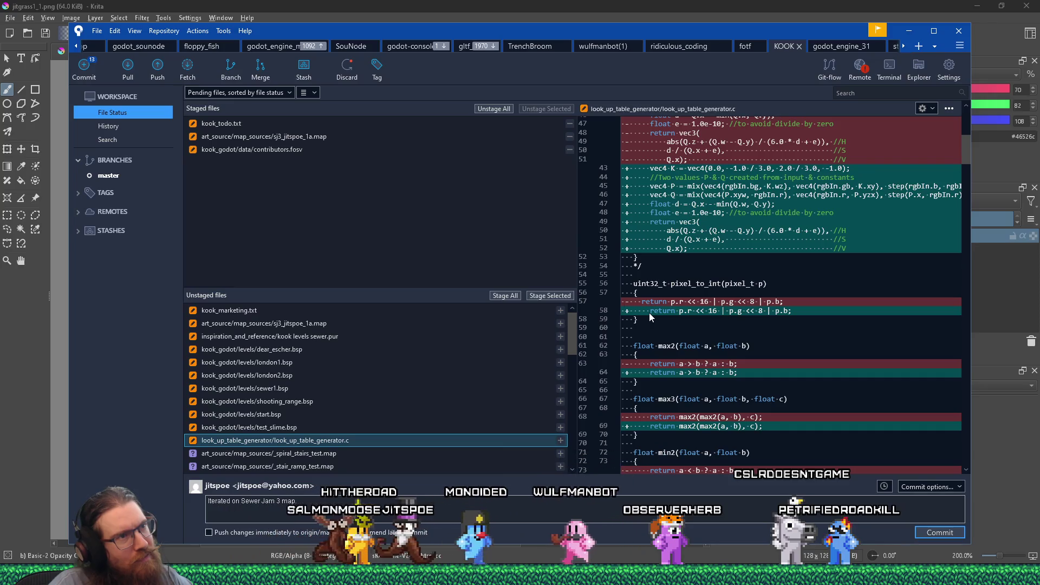
pyautogui.scroll(3, 650, 317)
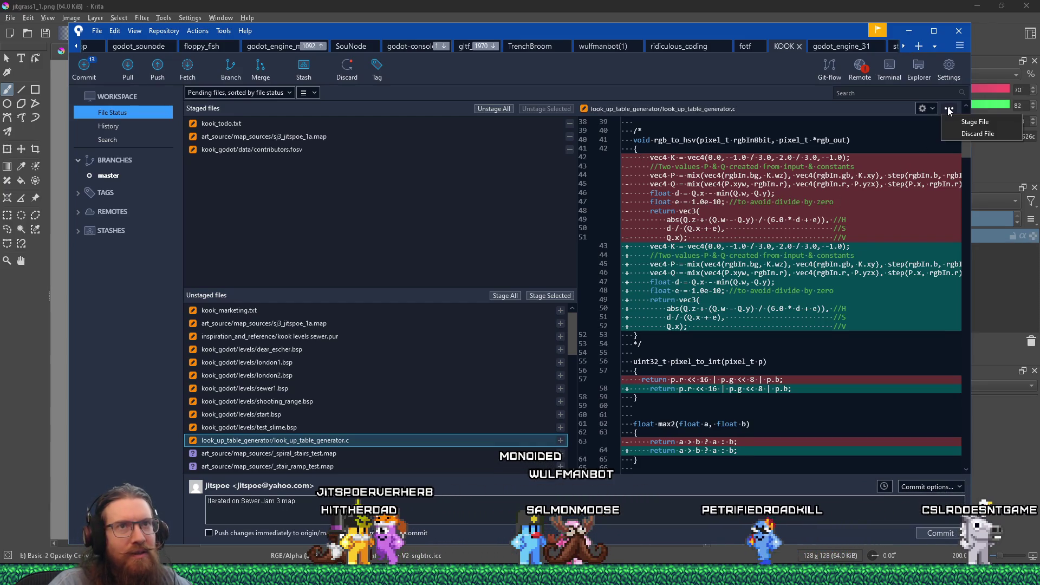
pyautogui.click(934, 109)
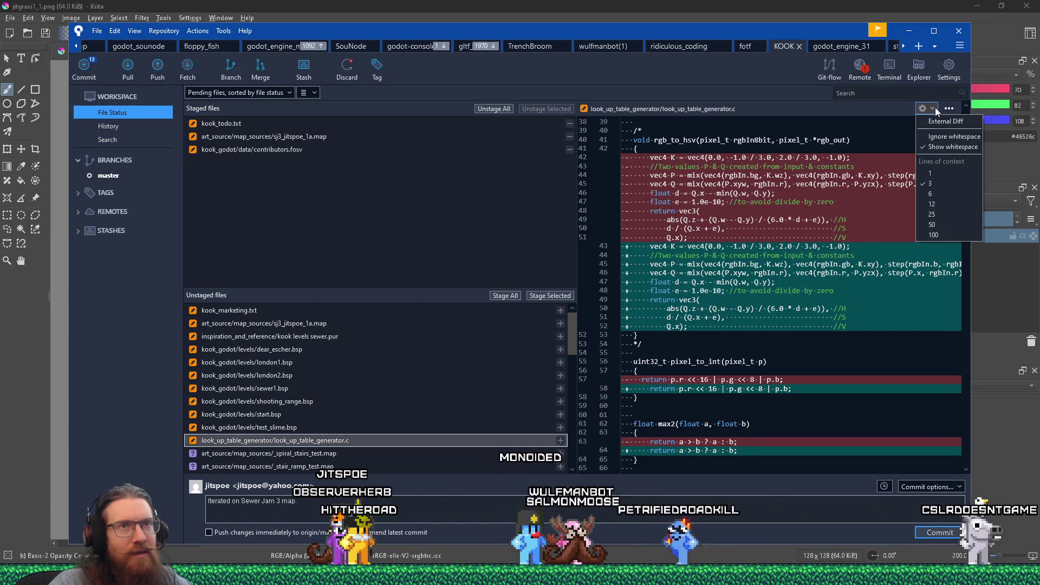
pyautogui.click(934, 136)
pyautogui.scroll(10, 835, 293)
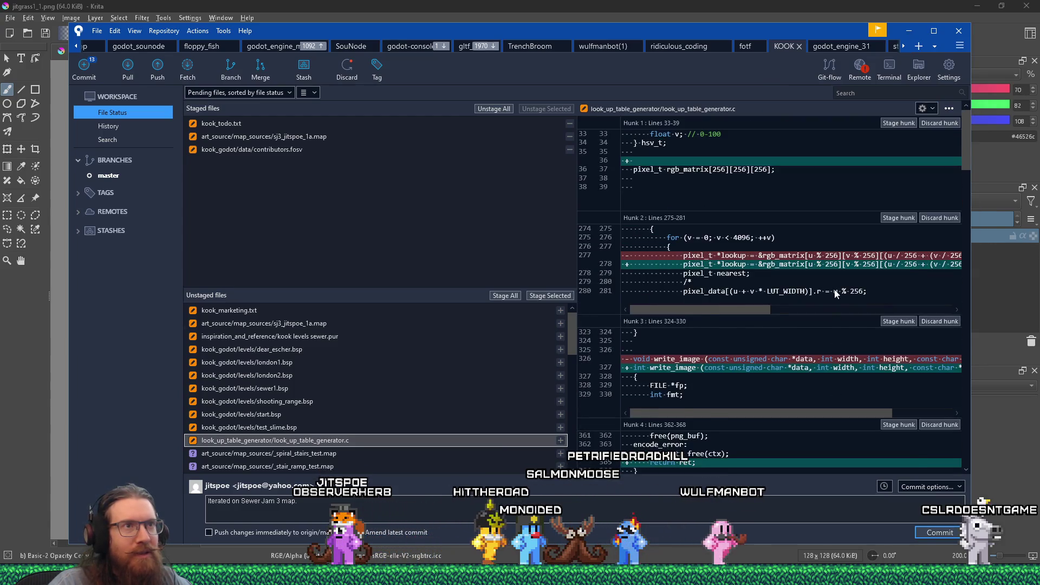
pyautogui.scroll(-2, 835, 293)
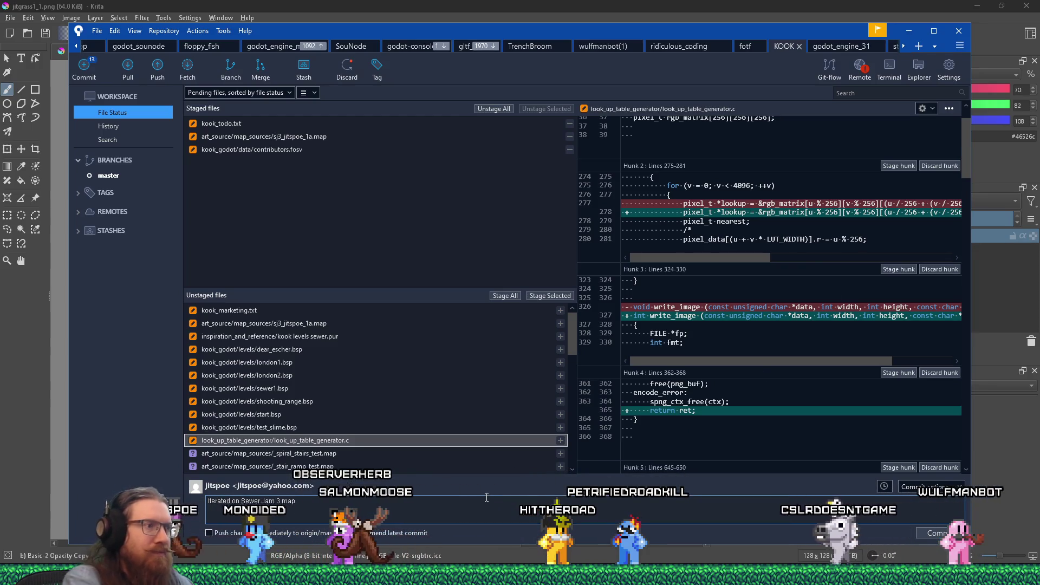
pyautogui.write('OM')
pyautogui.press('BackSpace')
pyautogui.press('BackSpace')
pyautogui.write('M')
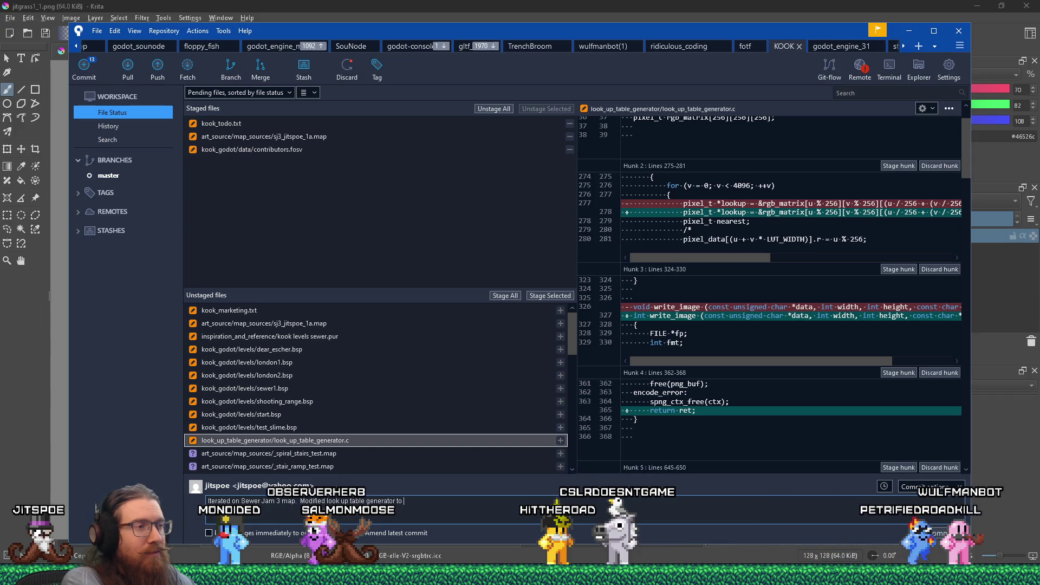
# - Extend the commit message to describe converting png files to paletted versions using LUT
pyautogui.write('convert png files ')
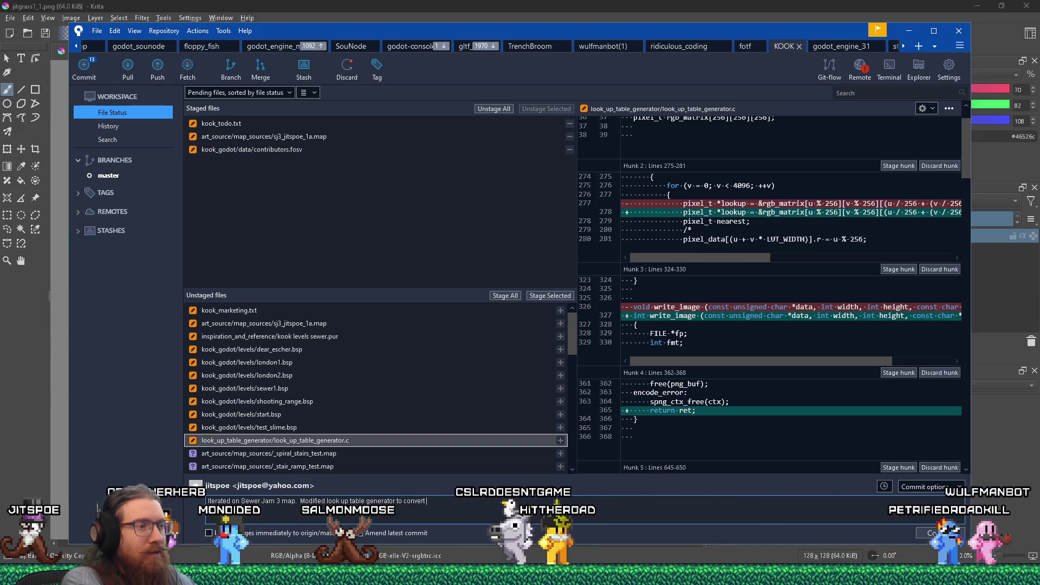
pyautogui.write('to paletted version (or at least match nearest color')
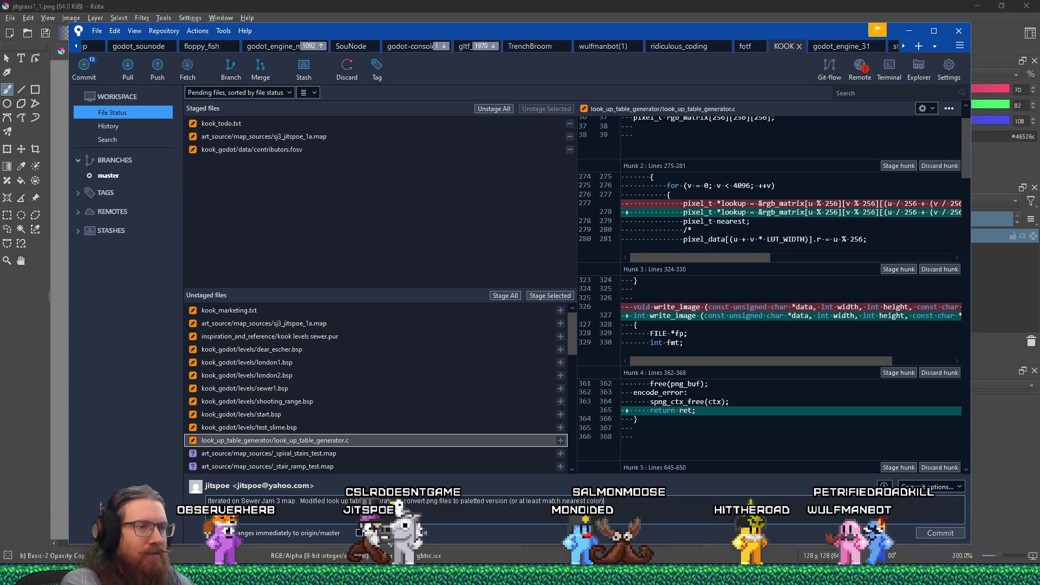
pyautogui.write('UT.')
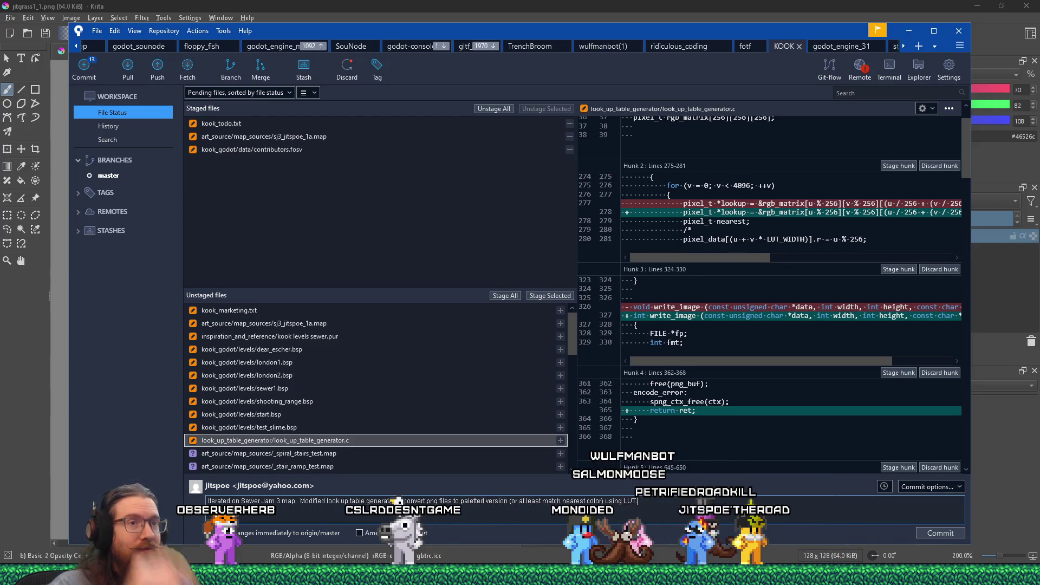
pyautogui.scroll(-4, 862, 369)
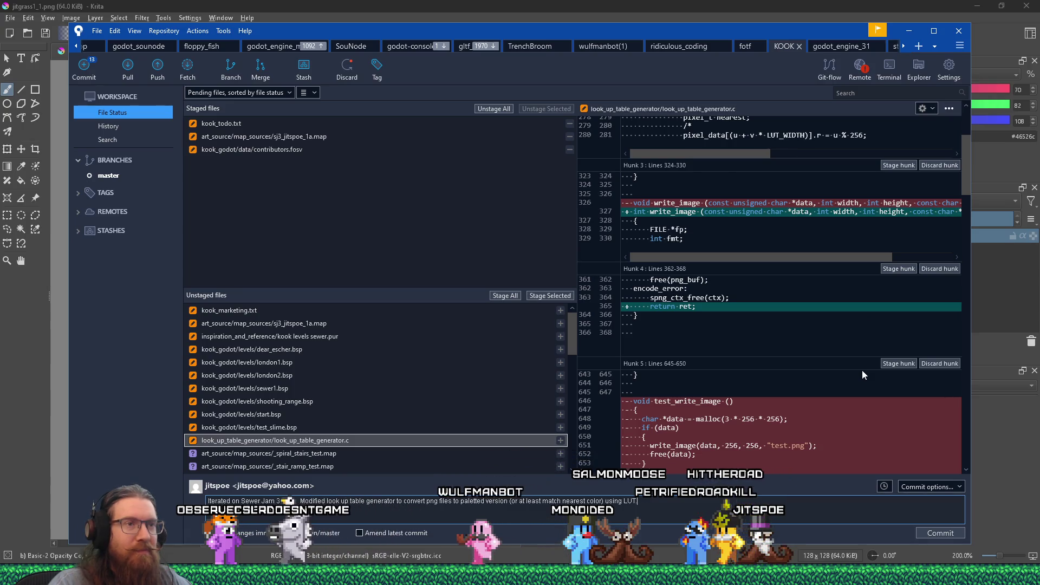
# - Review the rest of the look_up_table_generator.c diff and stage that file
pyautogui.scroll(-1, 862, 370)
pyautogui.scroll(-1, 863, 371)
pyautogui.scroll(-1, 862, 371)
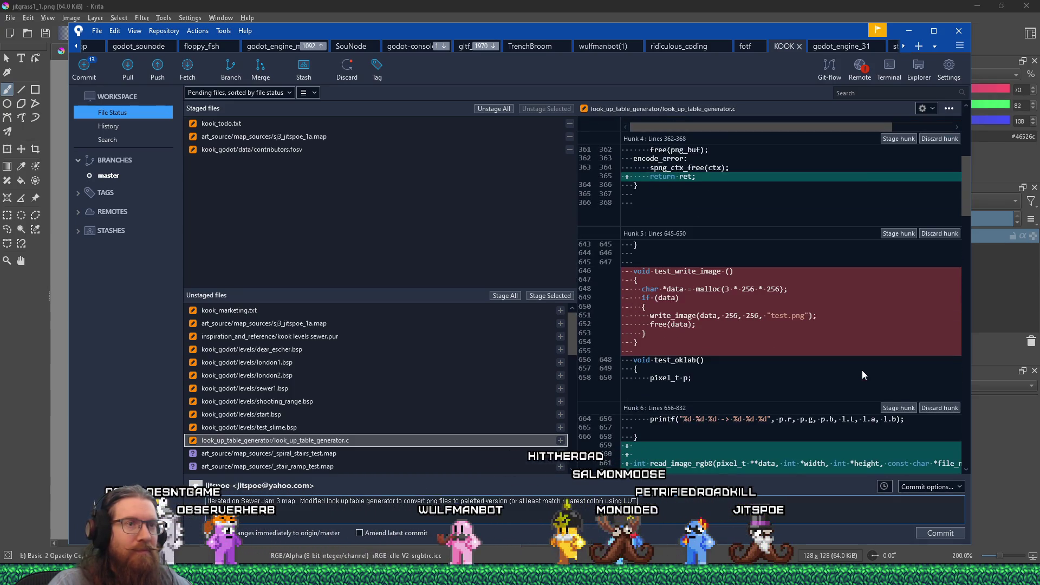
pyautogui.scroll(-1, 863, 372)
pyautogui.scroll(-2, 862, 374)
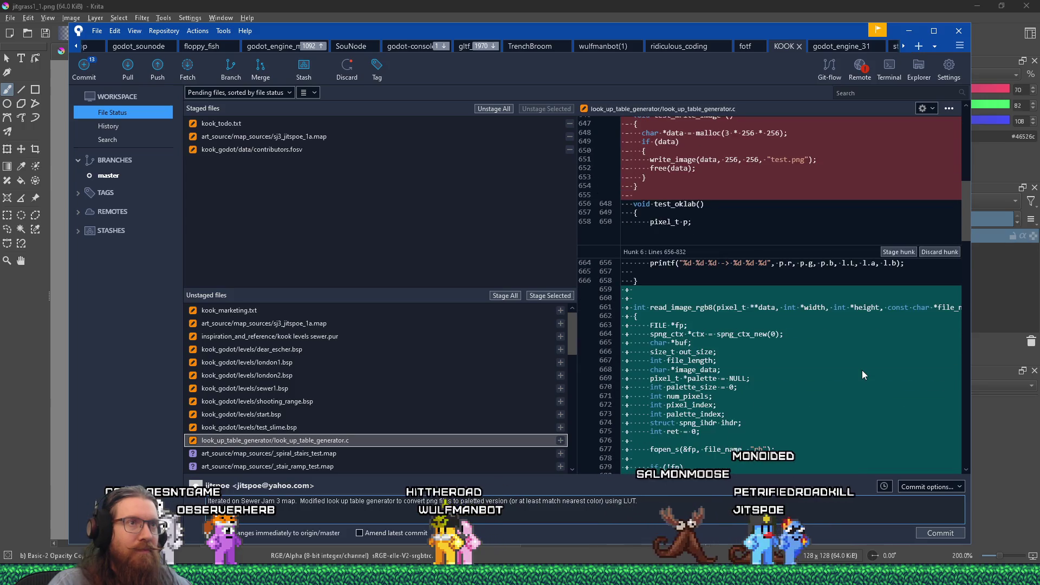
pyautogui.scroll(-2, 862, 373)
pyautogui.scroll(-10, 862, 369)
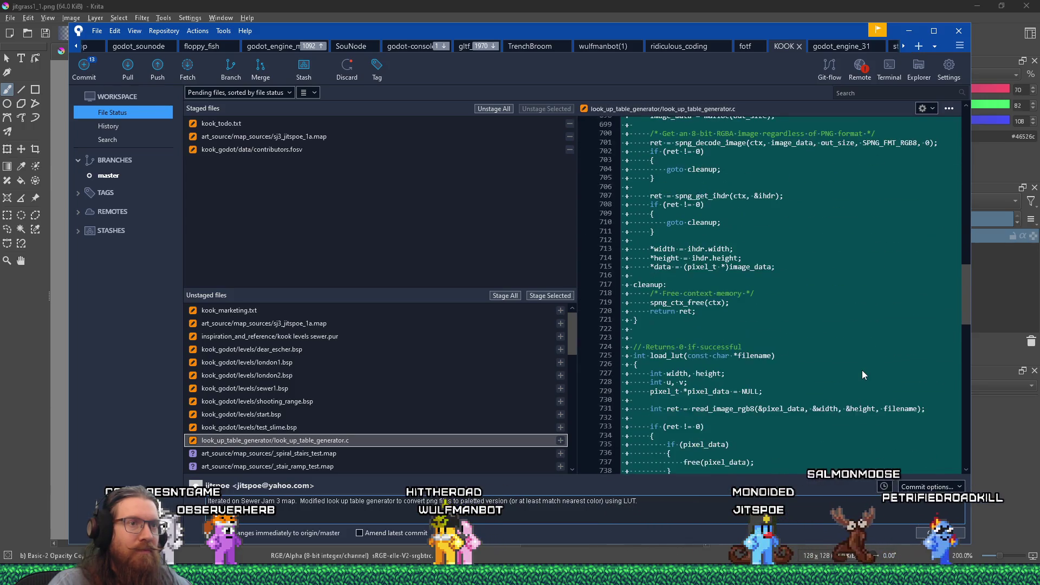
pyautogui.scroll(-10, 862, 370)
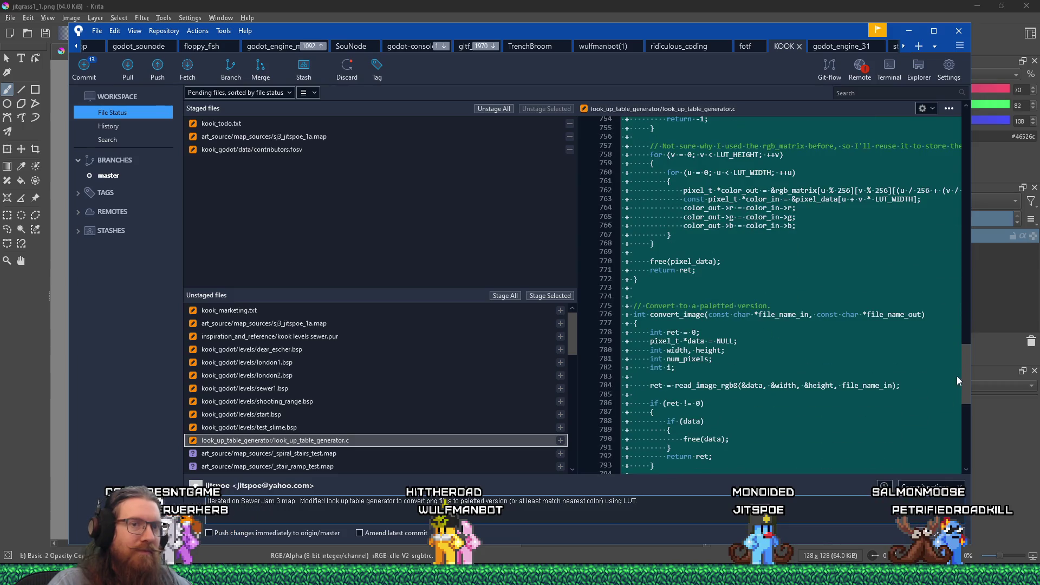
pyautogui.moveTo(970, 424); pyautogui.dragTo(971, 446)
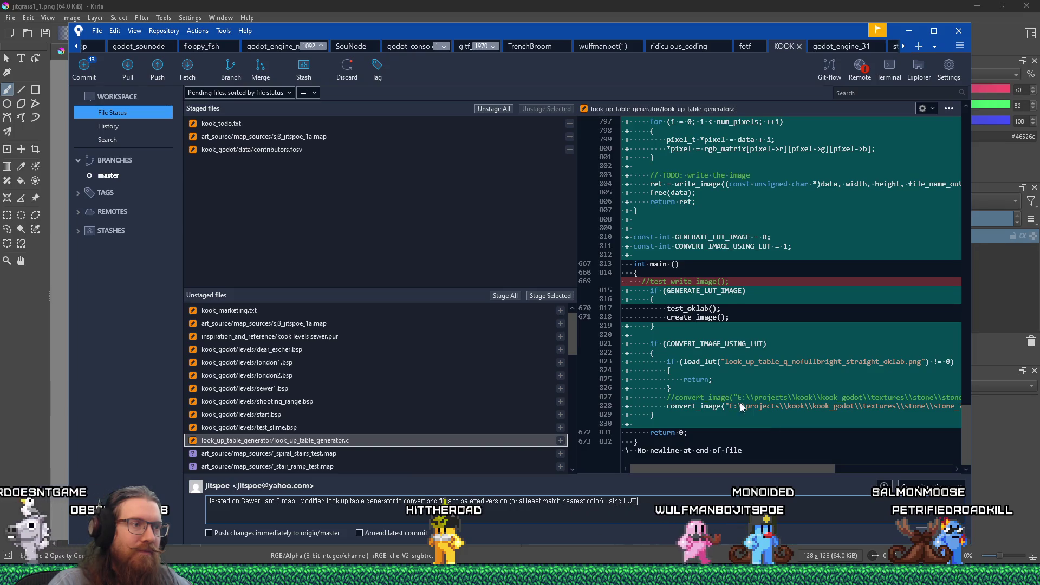
pyautogui.click(560, 296)
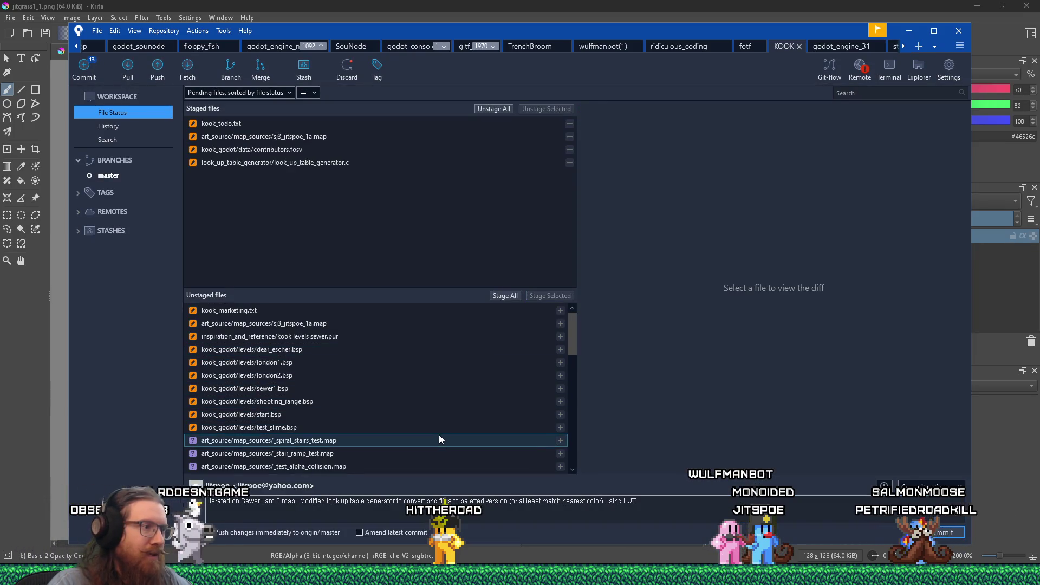
# - Locate the Debug link.delete.1.tlog file in Unstaged files and choose Ignore on it
pyautogui.scroll(-2, 439, 439)
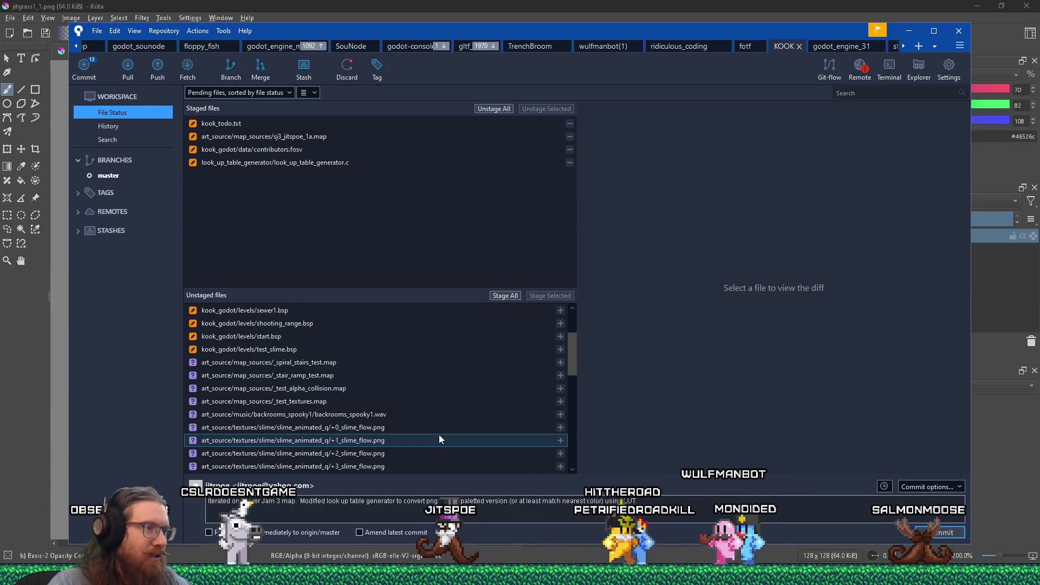
pyautogui.scroll(-4, 439, 439)
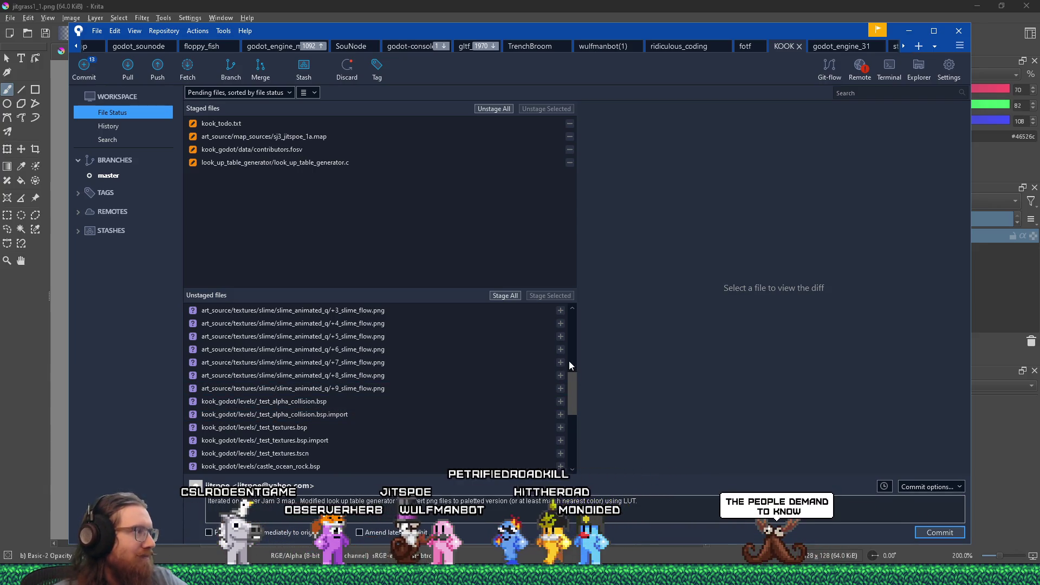
pyautogui.moveTo(573, 384); pyautogui.dragTo(567, 440)
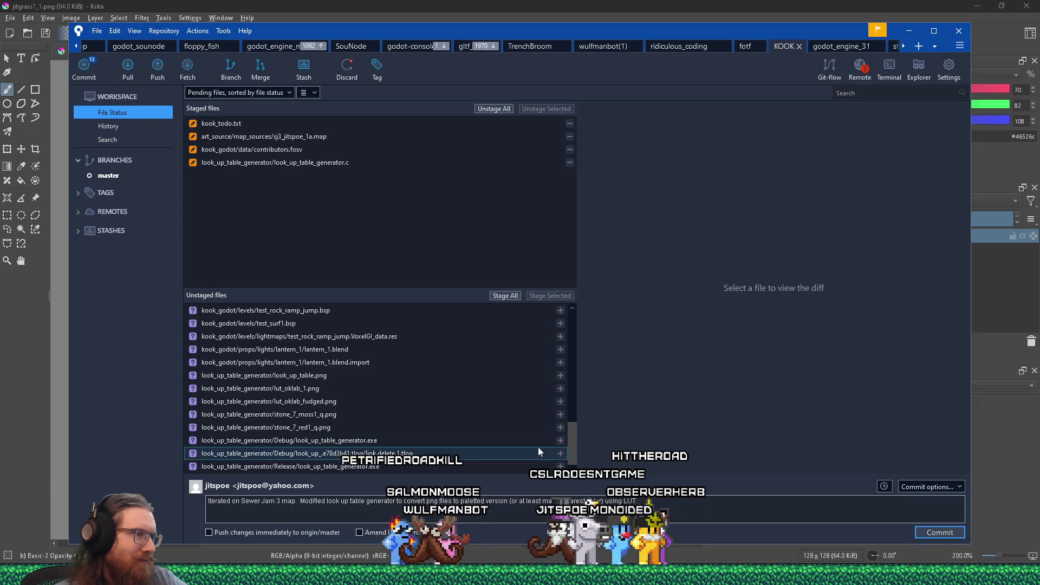
pyautogui.rightClick(392, 457)
pyautogui.click(422, 365)
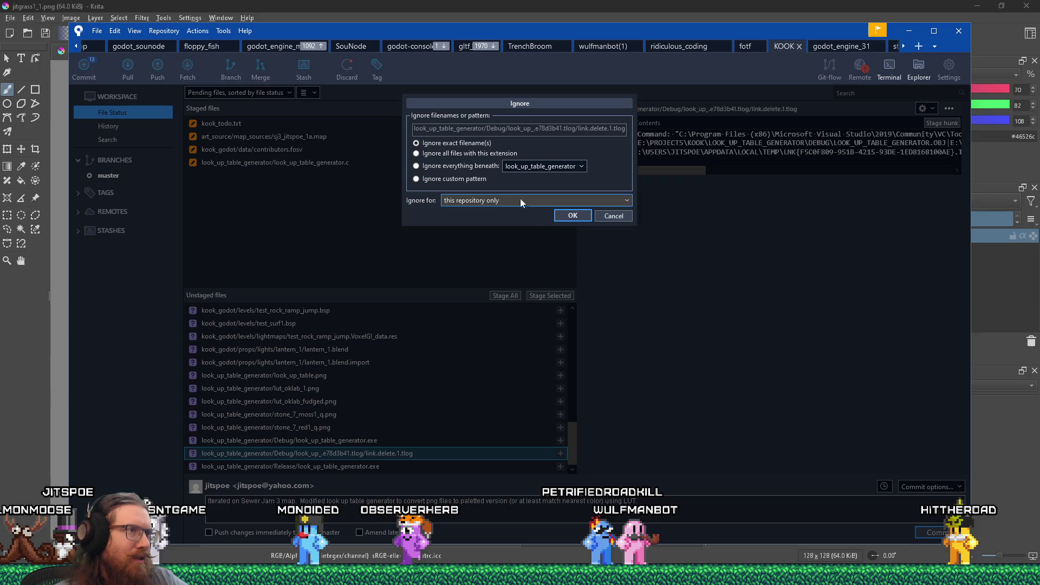
# - Ignore link.delete.1.tlog by its exact filename in this repository
pyautogui.click(515, 167)
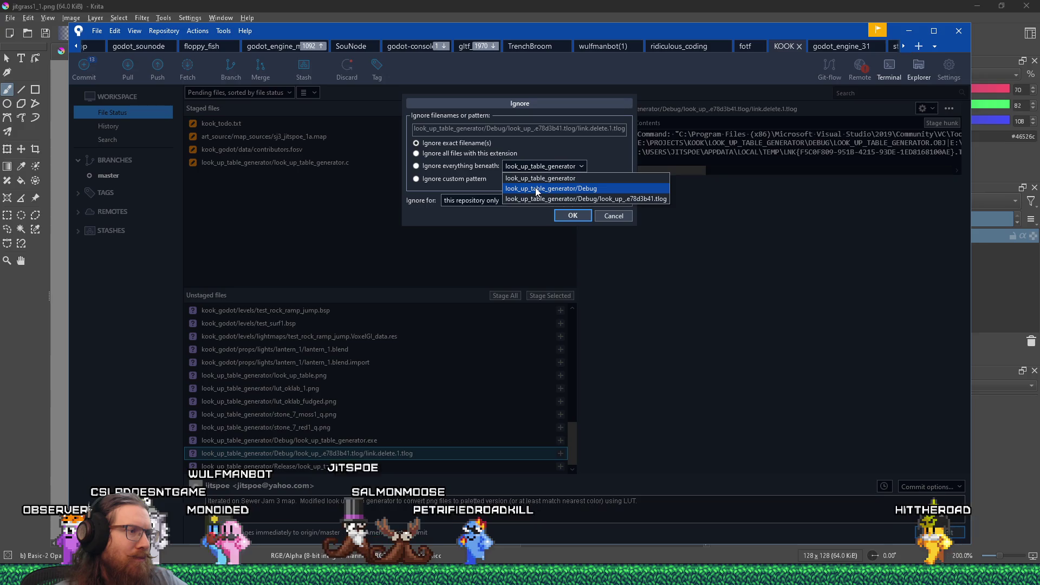
pyautogui.click(528, 164)
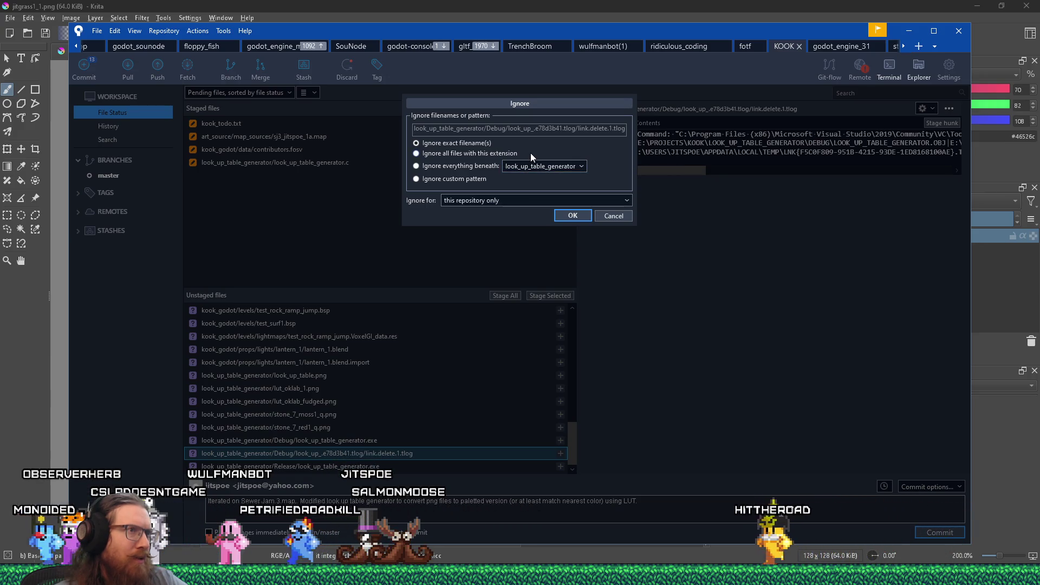
pyautogui.click(556, 214)
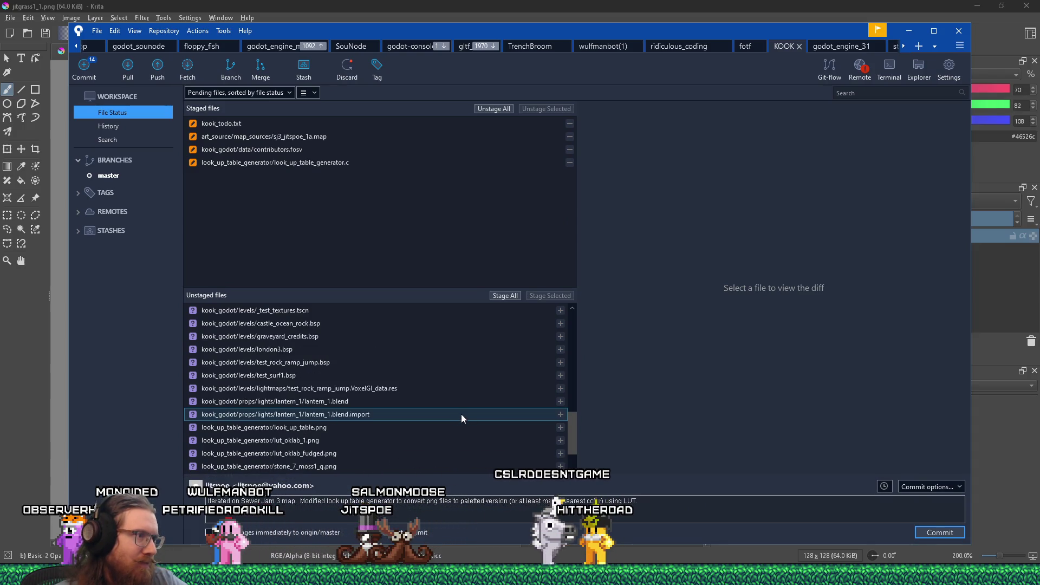
# - Stage the updated .gitignore and commit all staged changes
pyautogui.scroll(10, 460, 414)
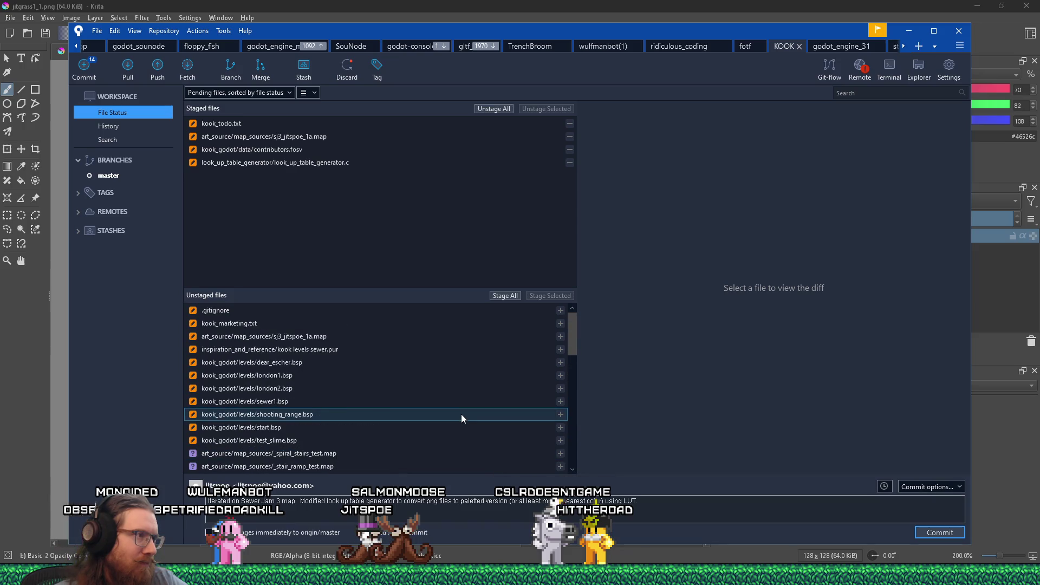
pyautogui.click(414, 311)
pyautogui.click(560, 310)
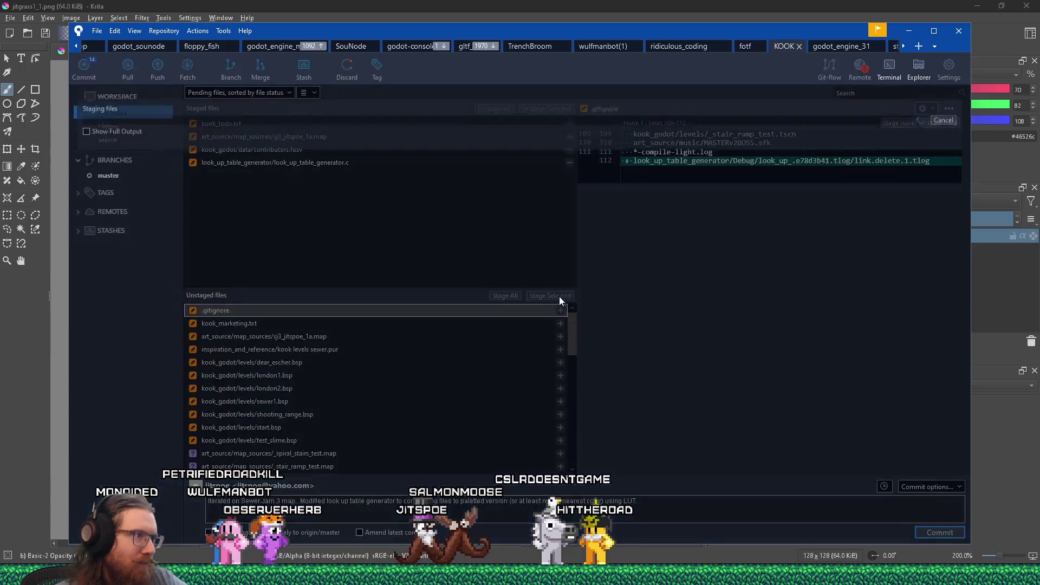
pyautogui.scroll(-8, 472, 372)
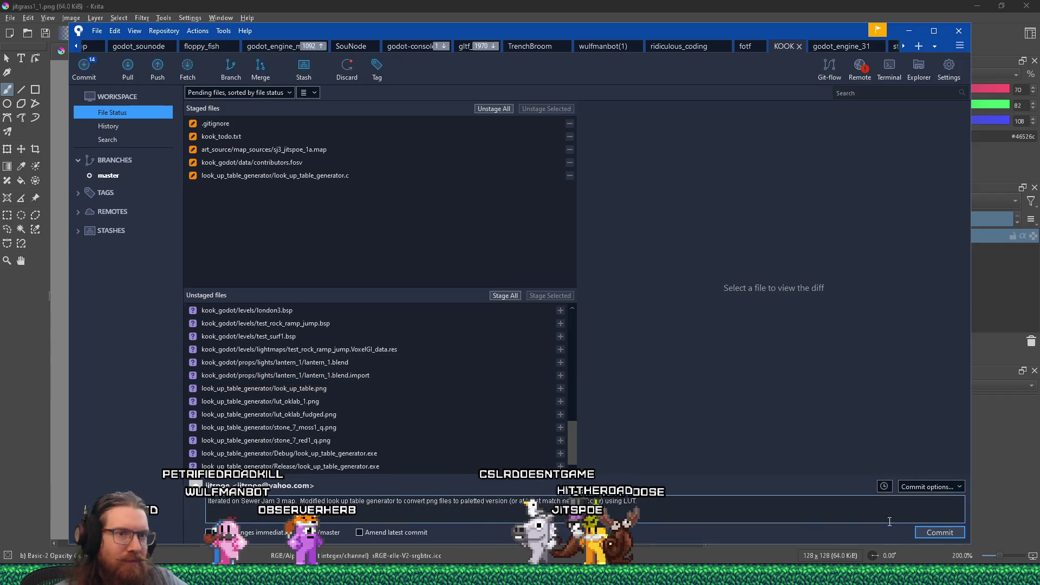
pyautogui.hotkey('ctrl', 'Return')
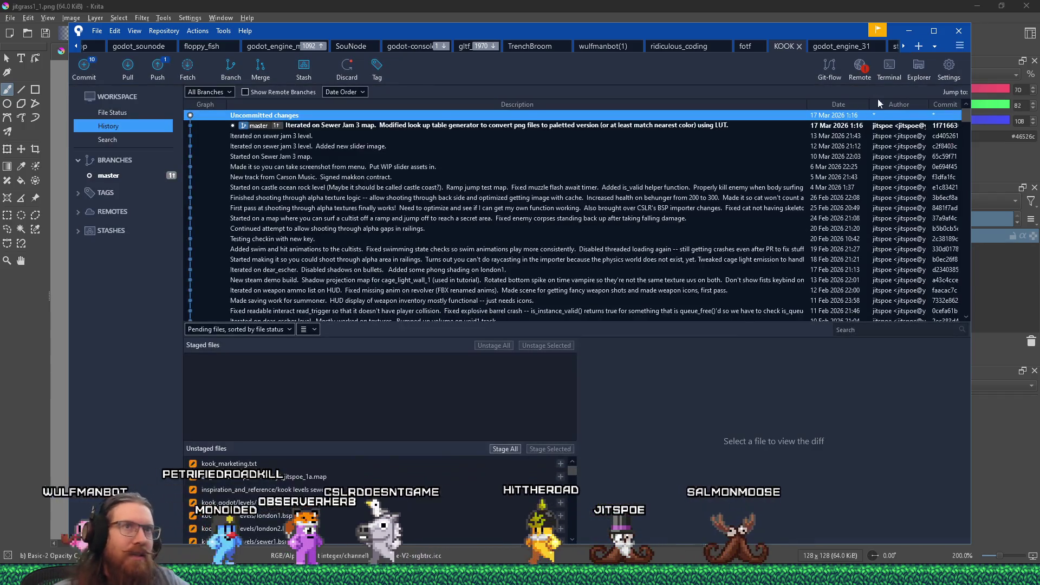
# - Minimize Sourcetree and enter e:\projects\kook\projects\k in the Windows Run prompt
pyautogui.click(908, 31)
pyautogui.press('super+r')
pyautogui.write('e:\\project')
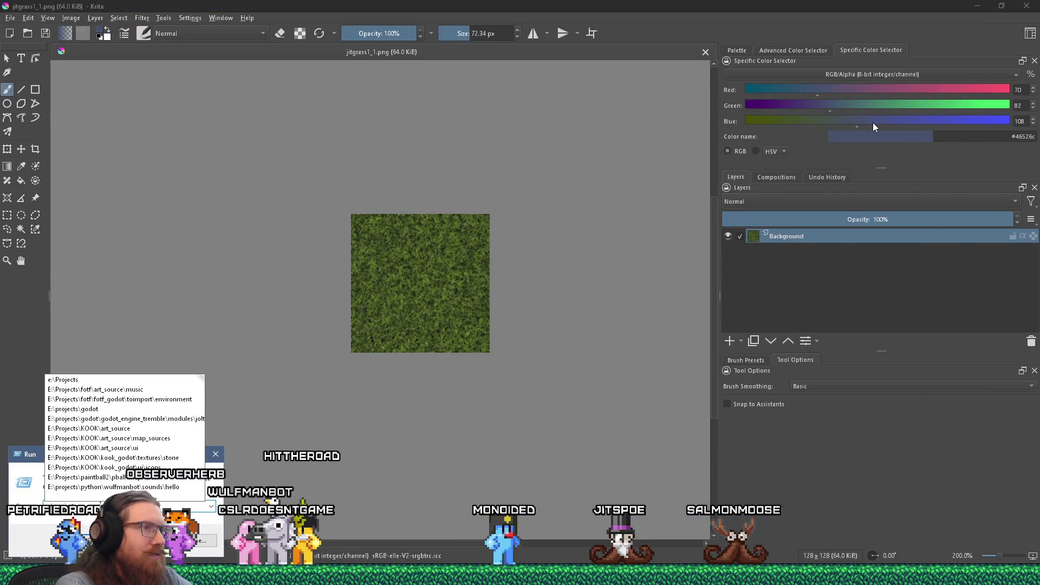
pyautogui.write('s\\kook')
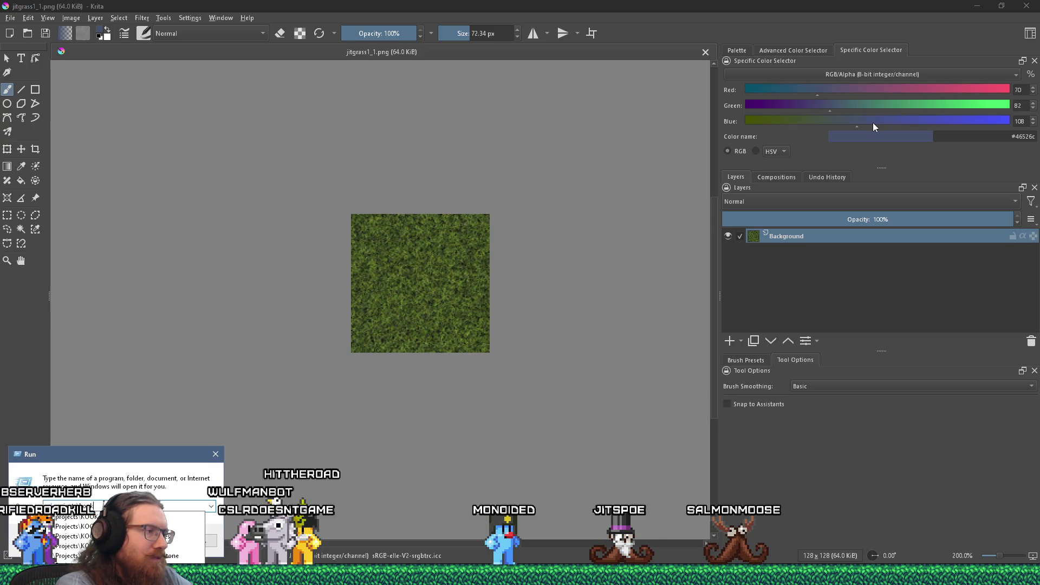
pyautogui.write('\\projects\\')
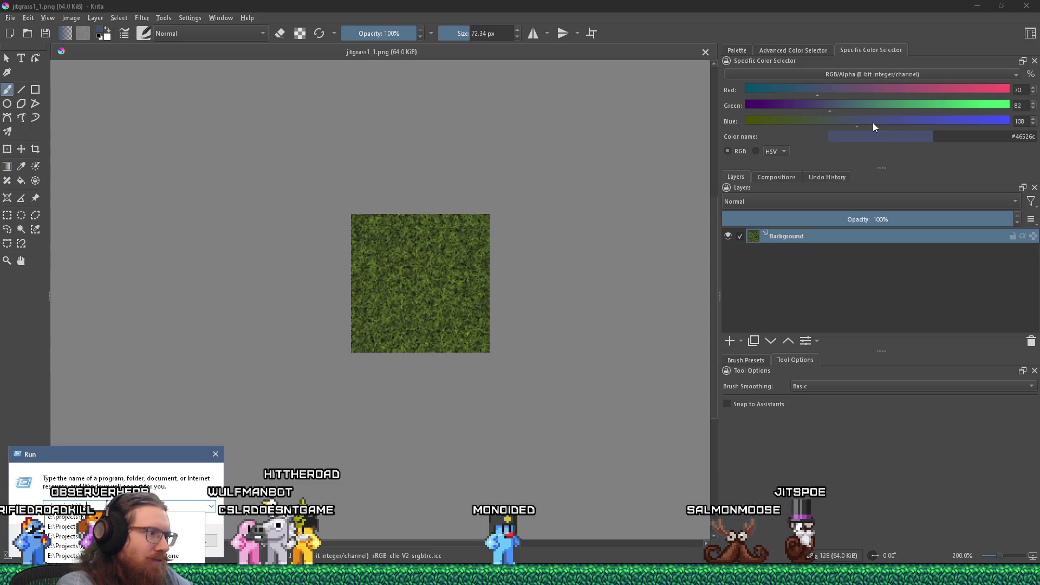
pyautogui.write('k')
# - Go to e:\projects\kook\look_up_table_generator and open look_up_table_generator.sln in Visual Studio 2019
pyautogui.press('Return')
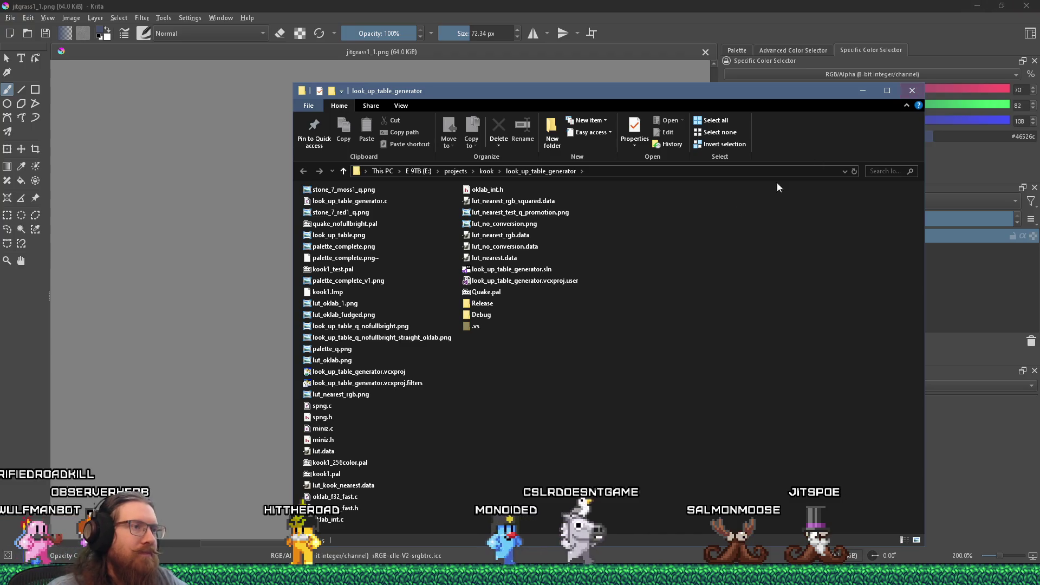
pyautogui.doubleClick(545, 271)
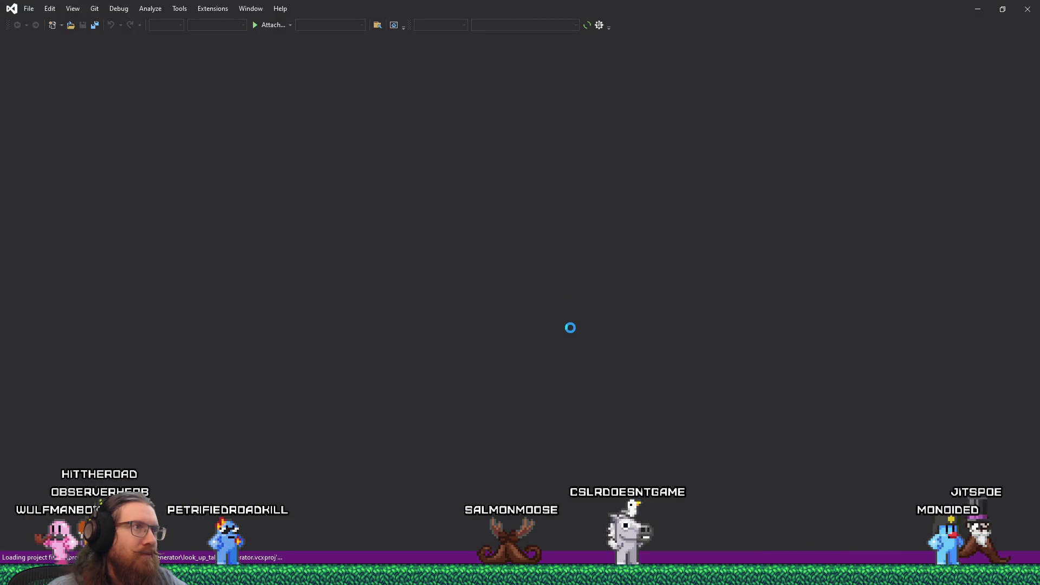
# - Dismiss the unsupported-version notice and select the stone_7_moss1 texture path on line 828
pyautogui.hotkey('alt', 'Tab')
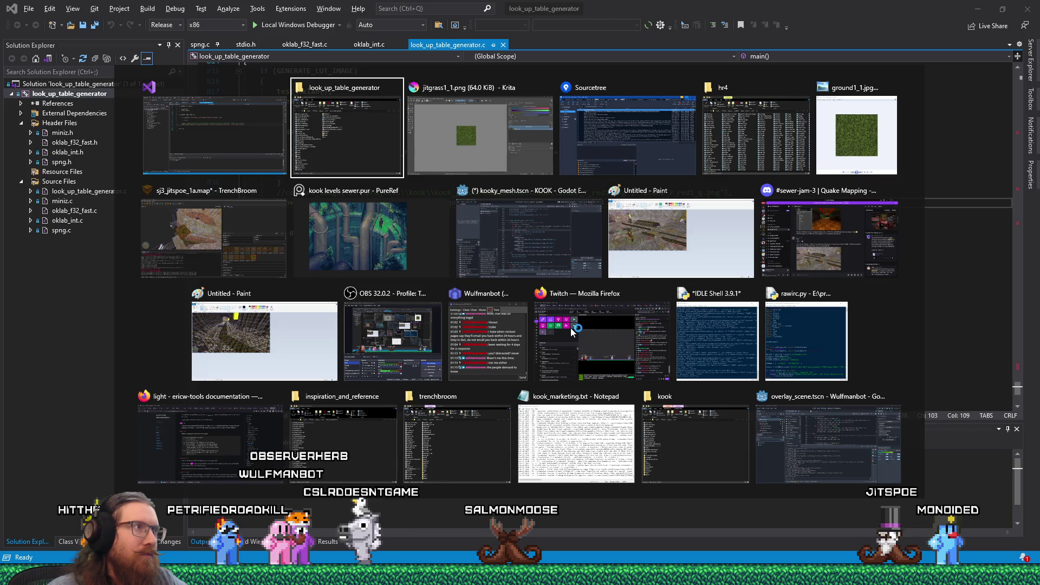
pyautogui.press('Escape')
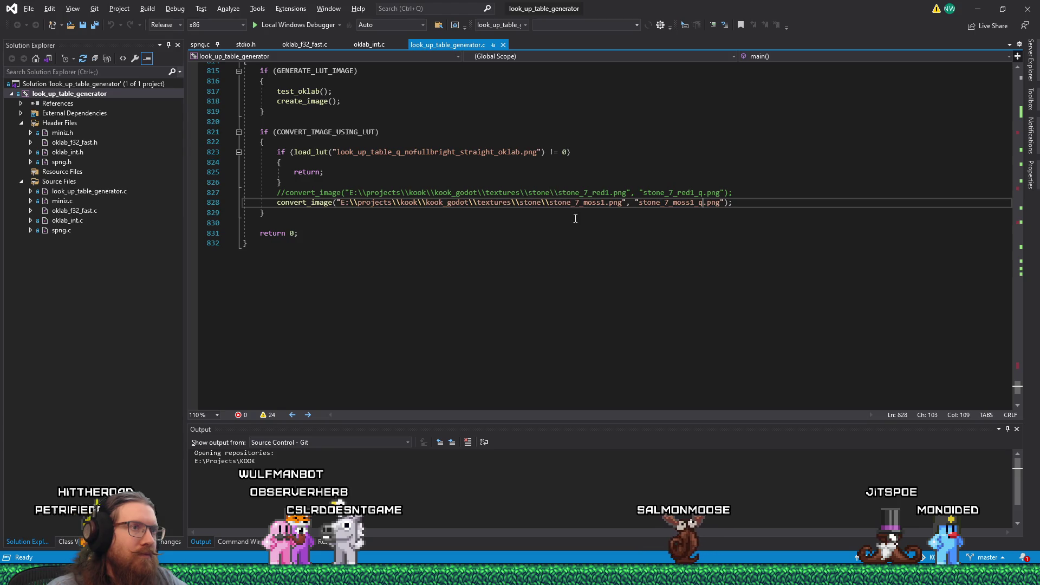
pyautogui.click(548, 220)
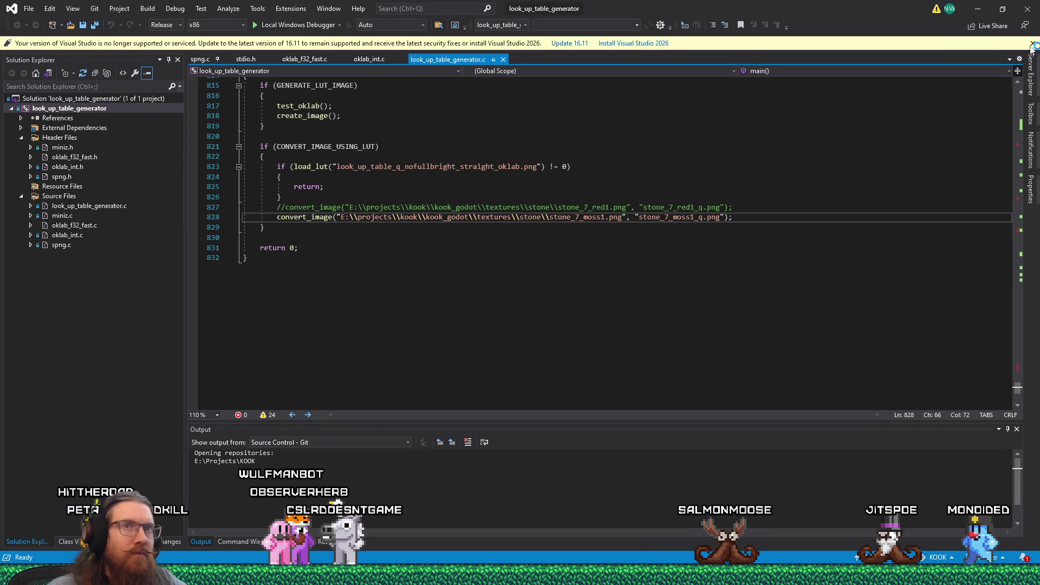
pyautogui.click(1032, 43)
pyautogui.click(402, 204)
pyautogui.moveTo(401, 203); pyautogui.dragTo(607, 208)
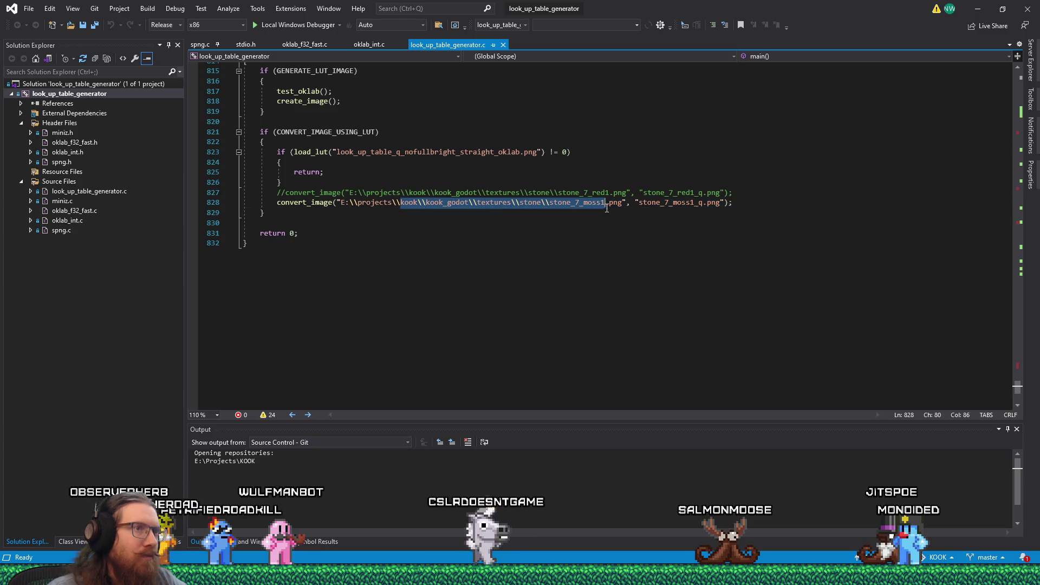
# - Return to Explorer and enter e:\projects\textures\ in the Run prompt
pyautogui.hotkey('alt', 'Tab')
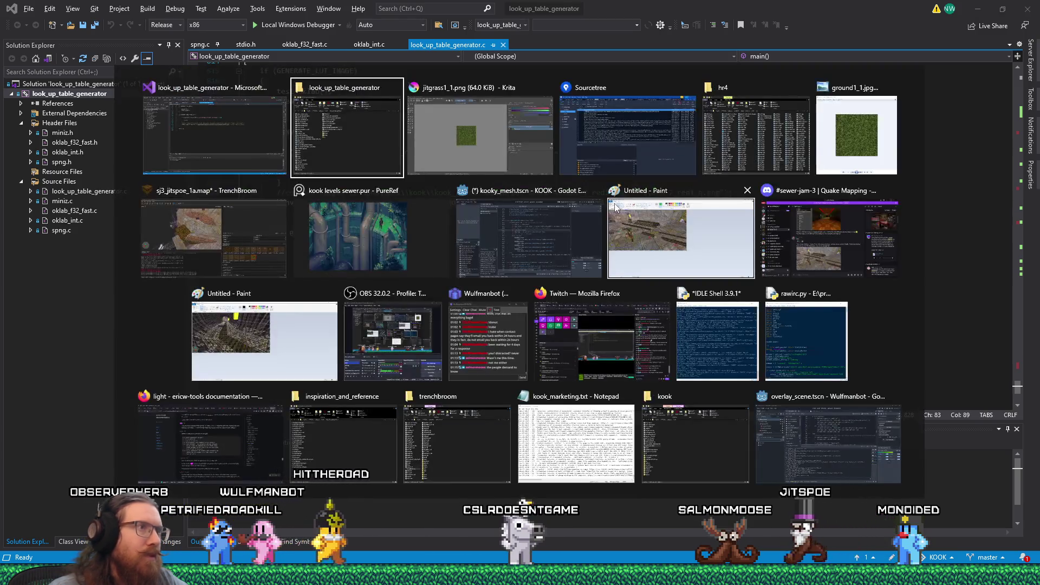
pyautogui.press('super+r')
pyautogui.write('e:\\p')
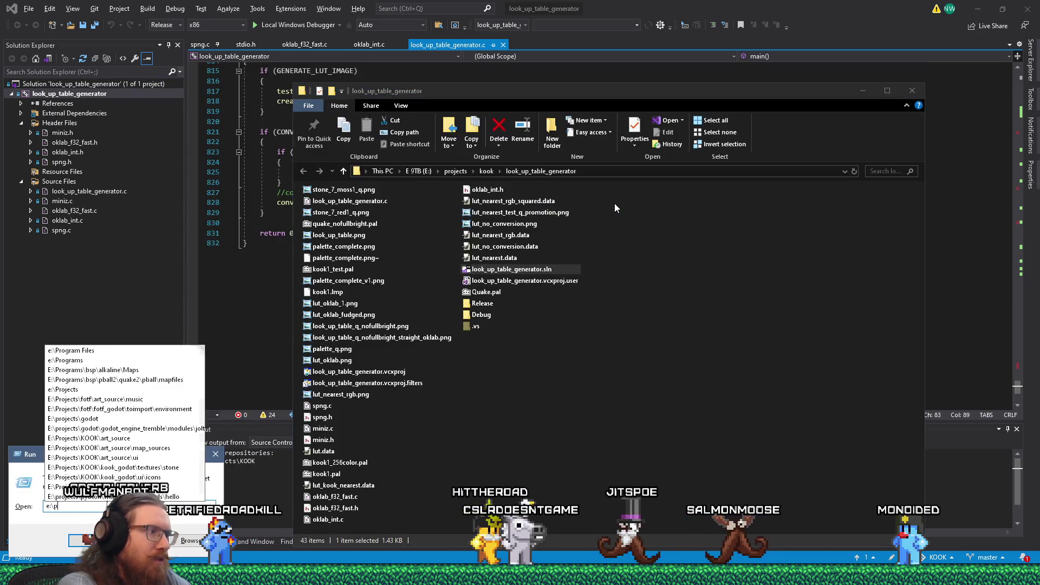
pyautogui.write('rojects\\textures\\')
# - Open the textures folder and copy the grass folder's path from the address bar
pyautogui.press('Return')
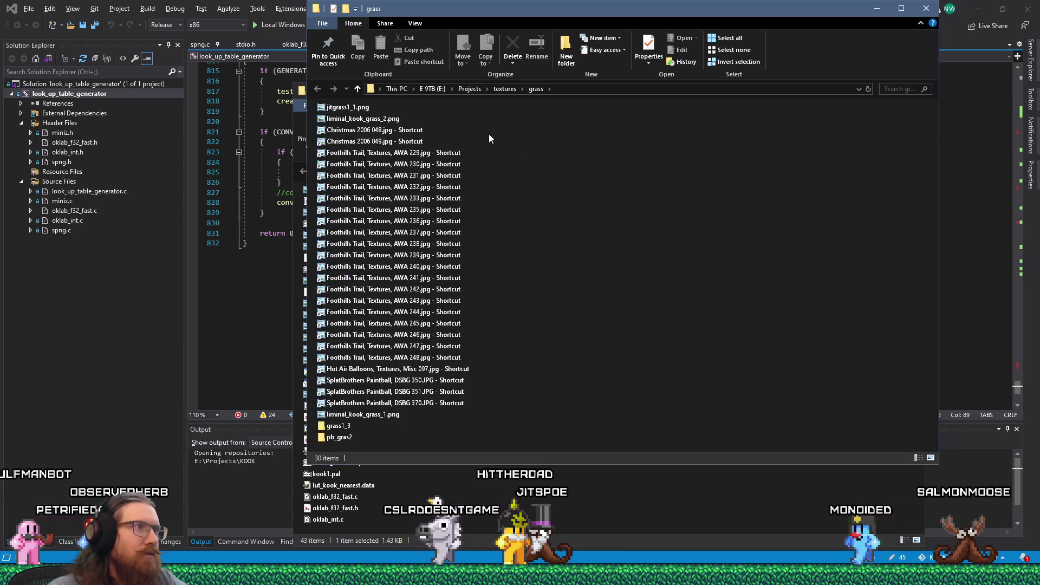
pyautogui.click(561, 89)
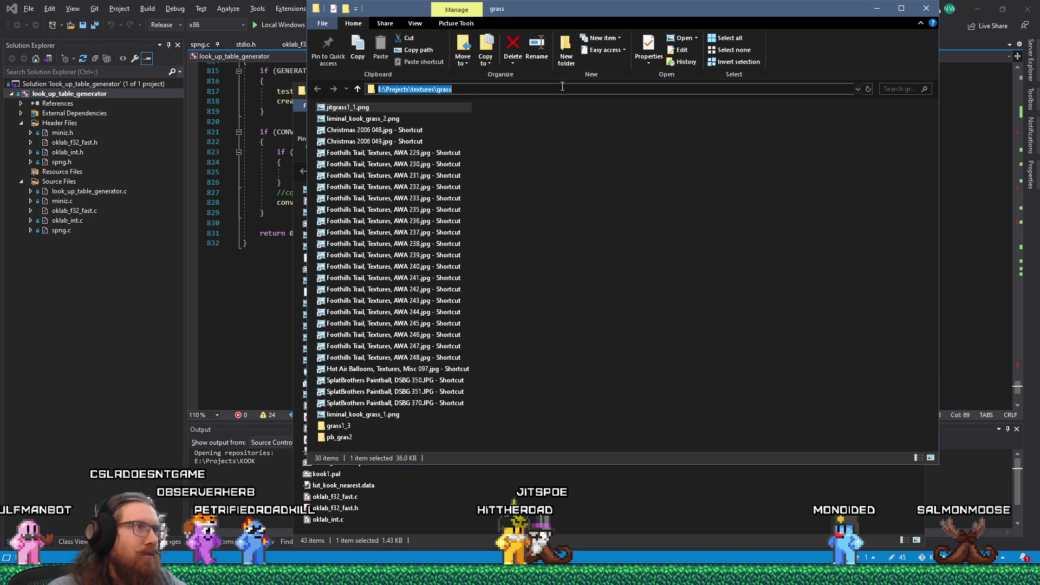
pyautogui.rightClick(563, 89)
pyautogui.click(581, 122)
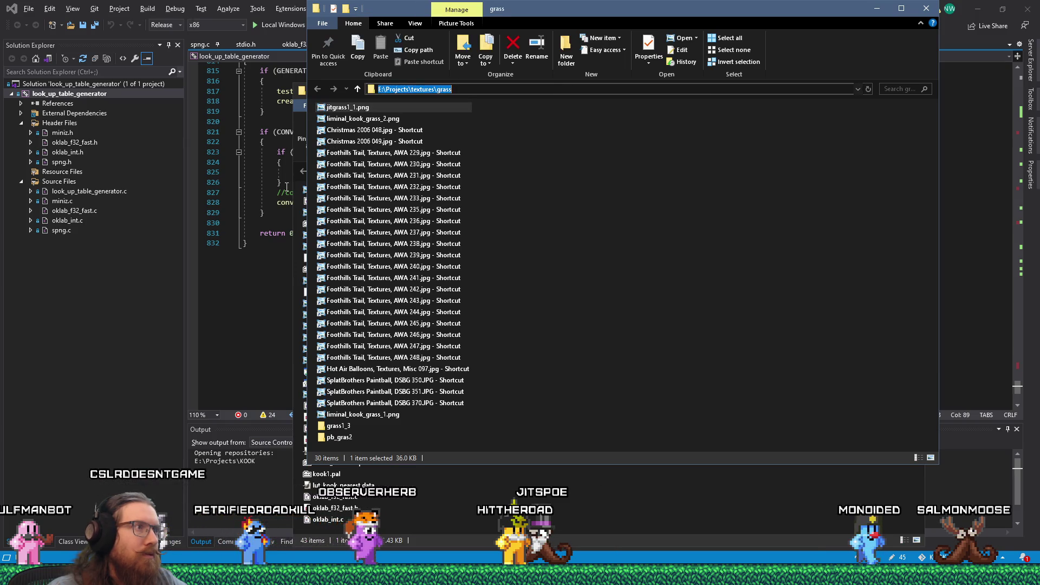
# - Replace line 828's stone path with the grass folder path, using jitgrass1_1.png as input and jitgrass1_1 as output
pyautogui.hotkey('alt', 'Tab')
pyautogui.moveTo(342, 202); pyautogui.dragTo(615, 202)
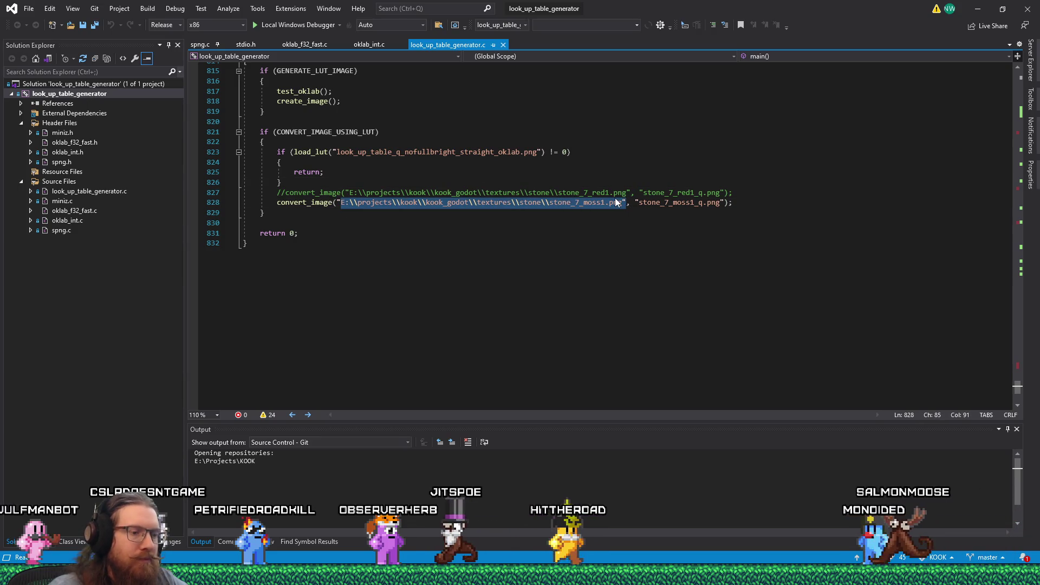
pyautogui.hotkey('ctrl', 'v')
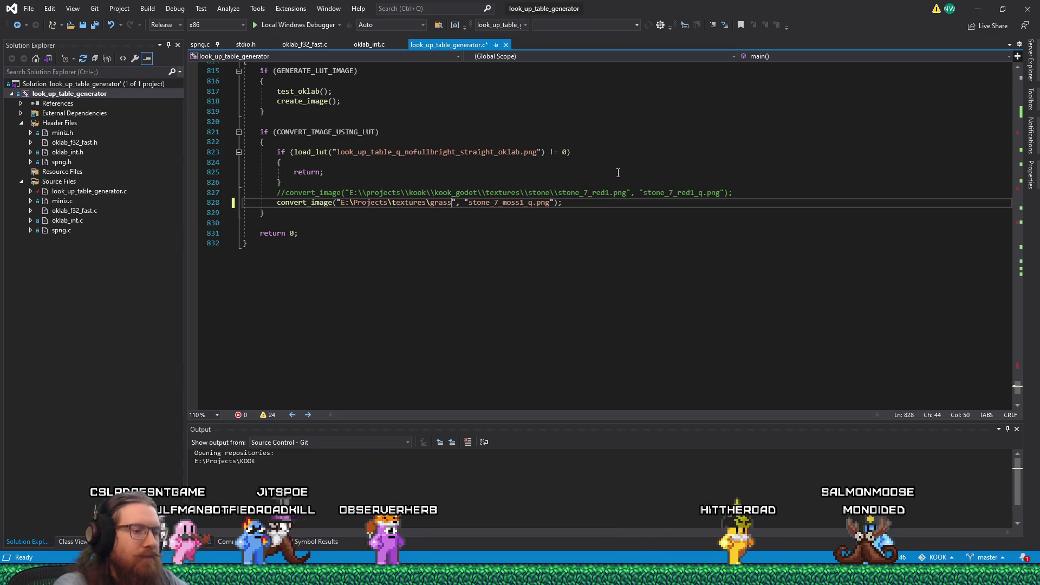
pyautogui.write('\\\\jitgrass1_1.pn')
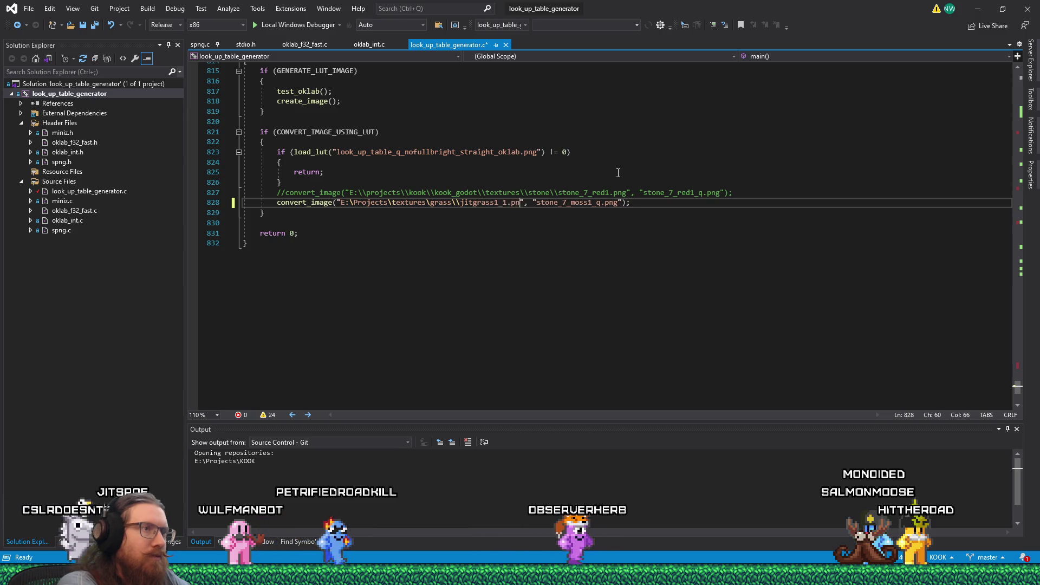
pyautogui.write('g')
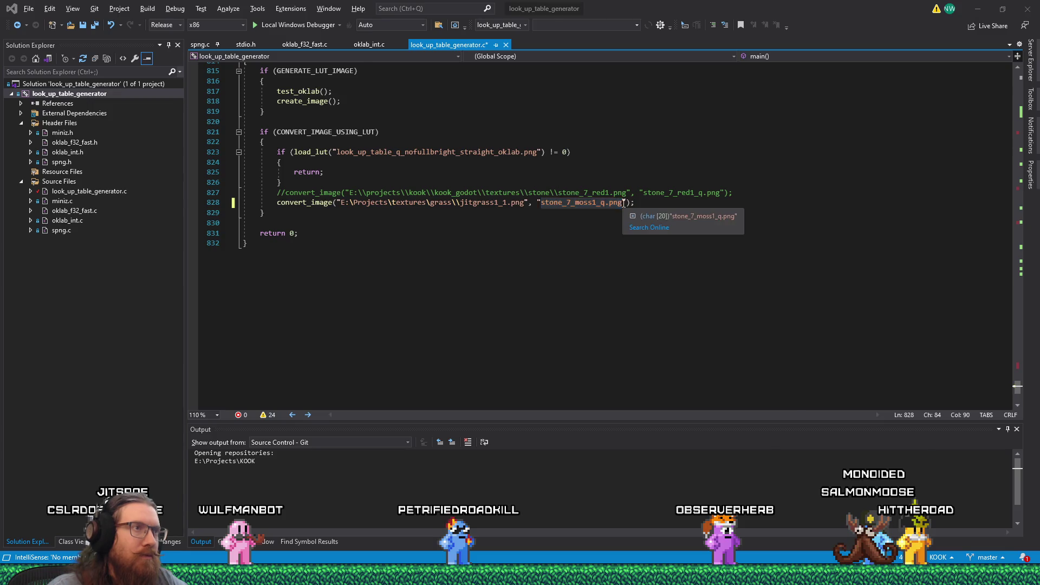
pyautogui.hotkey('alt', 'Tab')
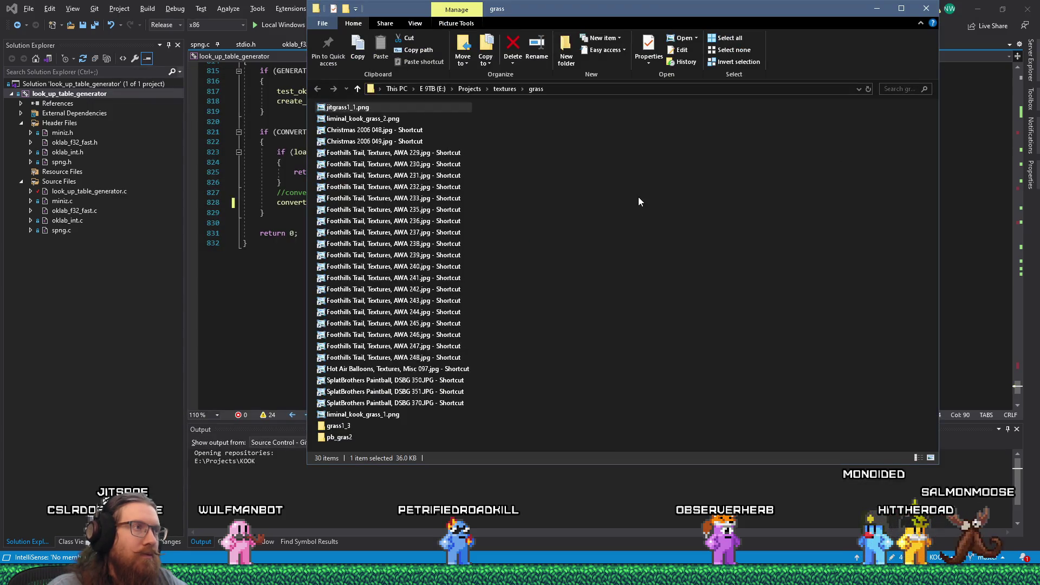
pyautogui.hotkey('alt', 'Tab')
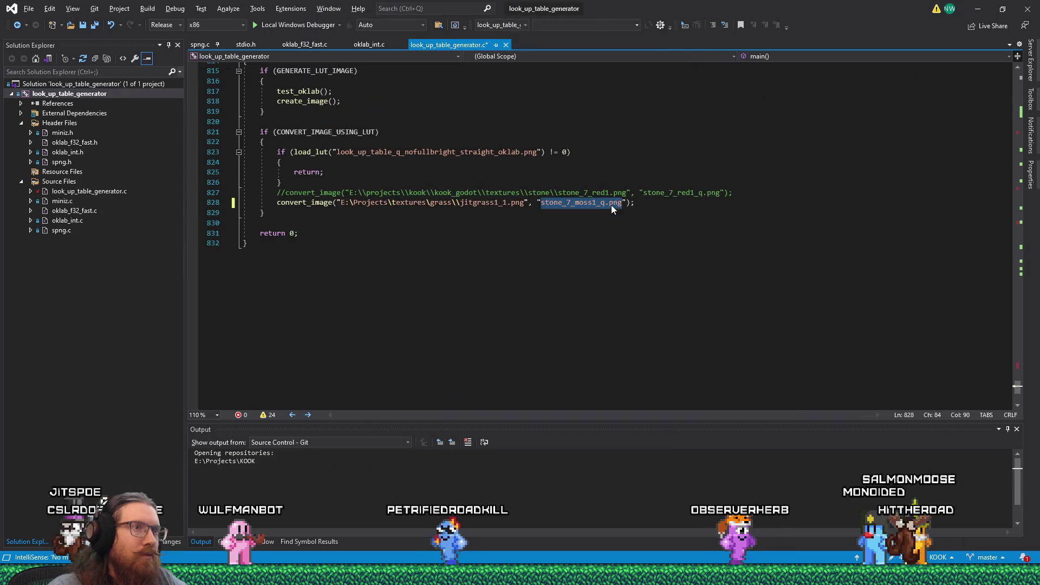
pyautogui.write('jitgrass')
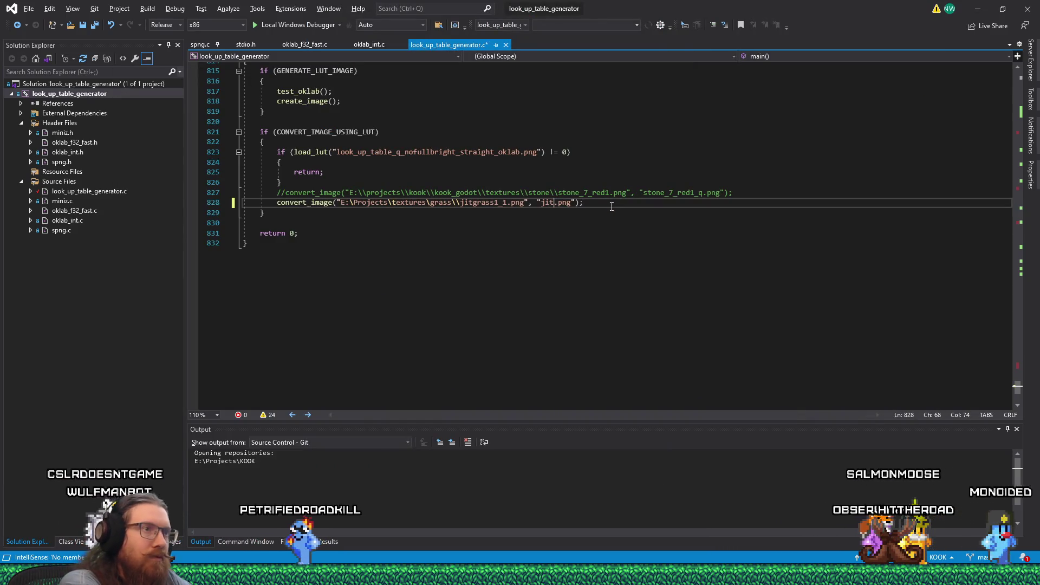
pyautogui.write('1_1')
pyautogui.press('Return')
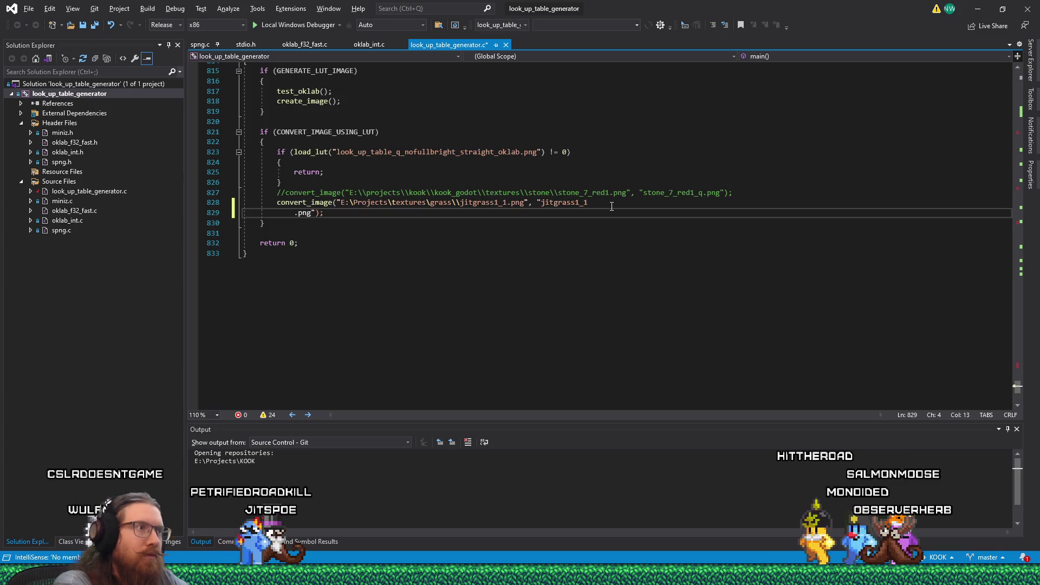
# - Remove the stray line break, add the missing backslash, then build and run the generator
pyautogui.hotkey('ctrl', 'shift', 'Left')
pyautogui.press('Delete')
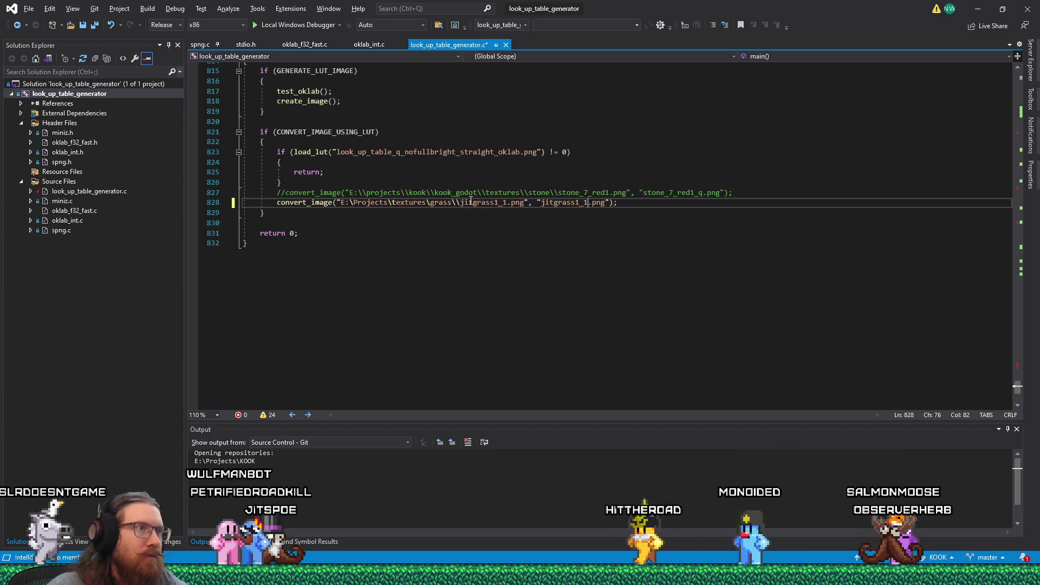
pyautogui.click(433, 204)
pyautogui.write('\\')
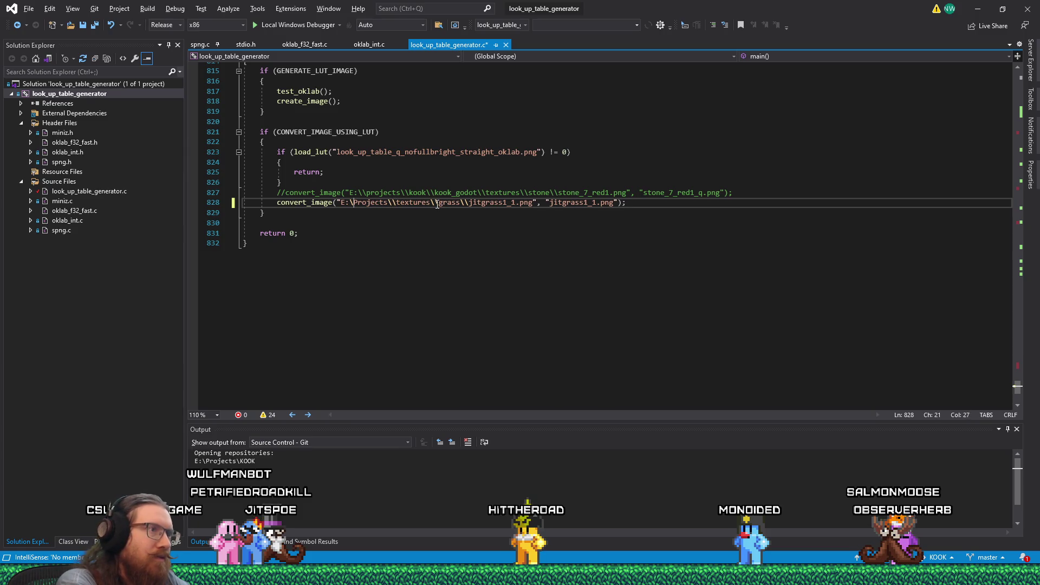
pyautogui.click(494, 129)
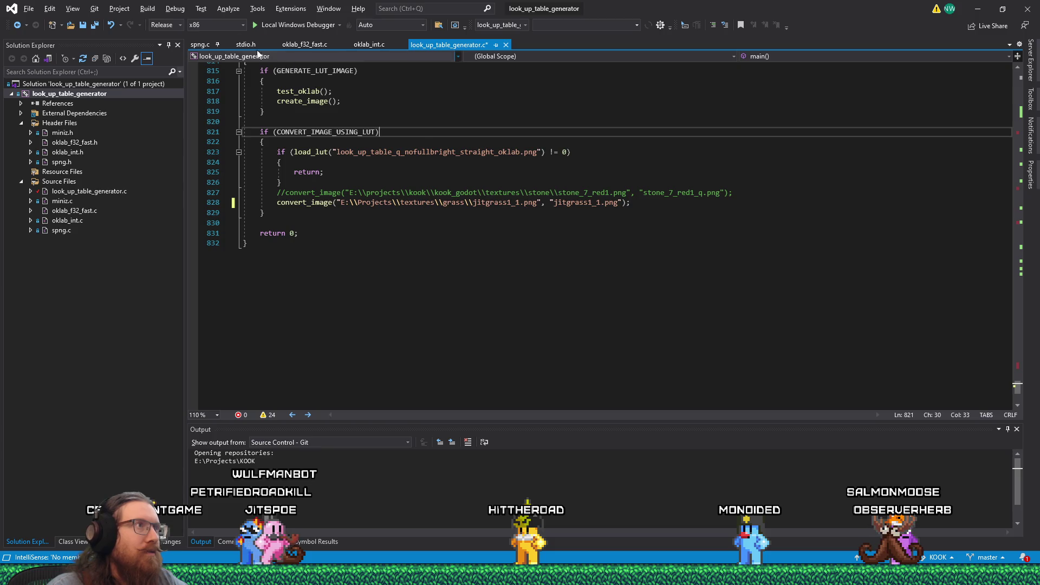
pyautogui.click(268, 25)
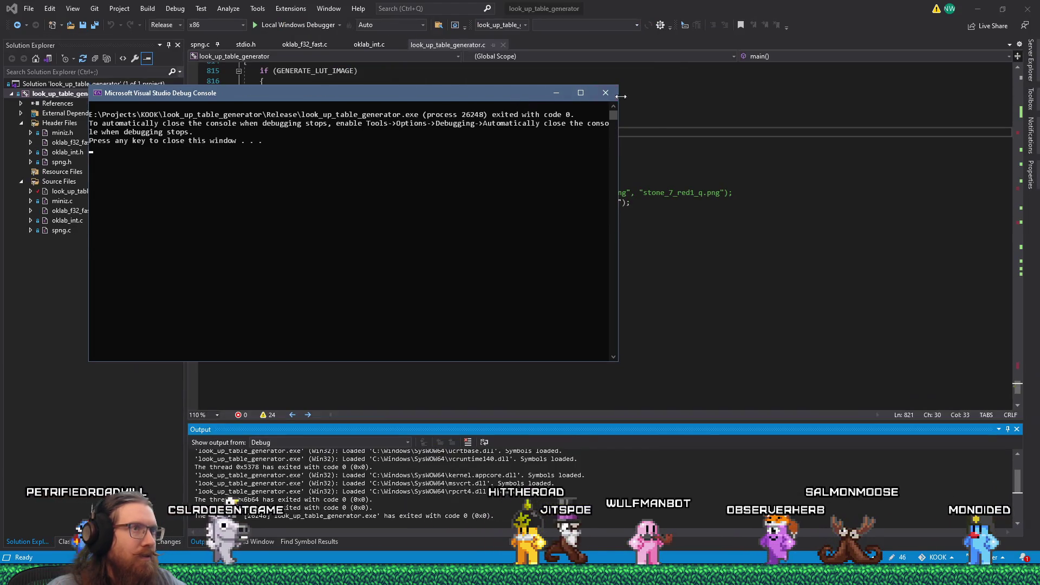
# - Close the debug console and open the converted jitgrass1_1.png from the look_up_table_generator folder
pyautogui.press('Return')
pyautogui.click(189, 575)
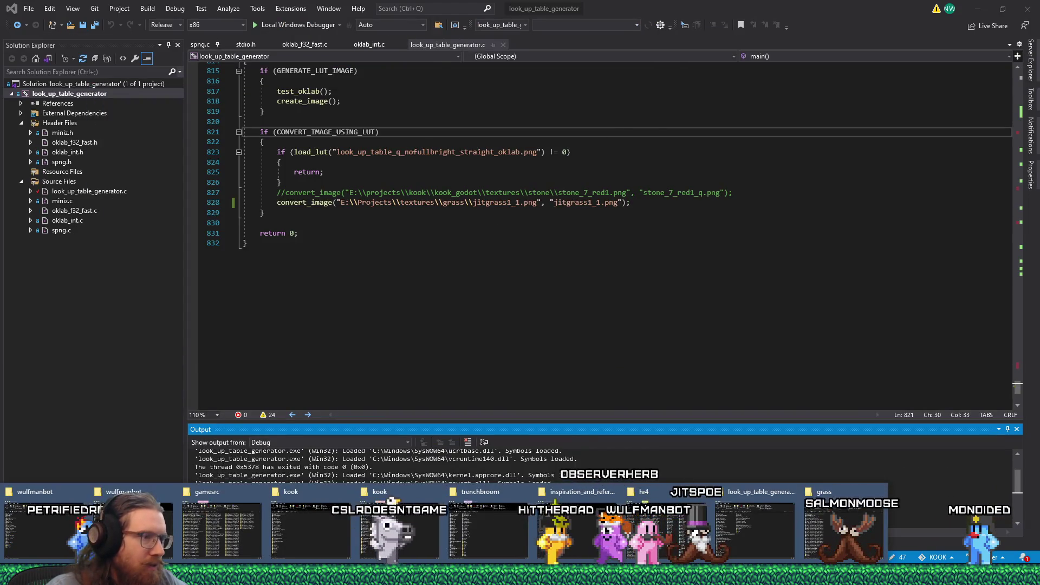
pyautogui.click(752, 520)
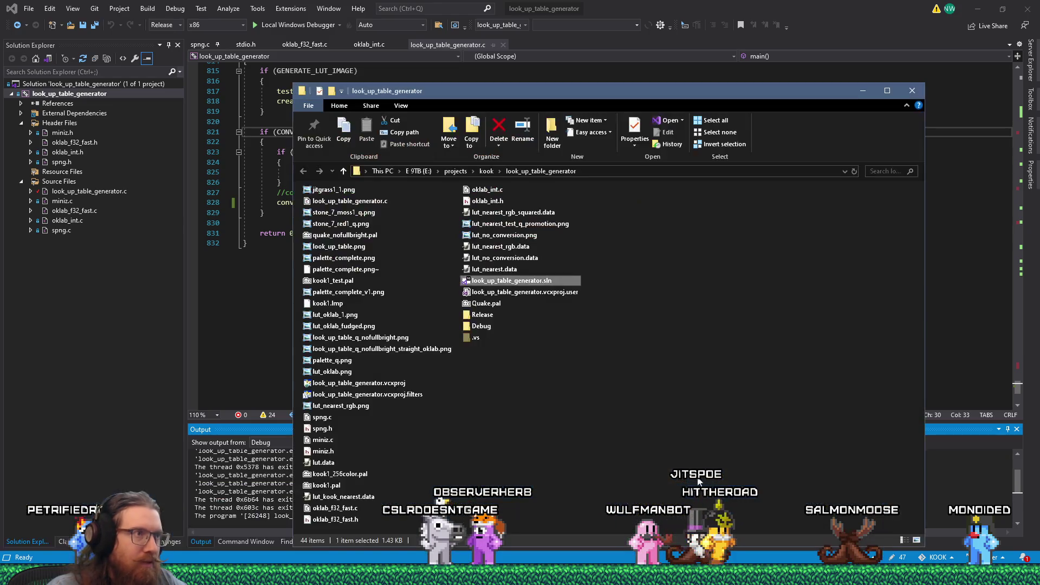
pyautogui.click(341, 193)
pyautogui.press('Return')
pyautogui.scroll(5, 713, 290)
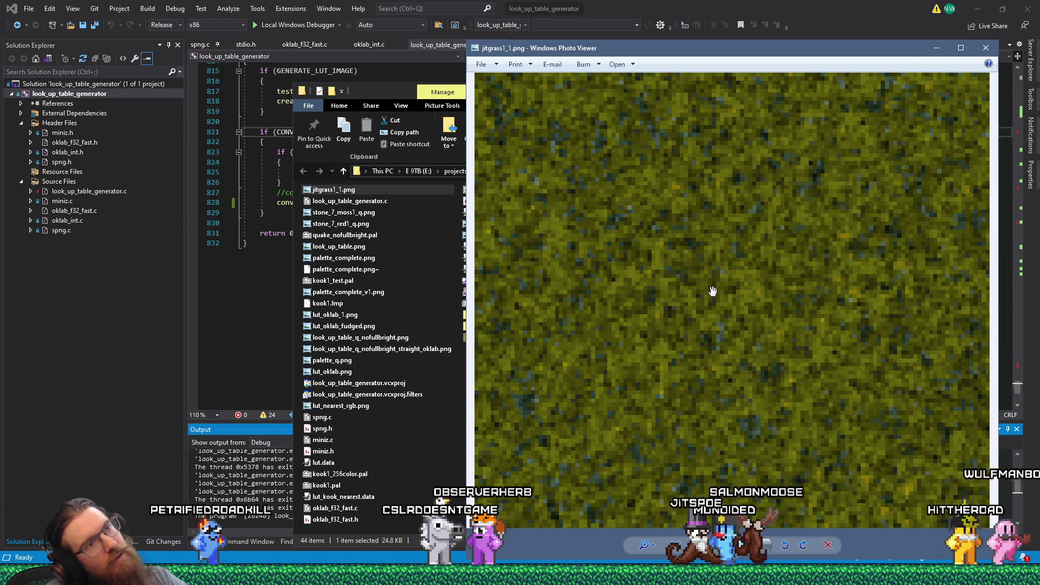
# - Zoom in and out on the converted grass texture in Photo Viewer to inspect its pixels
pyautogui.scroll(-5, 713, 290)
pyautogui.scroll(3, 713, 290)
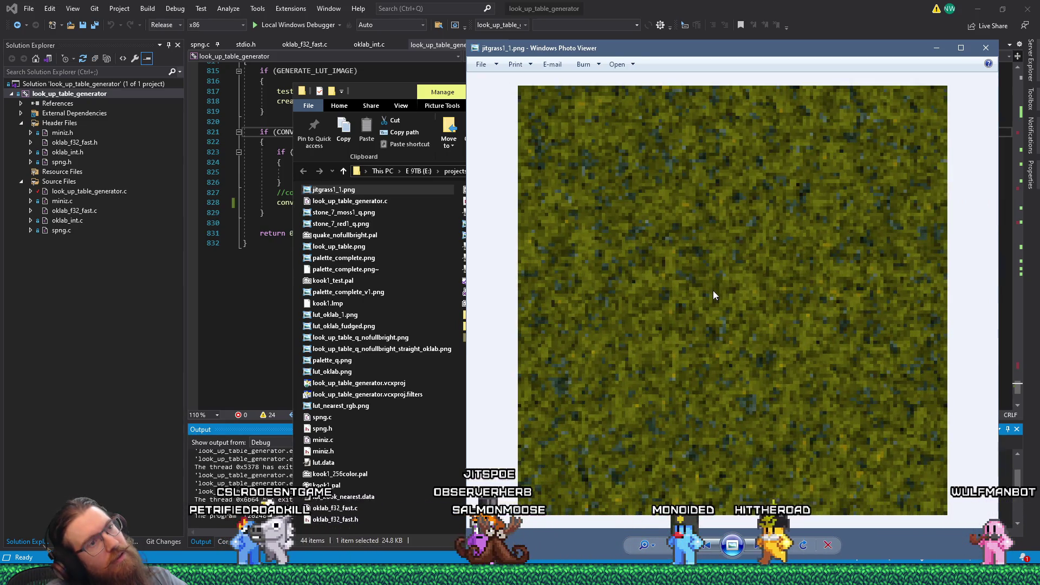
pyautogui.scroll(-5, 713, 291)
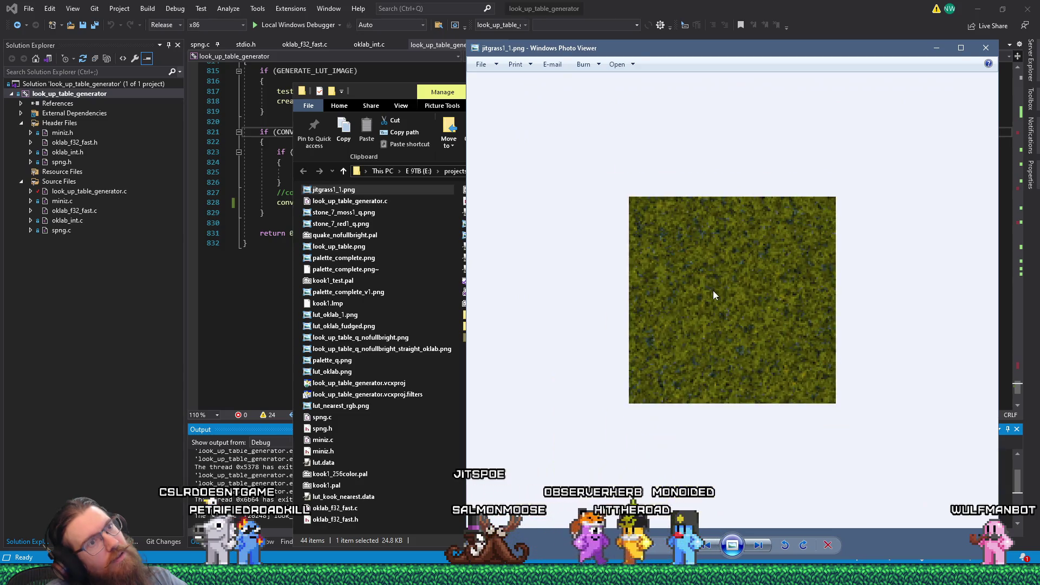
pyautogui.scroll(5, 729, 319)
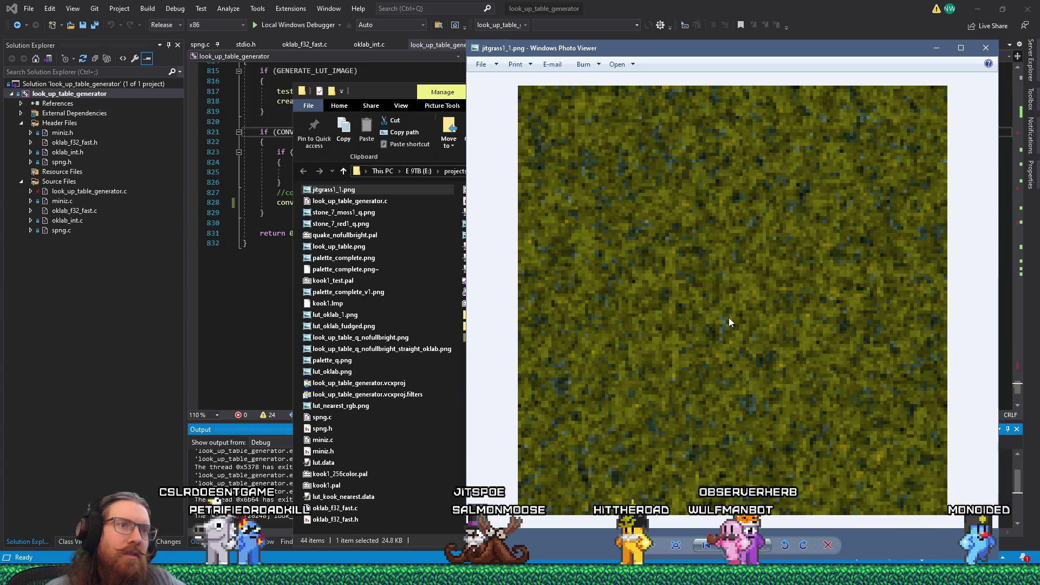
pyautogui.scroll(2, 729, 319)
pyautogui.scroll(-2, 719, 300)
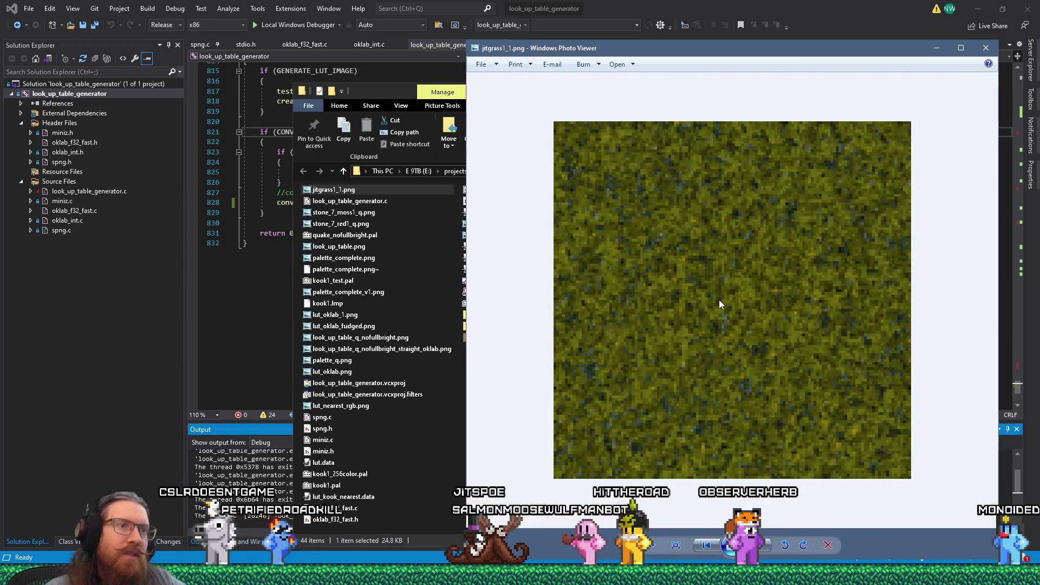
pyautogui.scroll(-3, 720, 301)
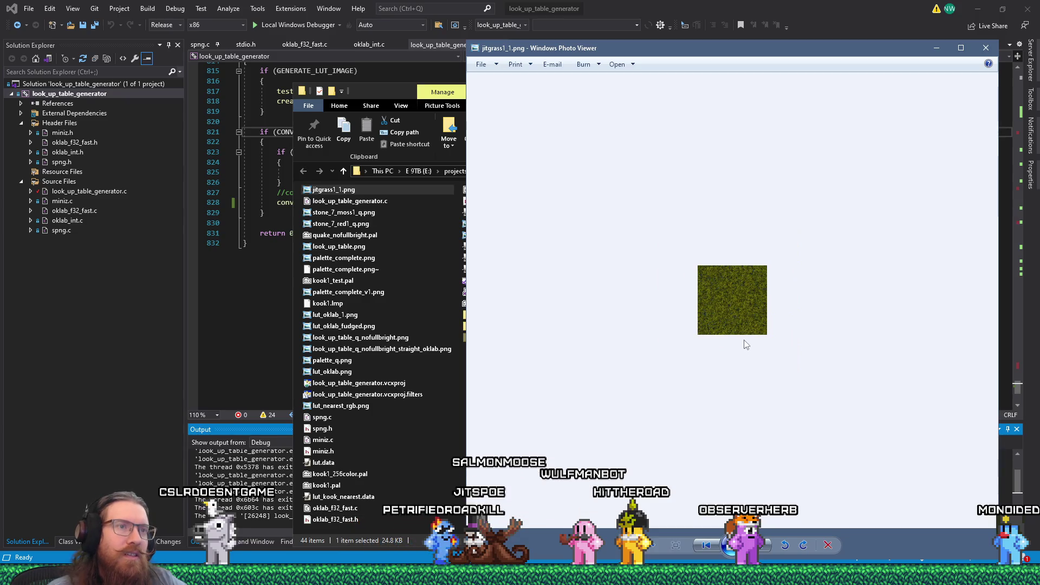
pyautogui.scroll(1, 746, 344)
pyautogui.scroll(-1, 746, 344)
pyautogui.scroll(1, 746, 344)
pyautogui.scroll(-2, 746, 344)
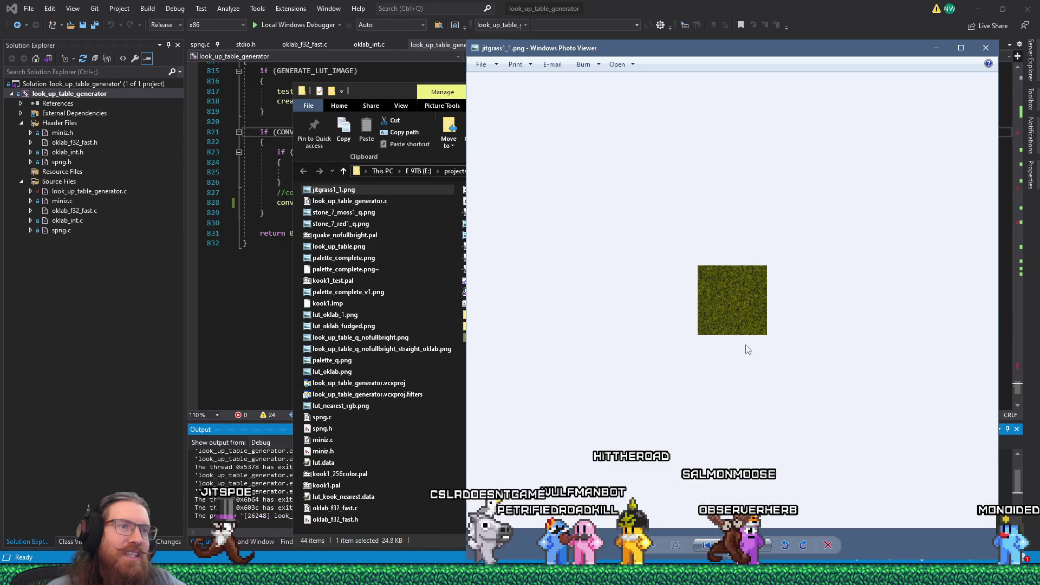
pyautogui.scroll(3, 745, 345)
pyautogui.scroll(-3, 745, 345)
pyautogui.scroll(5, 745, 345)
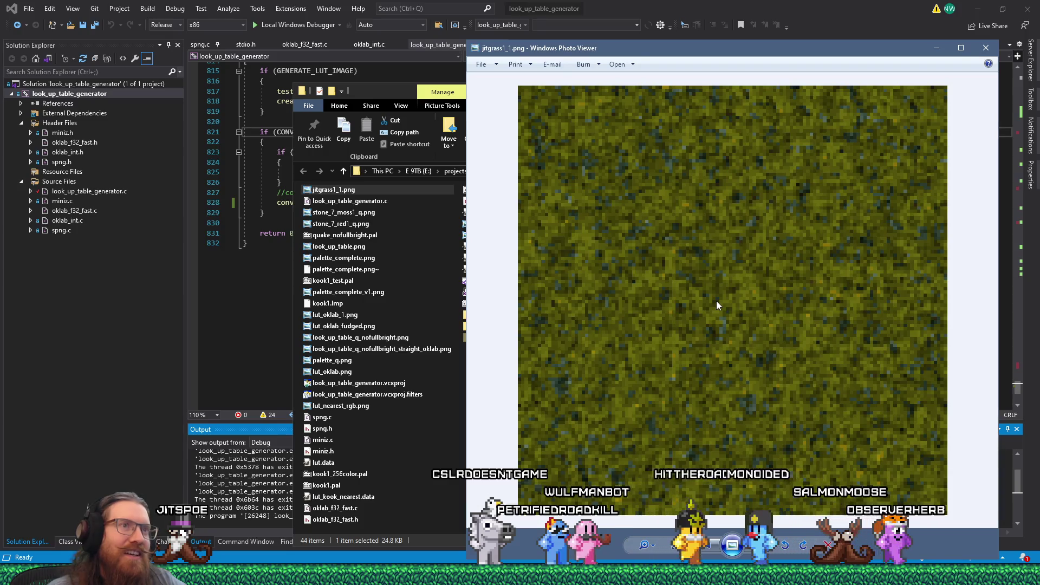
# - Switch back to Krita showing the original jitgrass1_1.png
pyautogui.hotkey('alt', 'Tab')
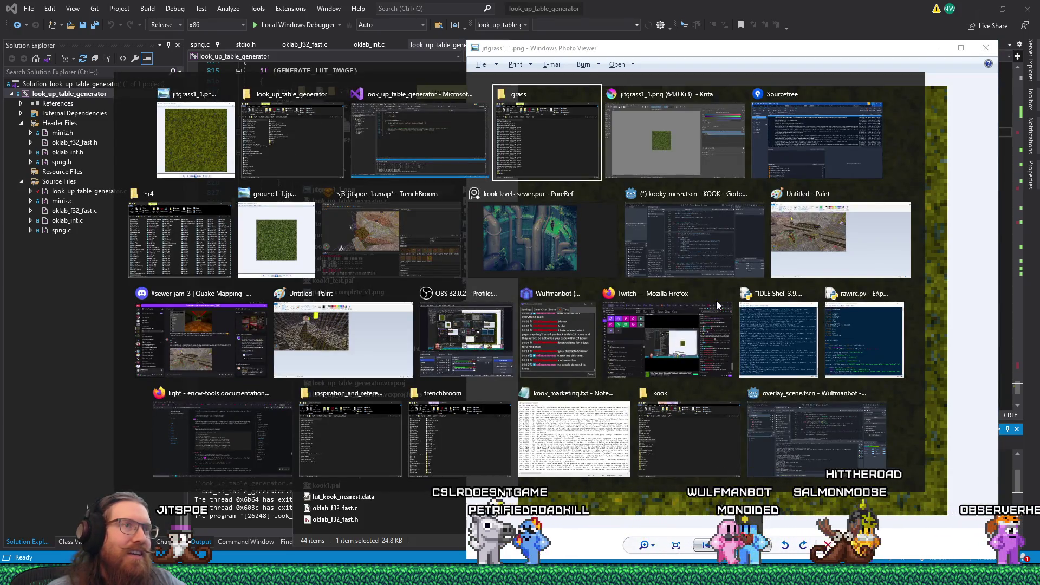
pyautogui.hotkey('alt', 'Tab')
pyautogui.hotkey('alt', 'Tab')
pyautogui.hotkey('alt', 'Tab')
pyautogui.hotkey('alt', 'Tab')
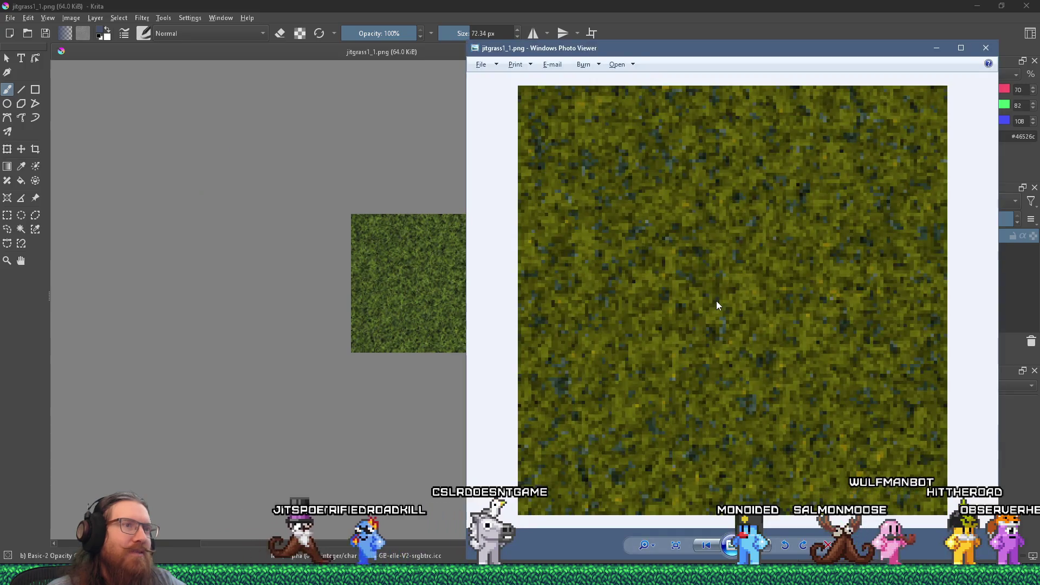
pyautogui.hotkey('alt', 'Tab')
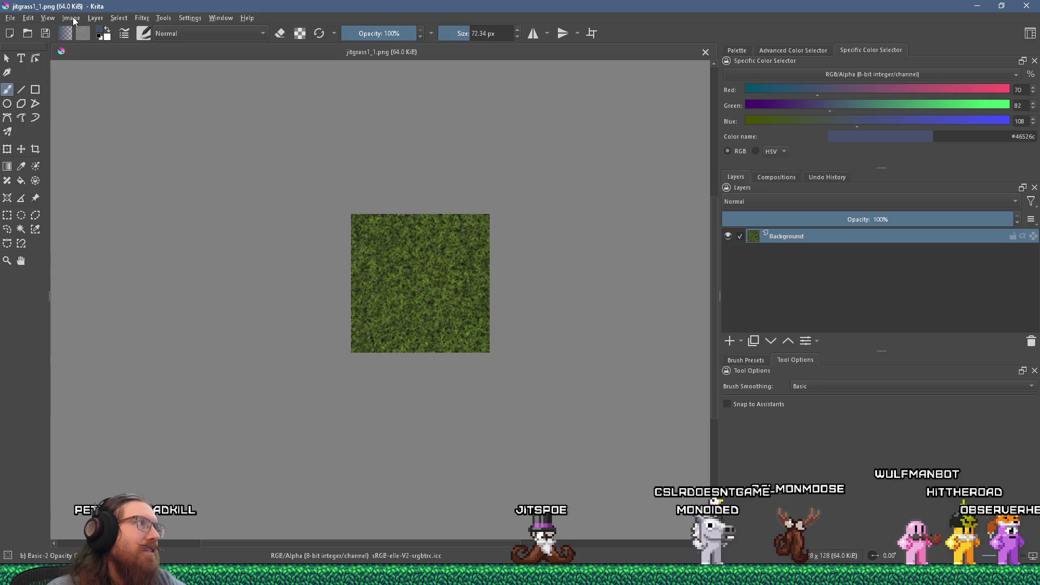
pyautogui.click(142, 18)
pyautogui.moveTo(163, 56)
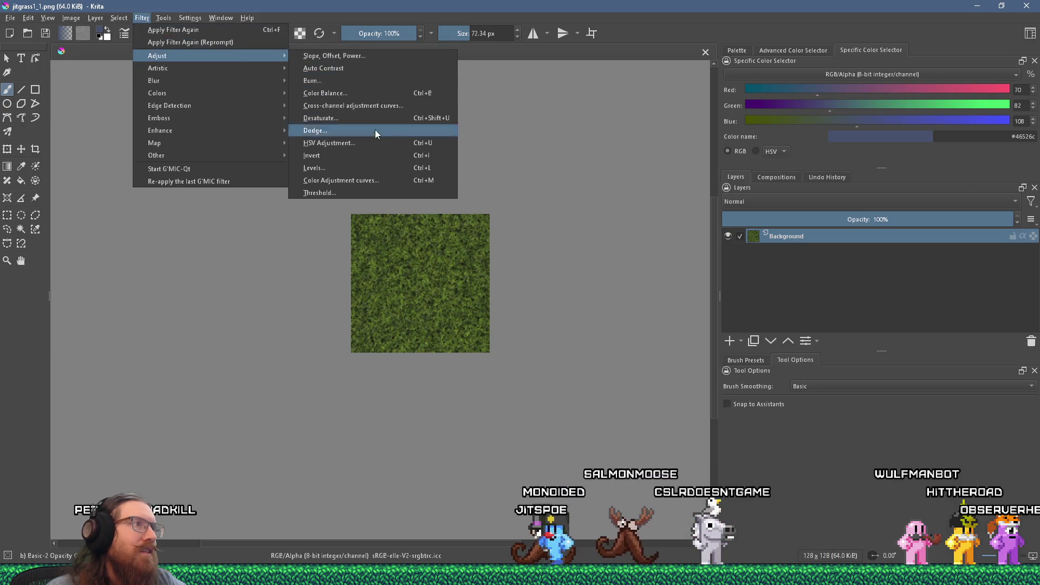
pyautogui.click(366, 180)
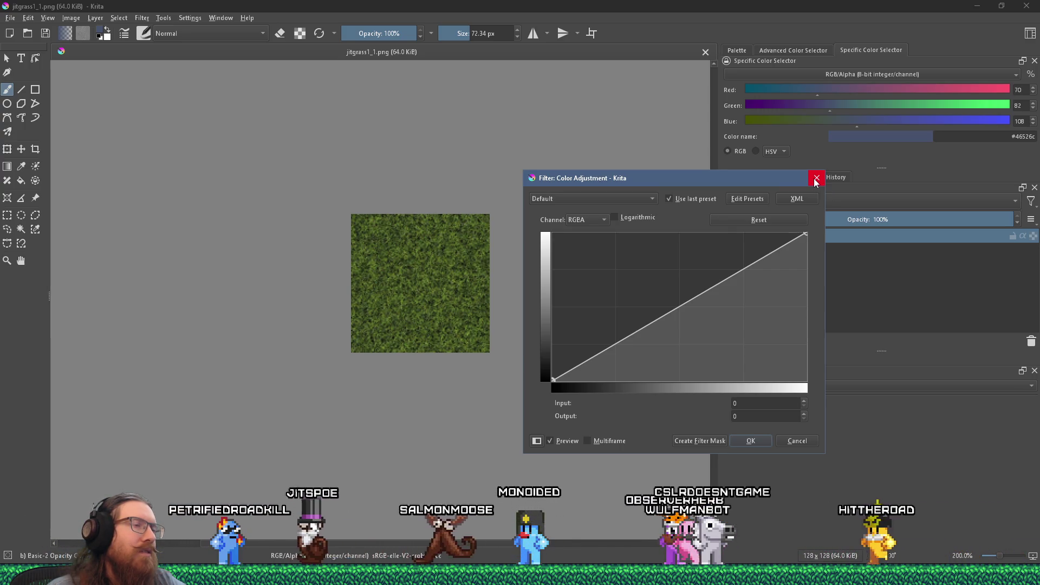
pyautogui.click(588, 220)
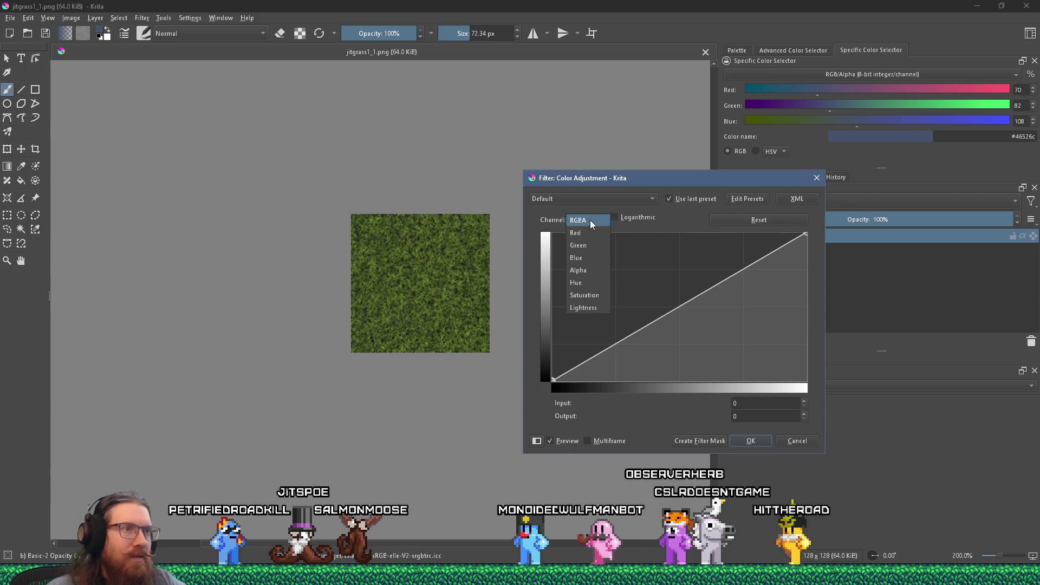
pyautogui.click(597, 258)
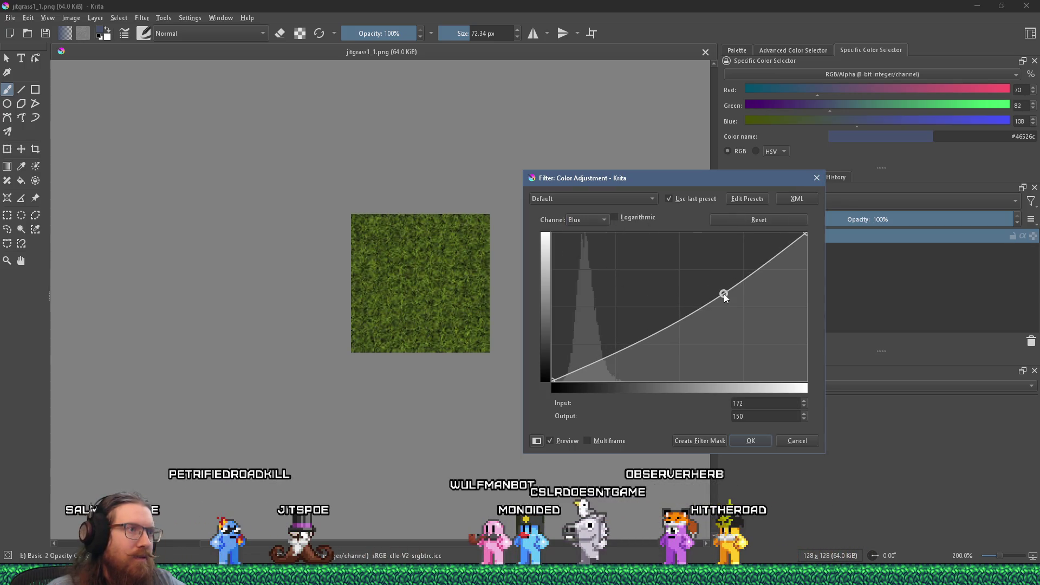
pyautogui.moveTo(722, 294); pyautogui.dragTo(728, 303)
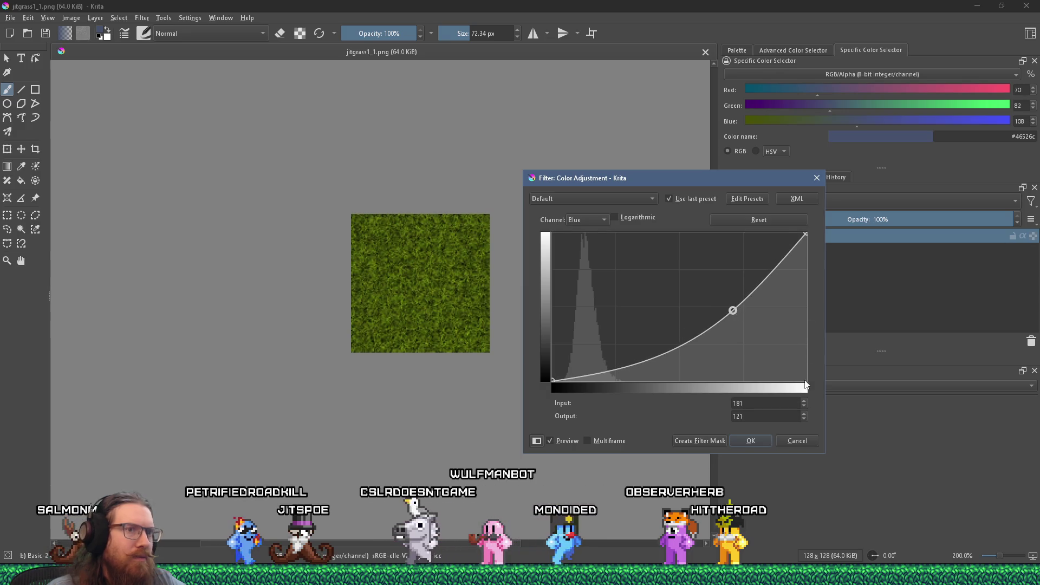
pyautogui.click(796, 441)
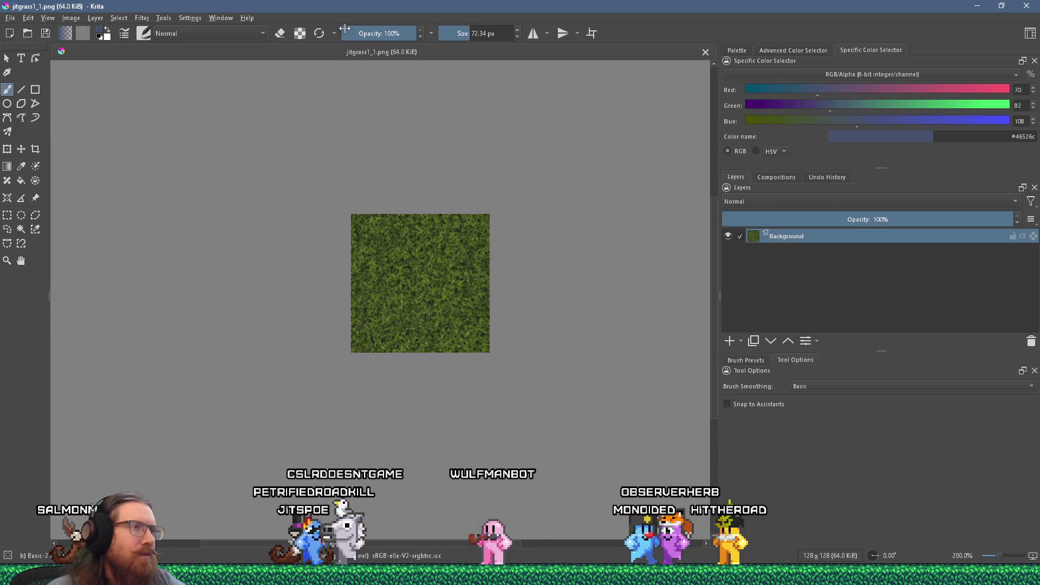
# - Apply an HSV Adjustment with Hue set to -9 to the grass texture
pyautogui.click(141, 18)
pyautogui.moveTo(102, 21)
pyautogui.moveTo(71, 18)
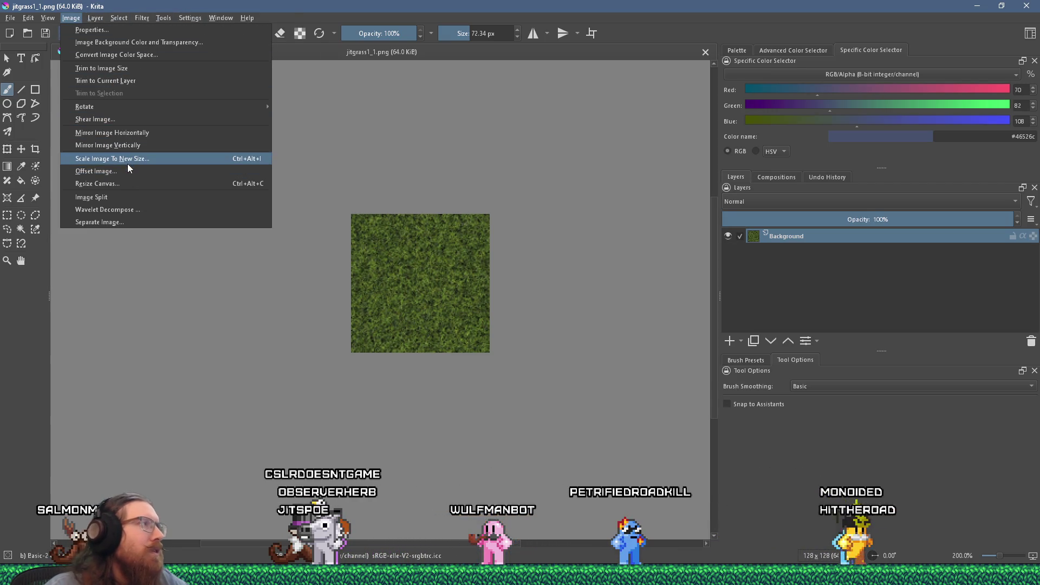
pyautogui.moveTo(147, 19)
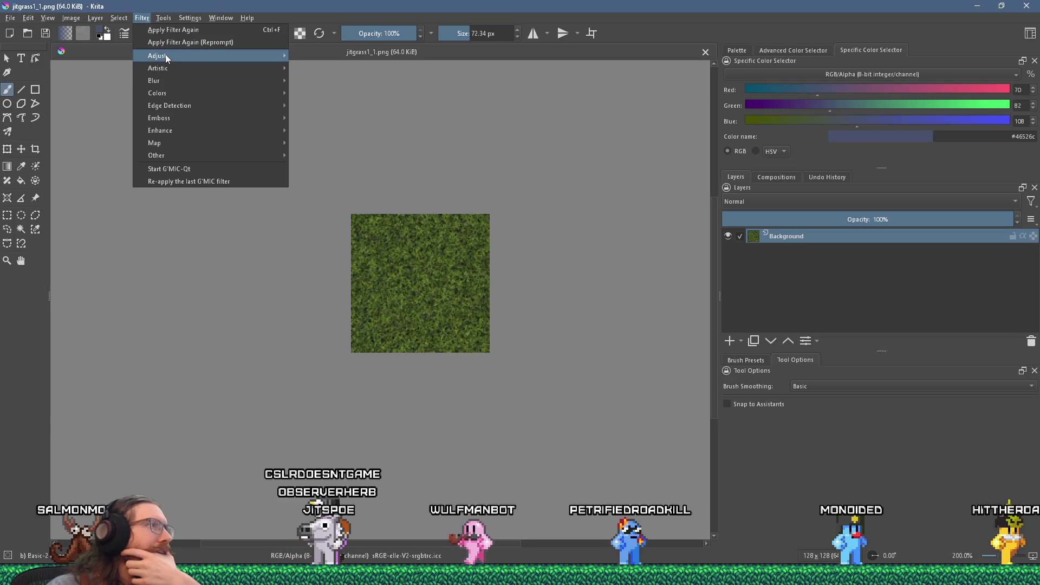
pyautogui.moveTo(165, 56)
pyautogui.click(334, 140)
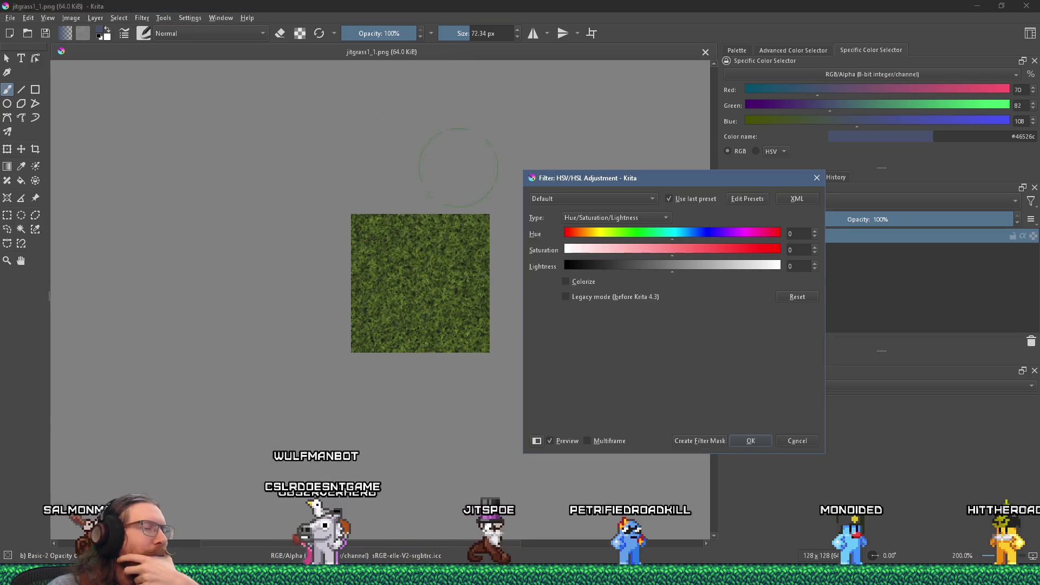
pyautogui.click(667, 235)
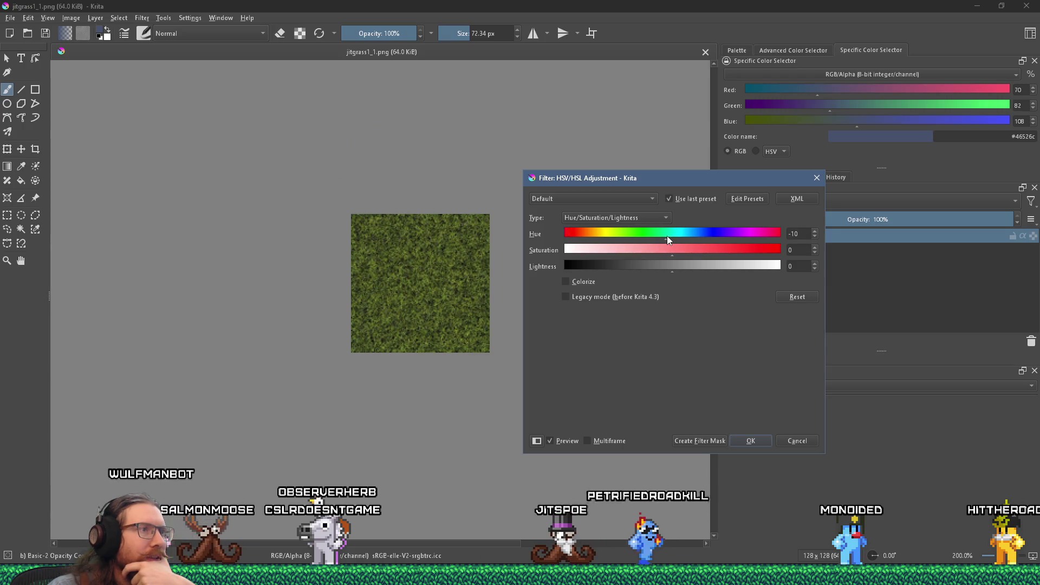
pyautogui.moveTo(665, 236); pyautogui.dragTo(667, 236)
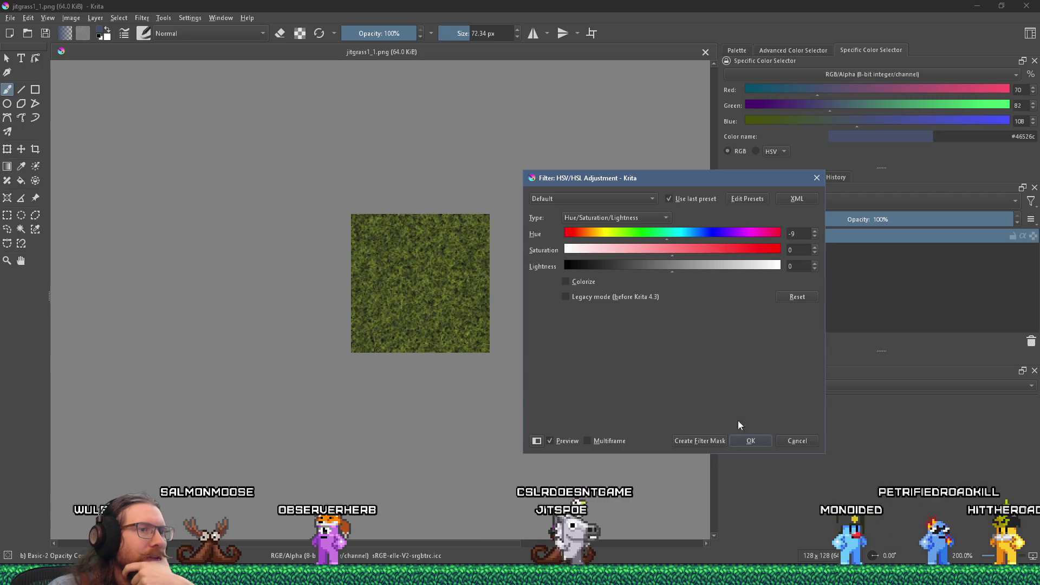
pyautogui.click(750, 440)
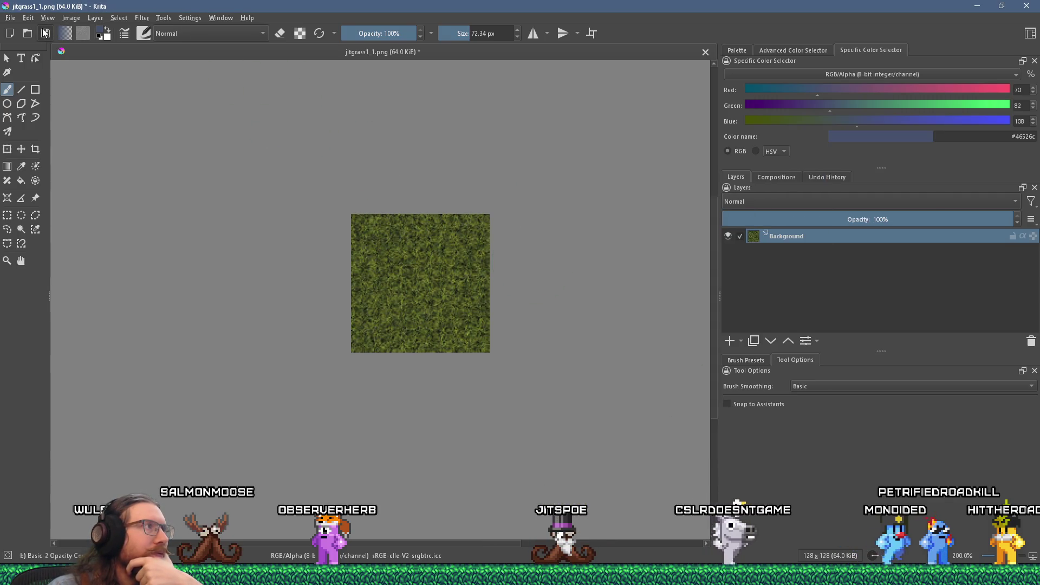
# - Save the texture as jitgrass1_1.png, accepting the PNG options
pyautogui.click(45, 33)
pyautogui.click(569, 395)
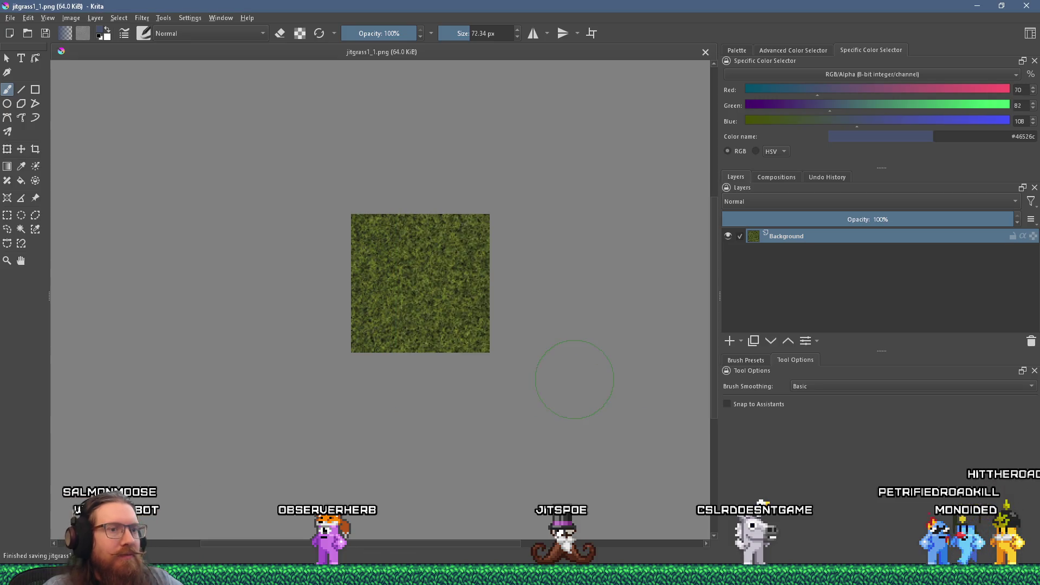
pyautogui.hotkey('alt', 'Tab')
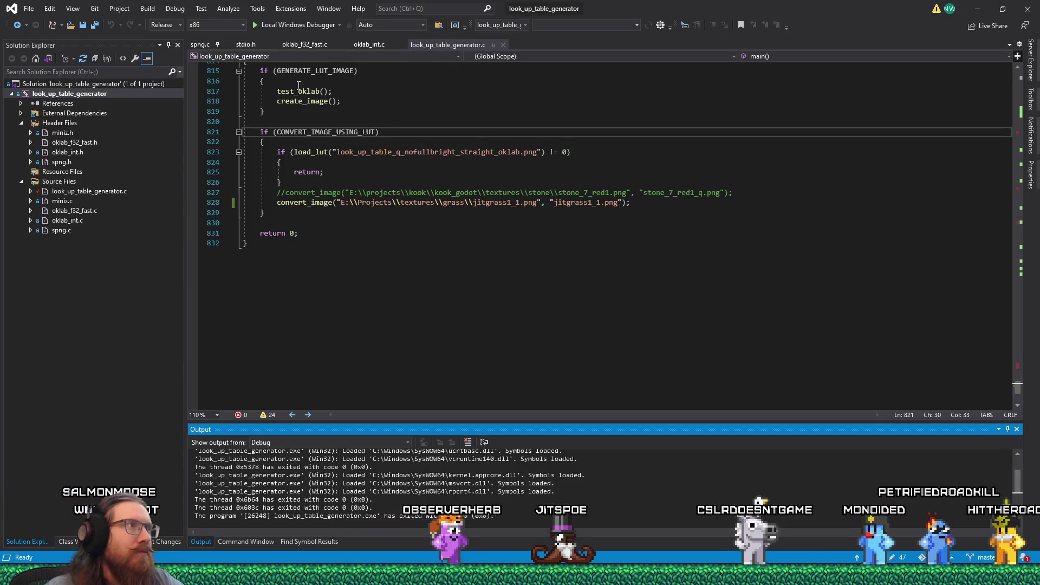
# - Rerun the generator, then close its console and the outdated Photo Viewer window
pyautogui.click(281, 25)
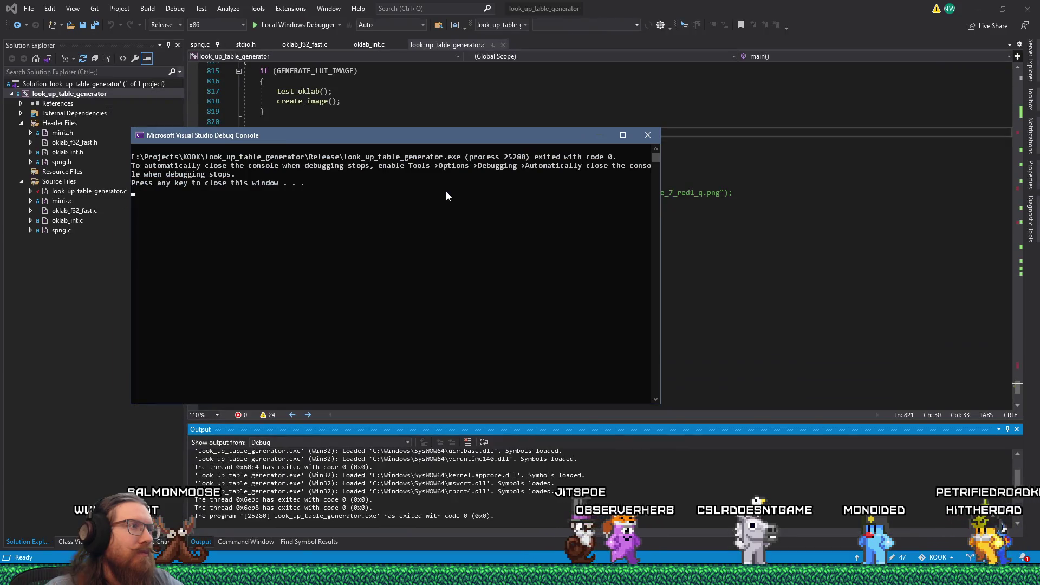
pyautogui.click(655, 135)
pyautogui.hotkey('alt', 'Tab')
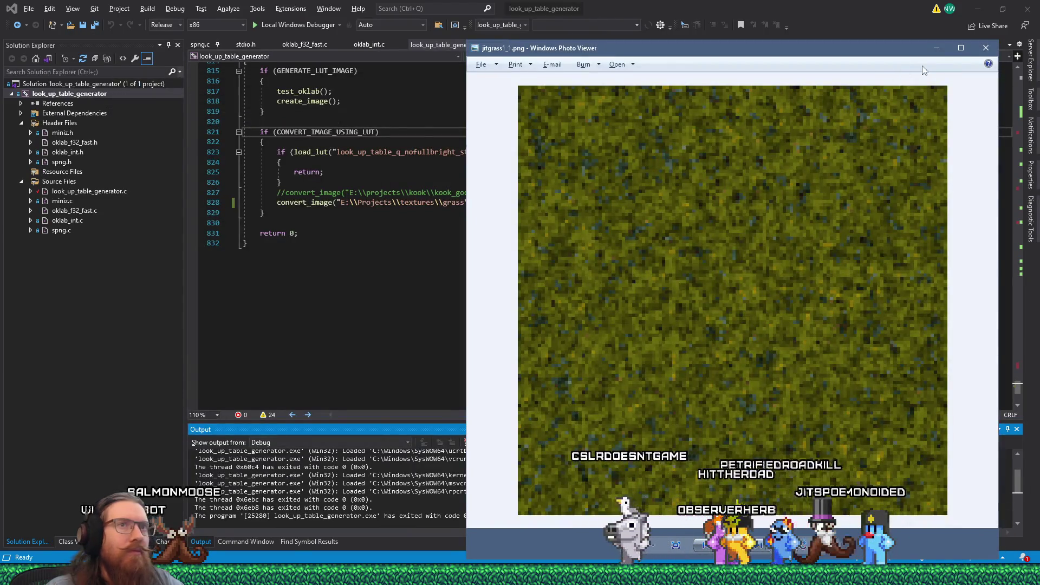
pyautogui.click(985, 48)
# - Open the newly converted jitgrass1_1.png from the look_up_table_generator folder
pyautogui.hotkey('alt', 'Tab')
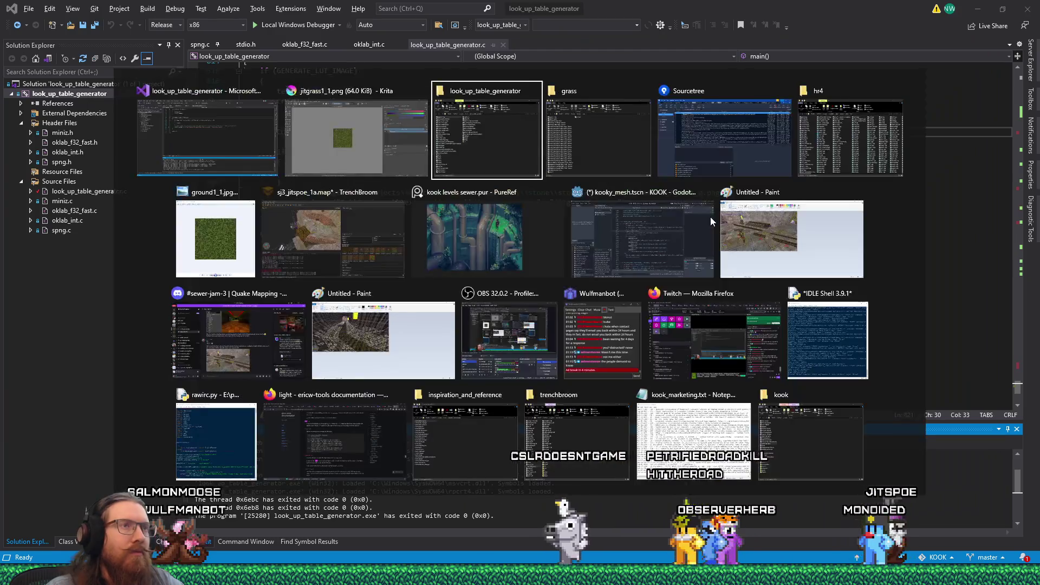
pyautogui.hotkey('alt', 'Tab')
pyautogui.press('Tab')
pyautogui.press('Tab')
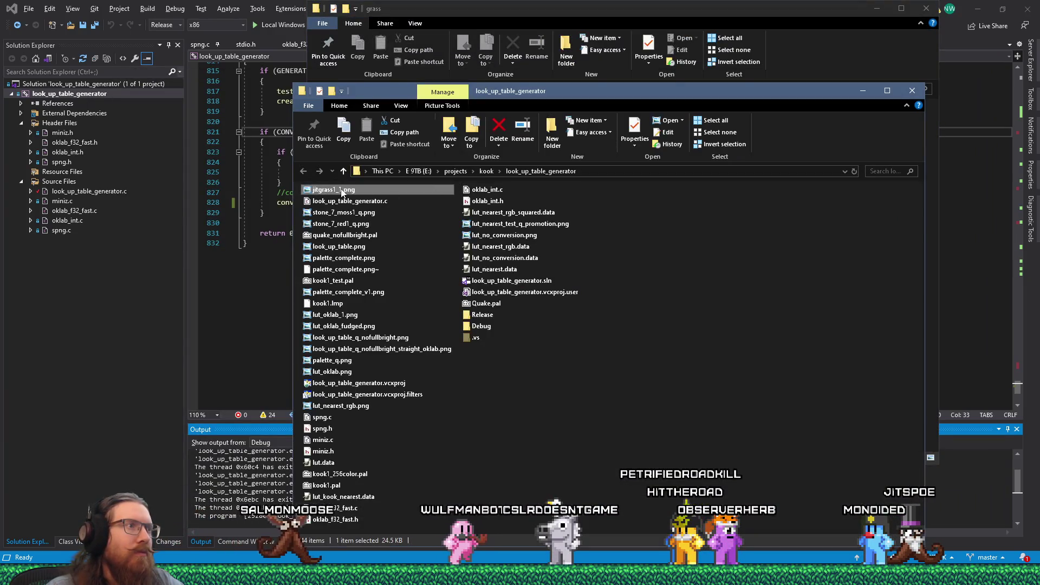
pyautogui.doubleClick(341, 191)
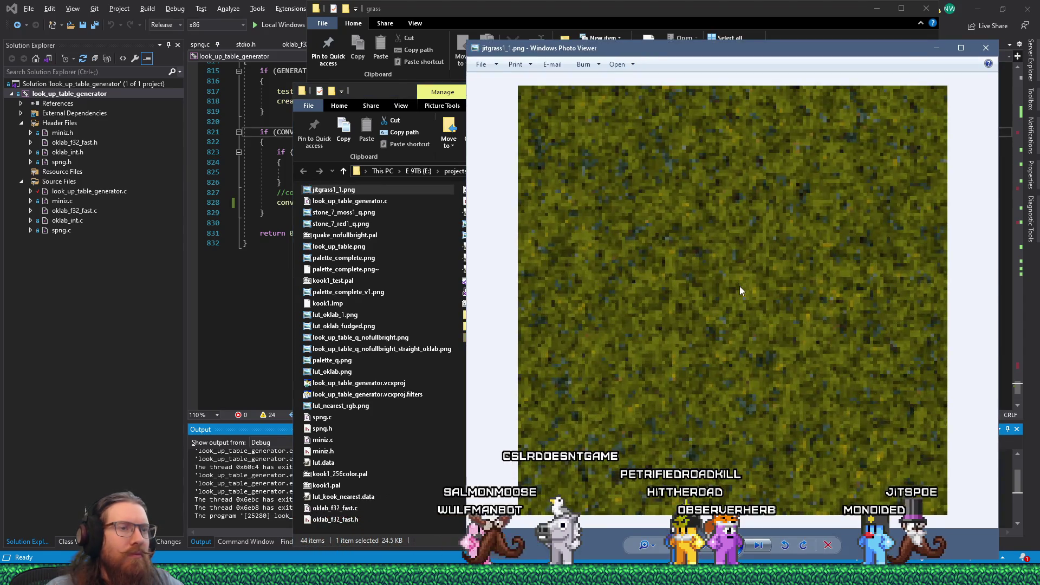
# - Zoom in and out on the palette-reduced grass in Photo Viewer, then return to Krita
pyautogui.scroll(-2, 769, 281)
pyautogui.scroll(2, 769, 281)
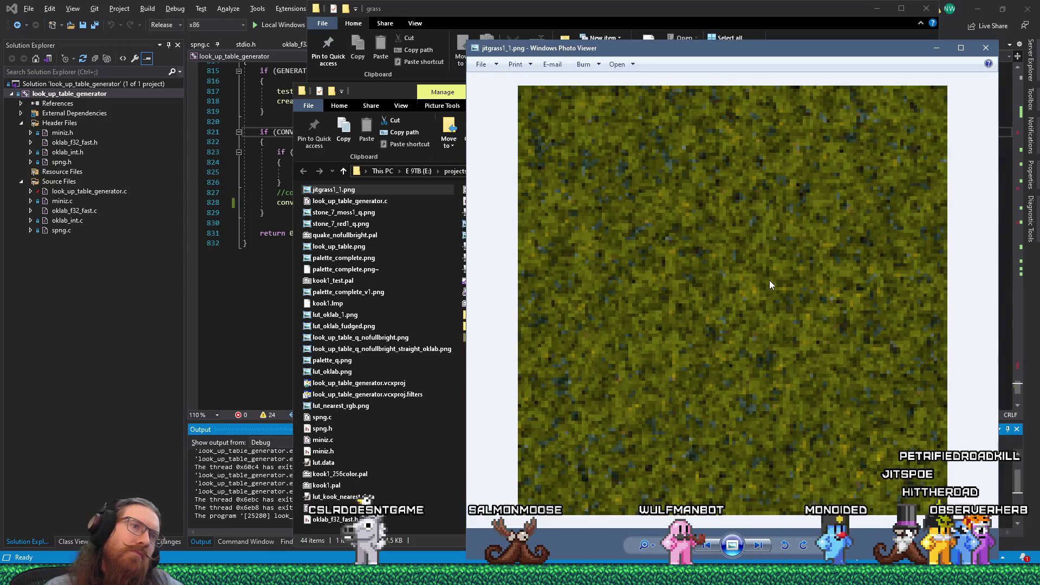
pyautogui.scroll(-2, 769, 280)
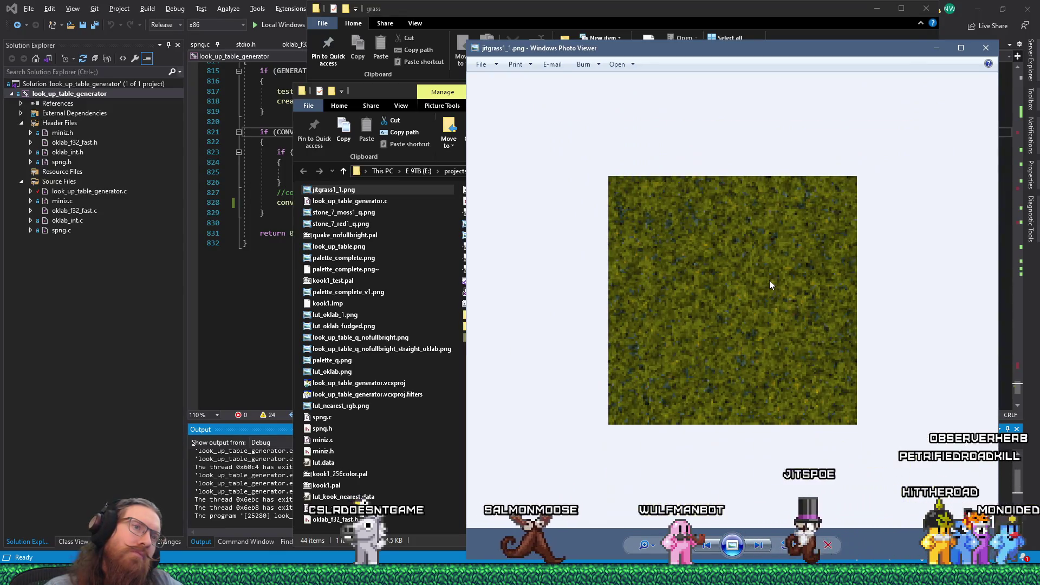
pyautogui.scroll(3, 769, 281)
pyautogui.hotkey('alt', 'Tab')
pyautogui.hotkey('alt', 'Tab')
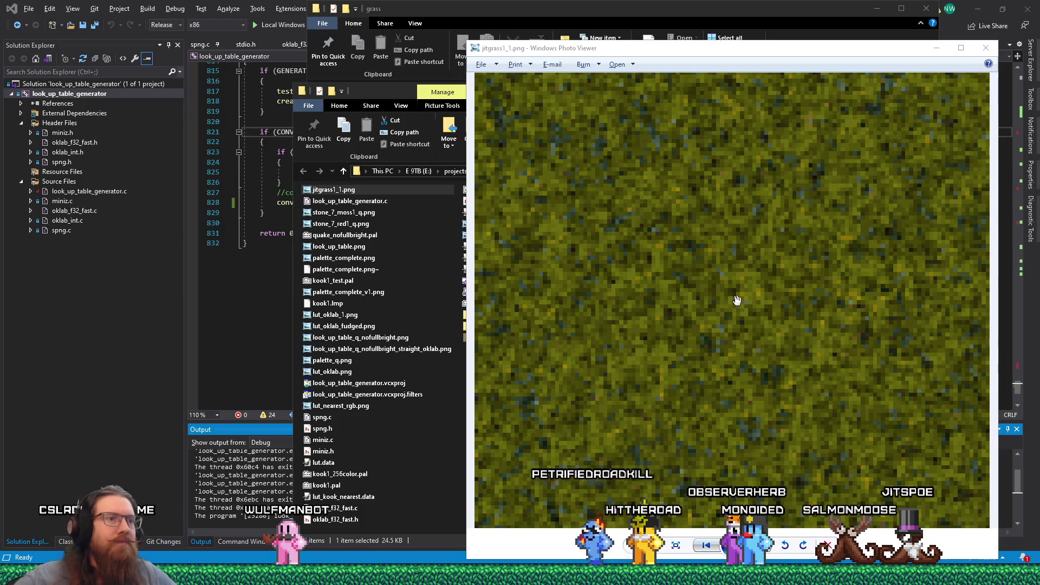
pyautogui.scroll(-3, 737, 292)
pyautogui.scroll(2, 737, 274)
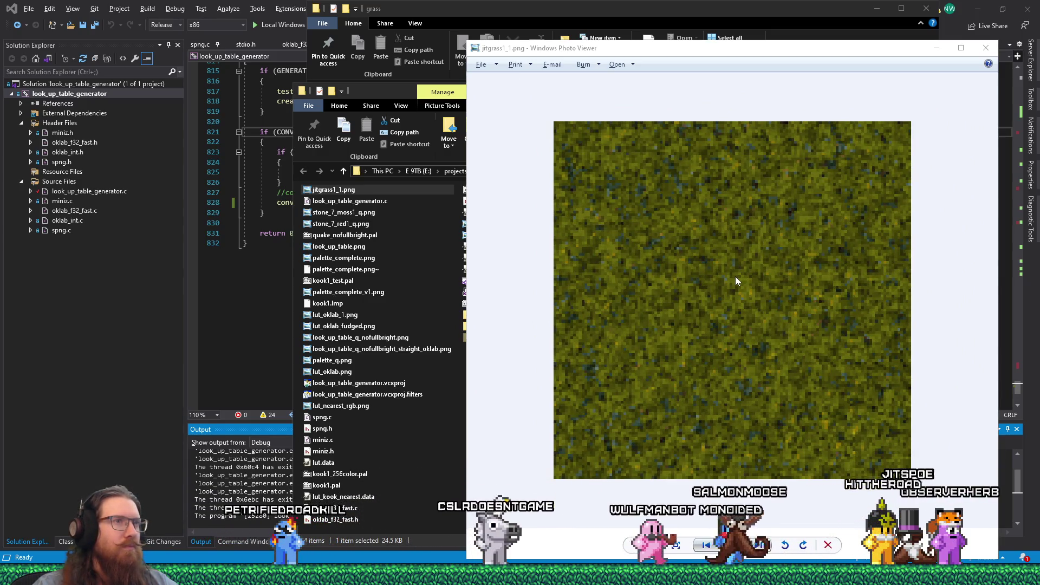
pyautogui.hotkey('alt', 'Tab')
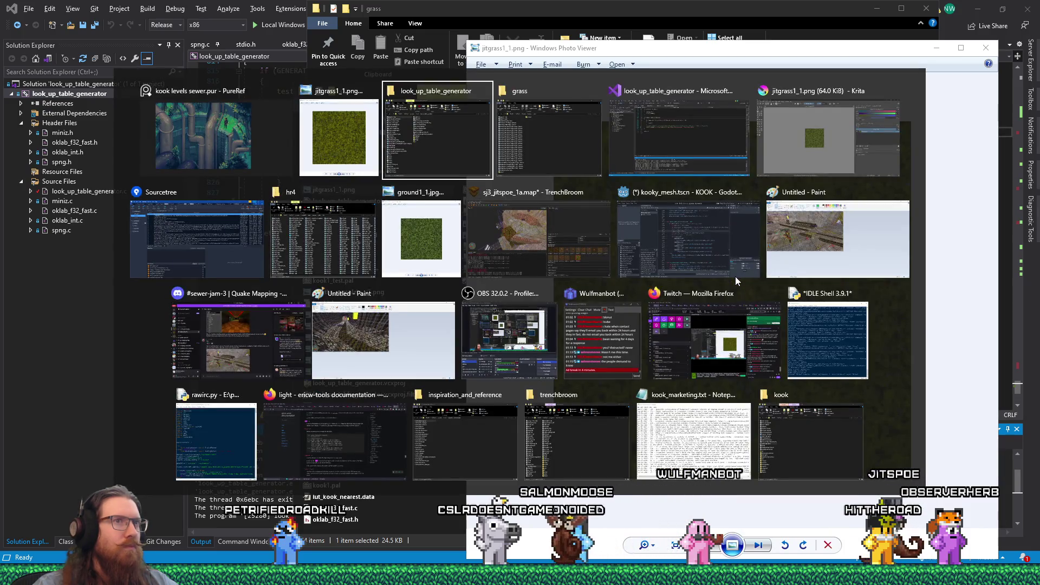
pyautogui.hotkey('alt', 'Tab')
# - Zoom and pan the Krita canvas, compare with the converted image, then open the Edit menu
pyautogui.scroll(3, 475, 290)
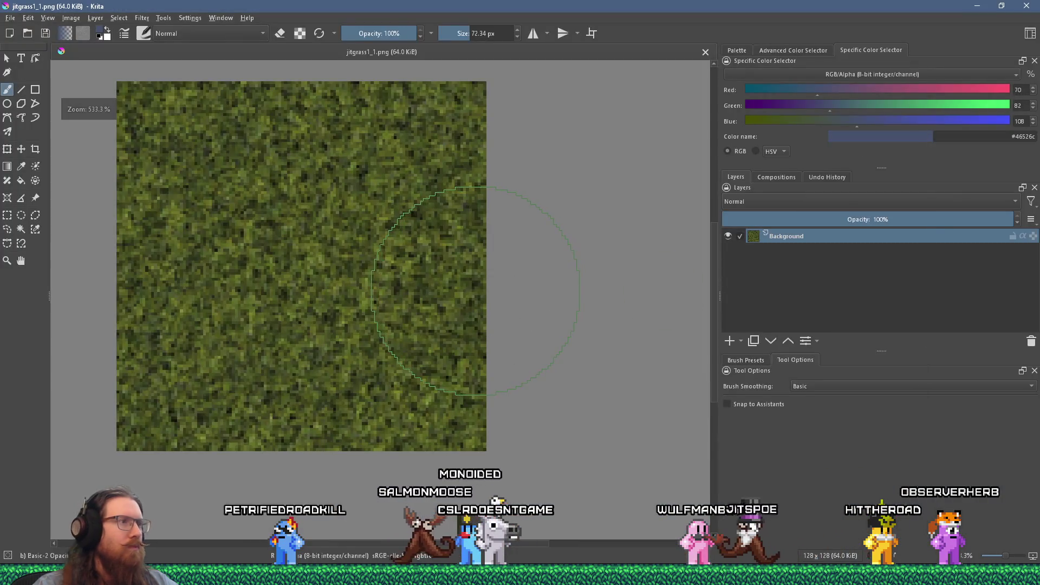
pyautogui.scroll(1, 475, 290)
pyautogui.moveTo(451, 283); pyautogui.dragTo(585, 282)
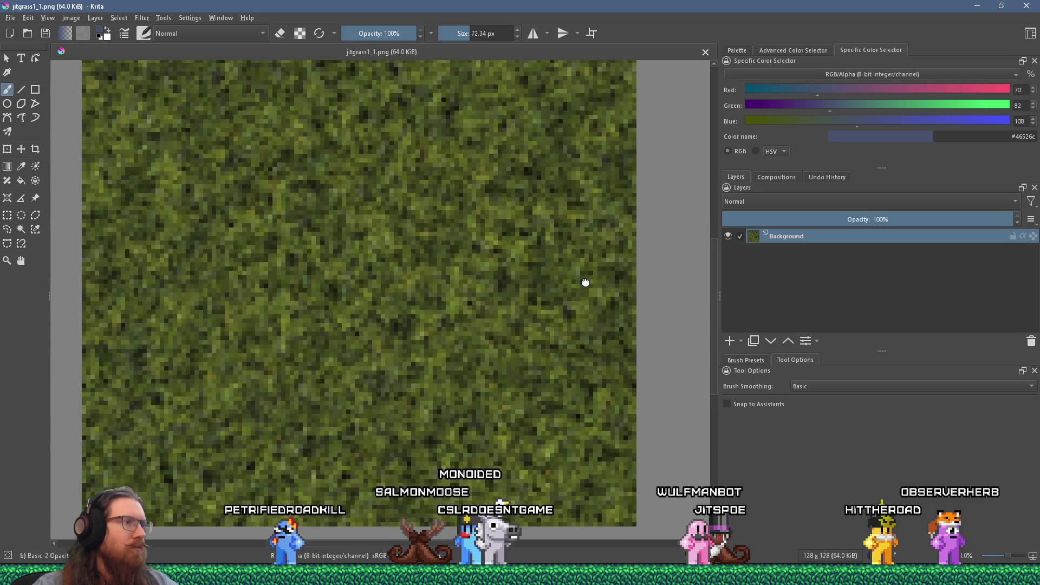
pyautogui.moveTo(380, 271); pyautogui.dragTo(389, 285)
pyautogui.hotkey('alt', 'Tab')
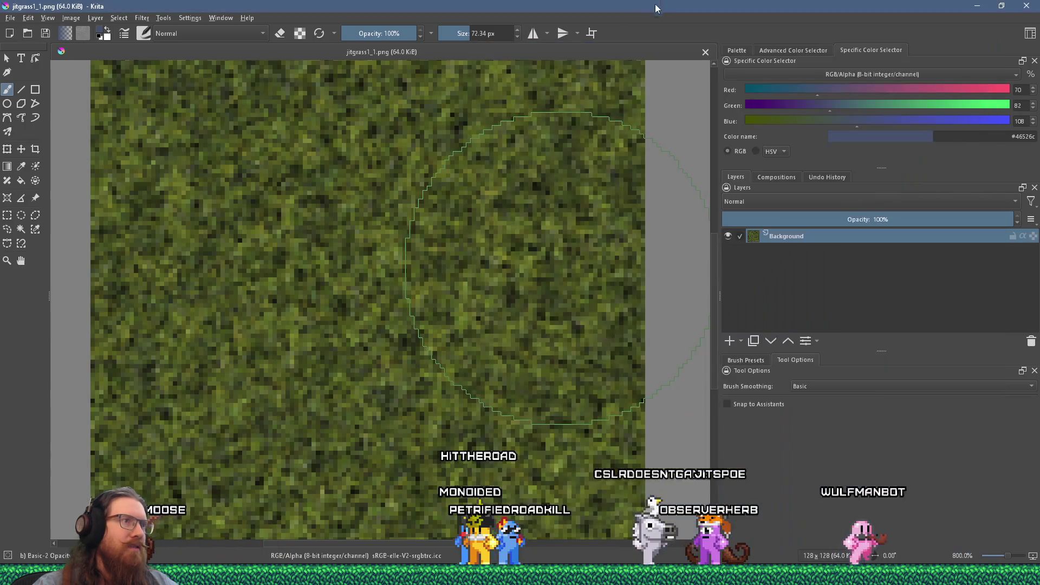
pyautogui.hotkey('alt', 'Tab')
pyautogui.click(28, 18)
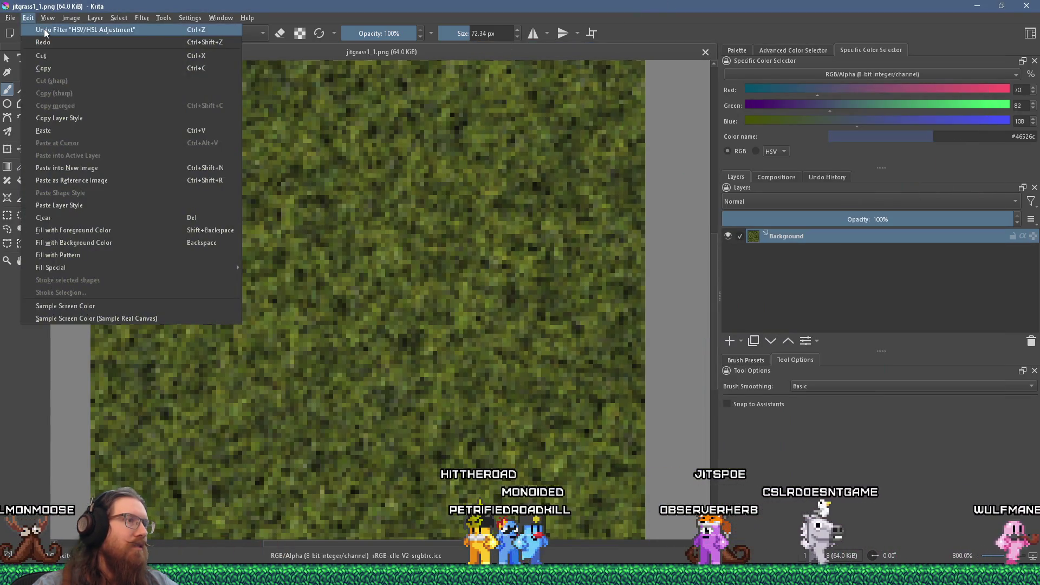
# - Undo the -9 hue shift and apply a new HSV Adjustment with Hue -17
pyautogui.click(44, 31)
pyautogui.click(141, 18)
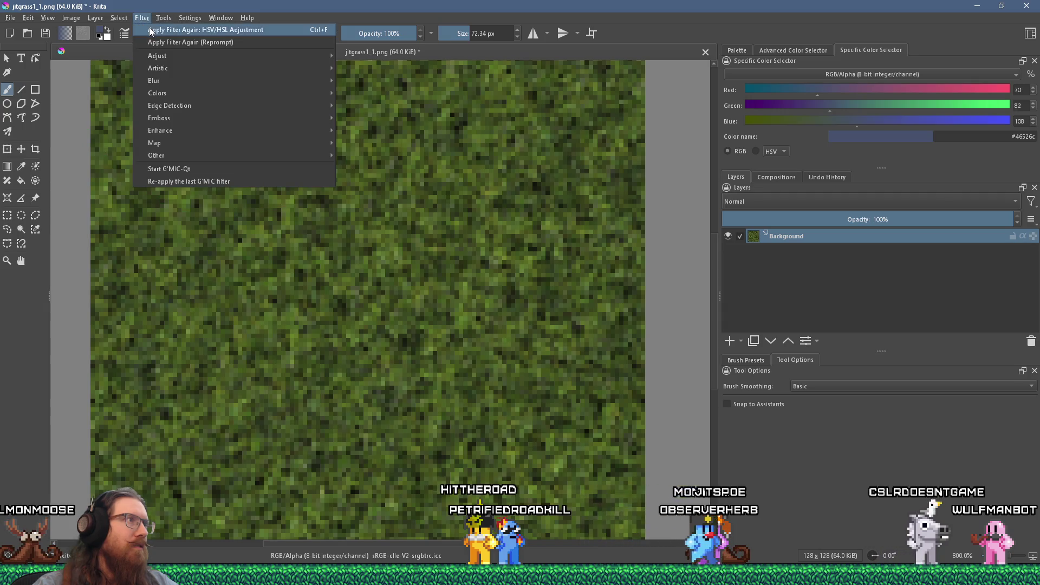
pyautogui.moveTo(162, 56)
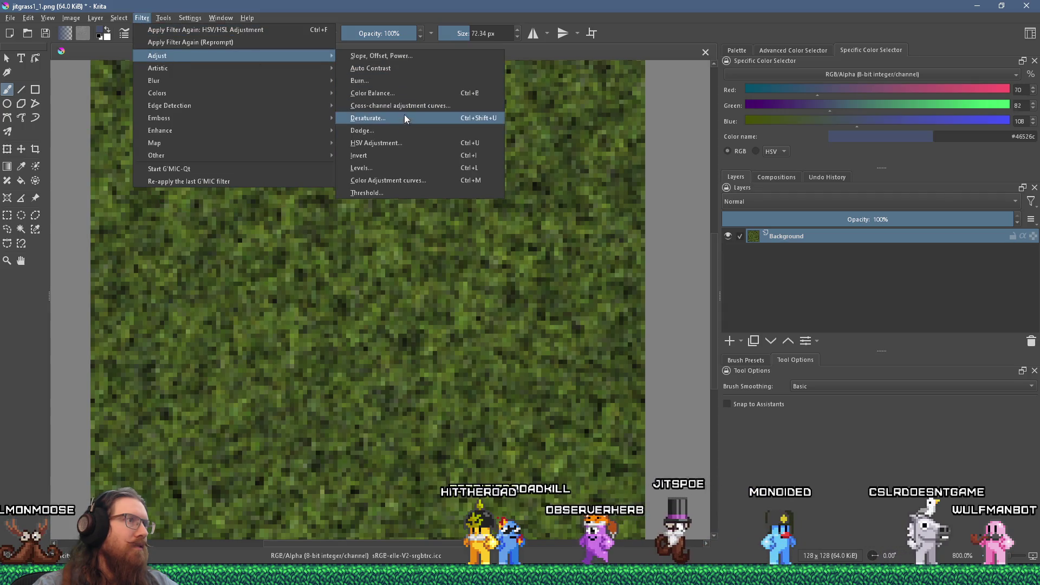
pyautogui.click(406, 141)
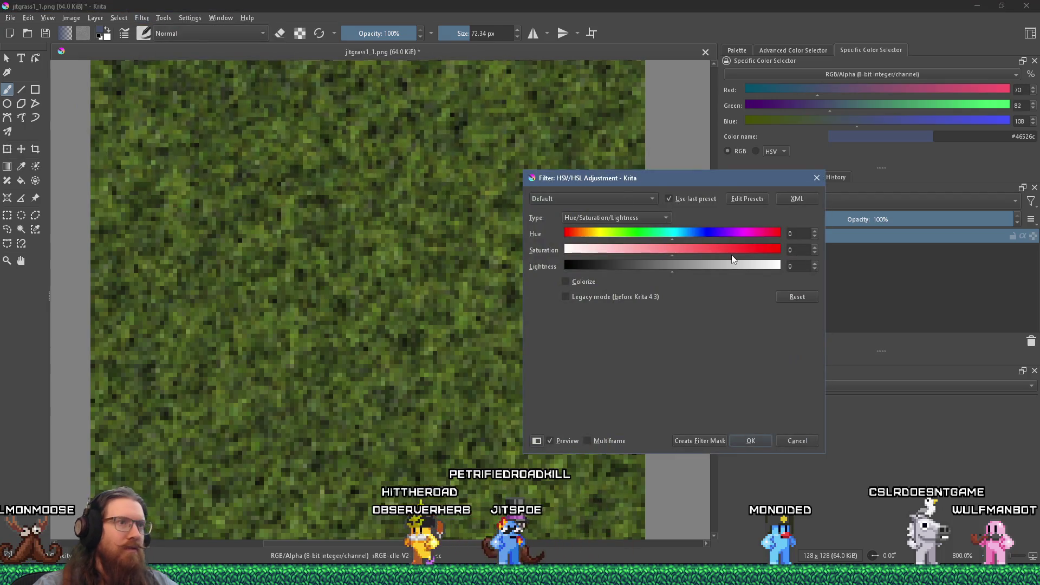
pyautogui.moveTo(669, 233); pyautogui.dragTo(661, 234)
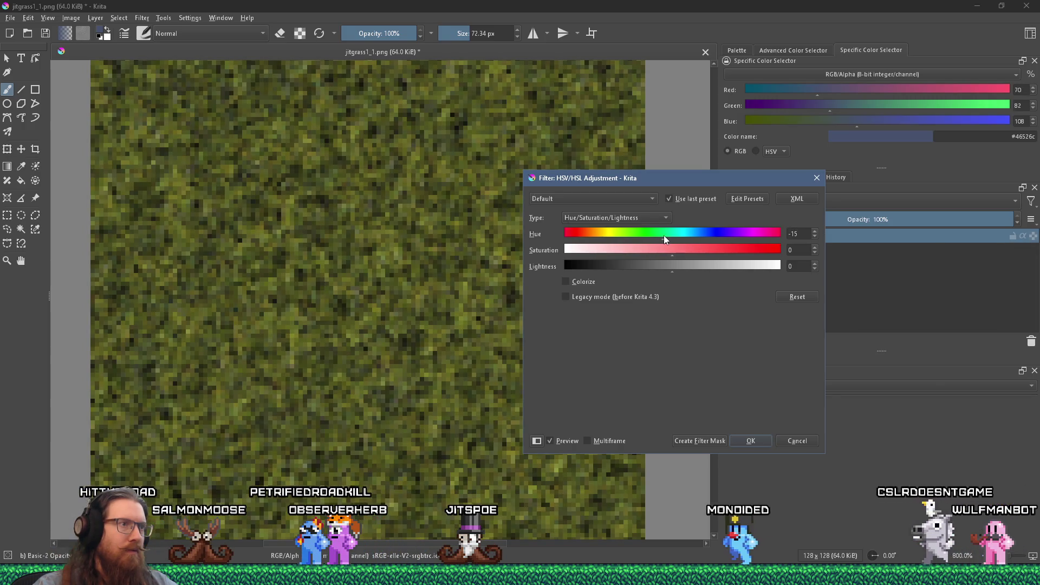
pyautogui.hotkey('alt', 'Tab')
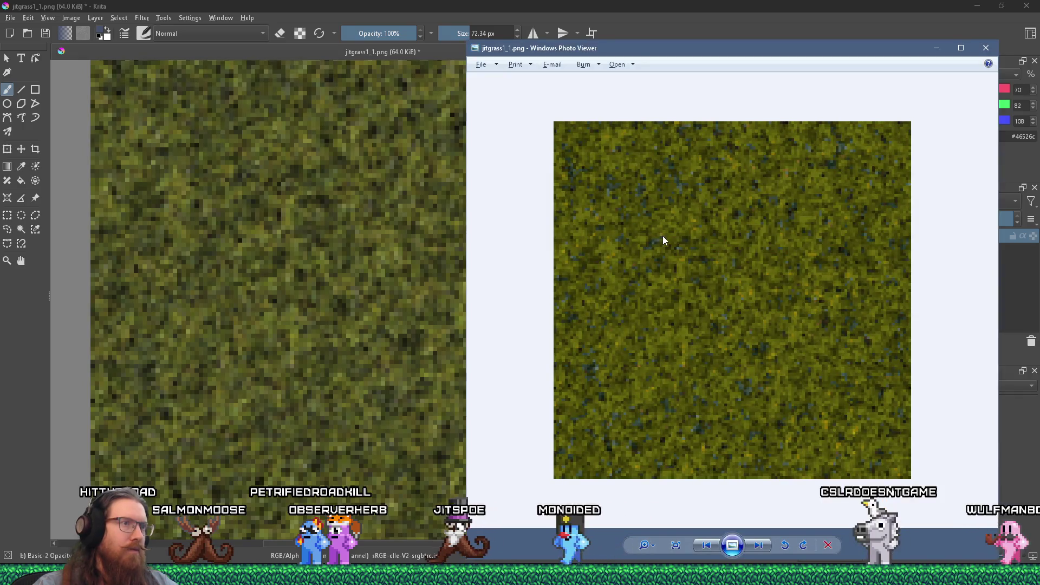
pyautogui.hotkey('alt', 'Tab')
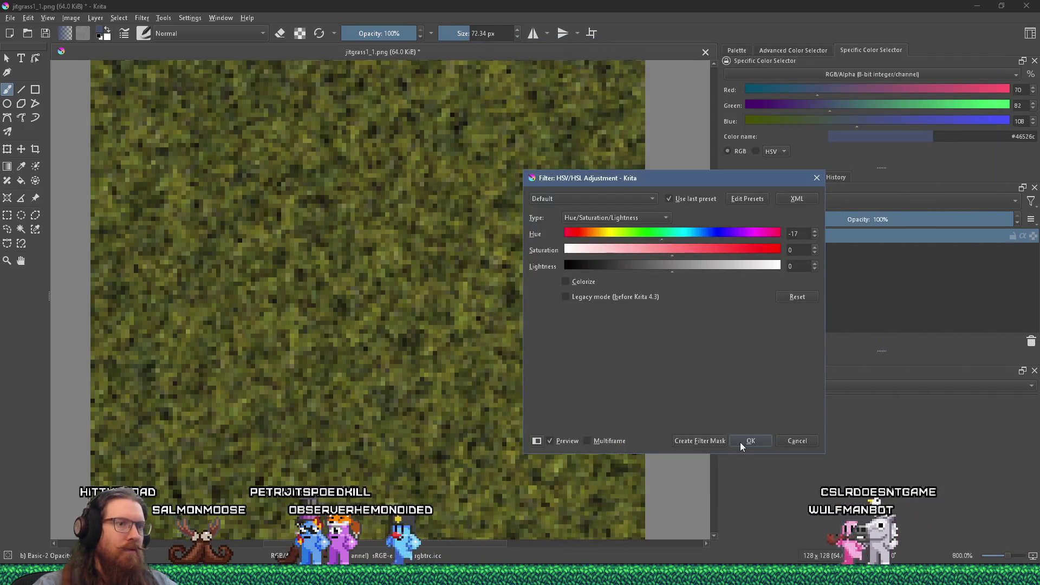
pyautogui.click(750, 440)
# - Save the adjusted texture back as jitgrass1_1.png, confirming the PNG options
pyautogui.click(46, 34)
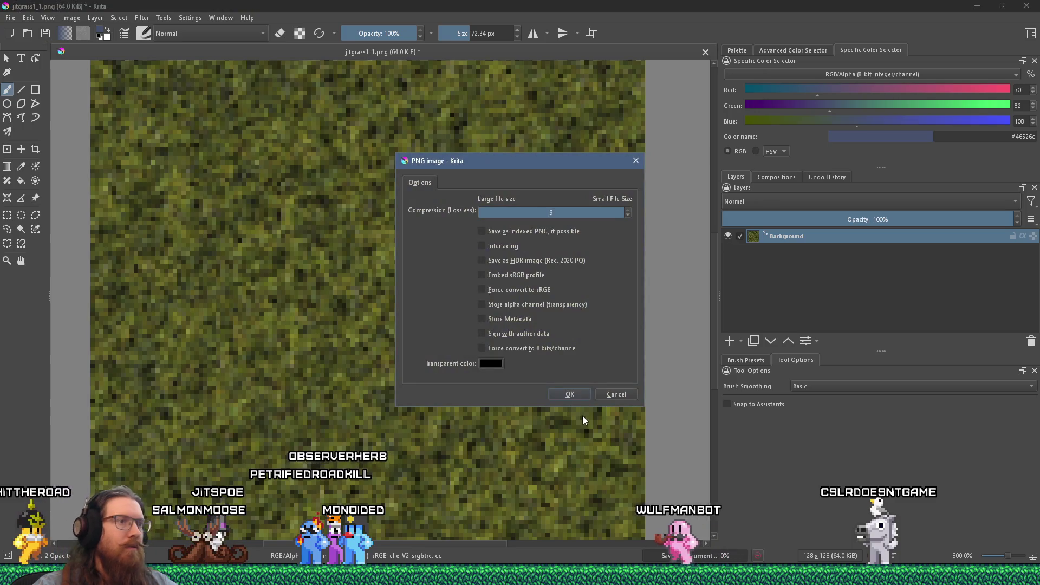
pyautogui.click(570, 394)
pyautogui.scroll(-2, 558, 368)
pyautogui.hotkey('alt', 'Tab')
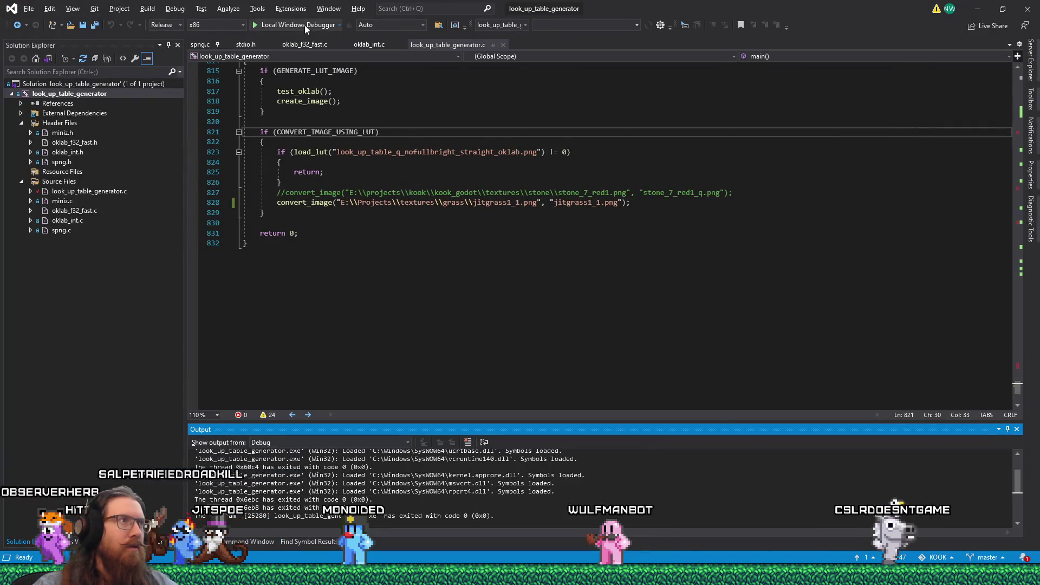
# - Run the image conversion program in Visual Studio, then close its console and the old image viewer
pyautogui.click(304, 25)
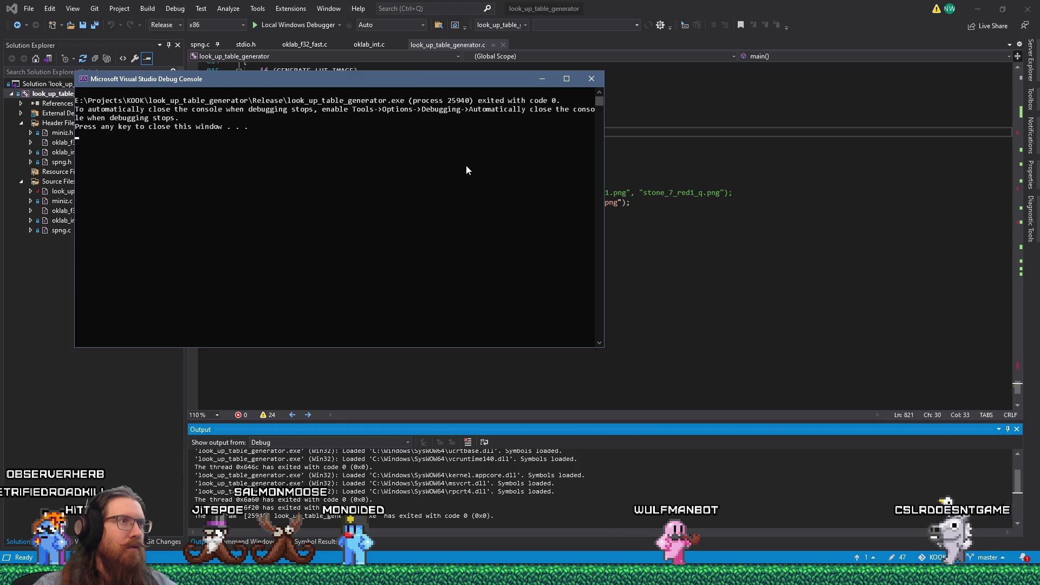
pyautogui.press('Return')
pyautogui.hotkey('alt', 'Tab')
pyautogui.press('Escape')
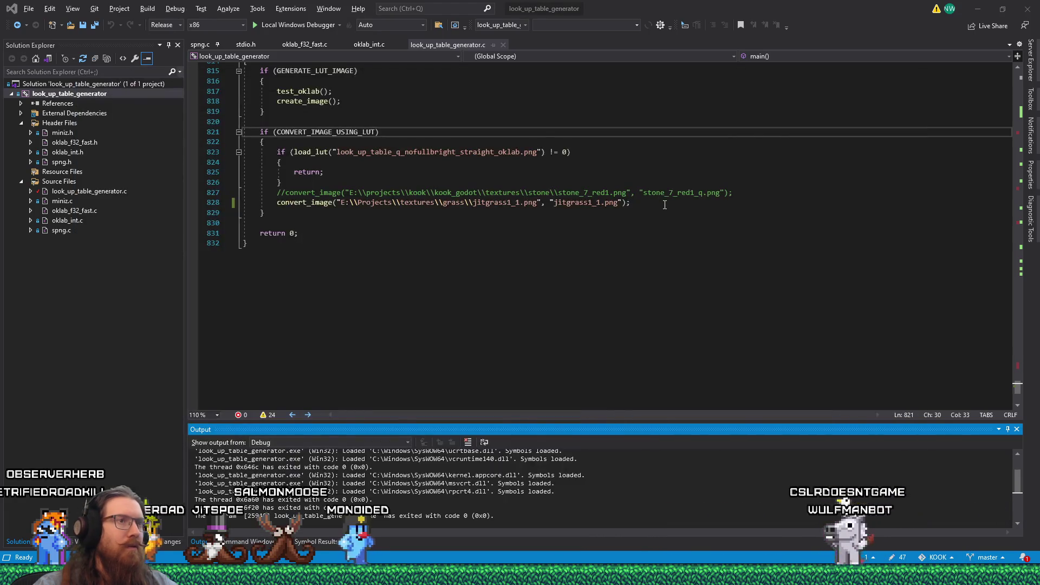
pyautogui.hotkey('alt', 'Tab')
pyautogui.click(638, 150)
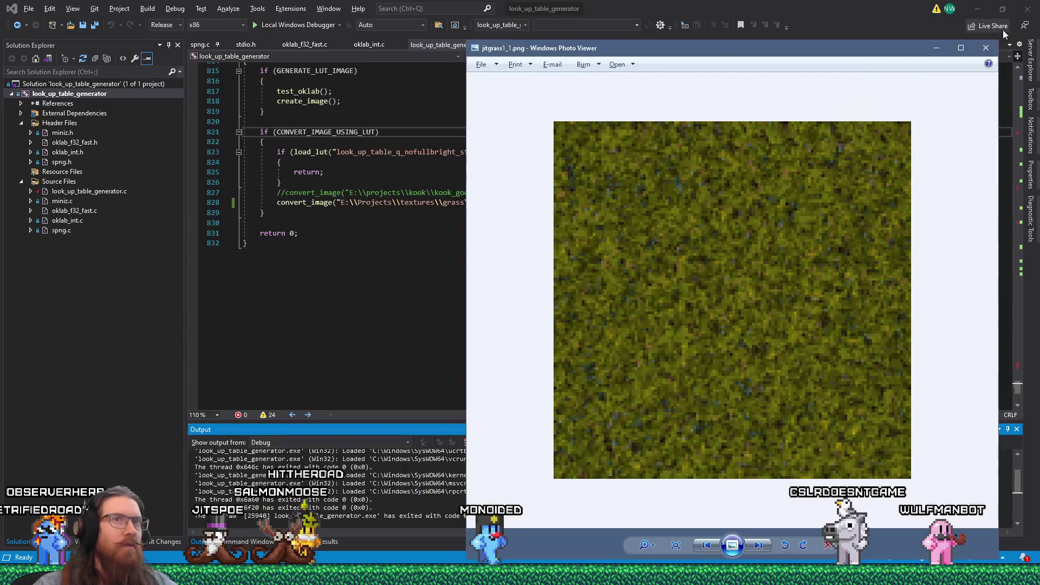
pyautogui.hotkey('alt', 'F4')
# - View the reconverted jitgrass1_1.png in Photo Viewer, then close it
pyautogui.hotkey('alt', 'Tab')
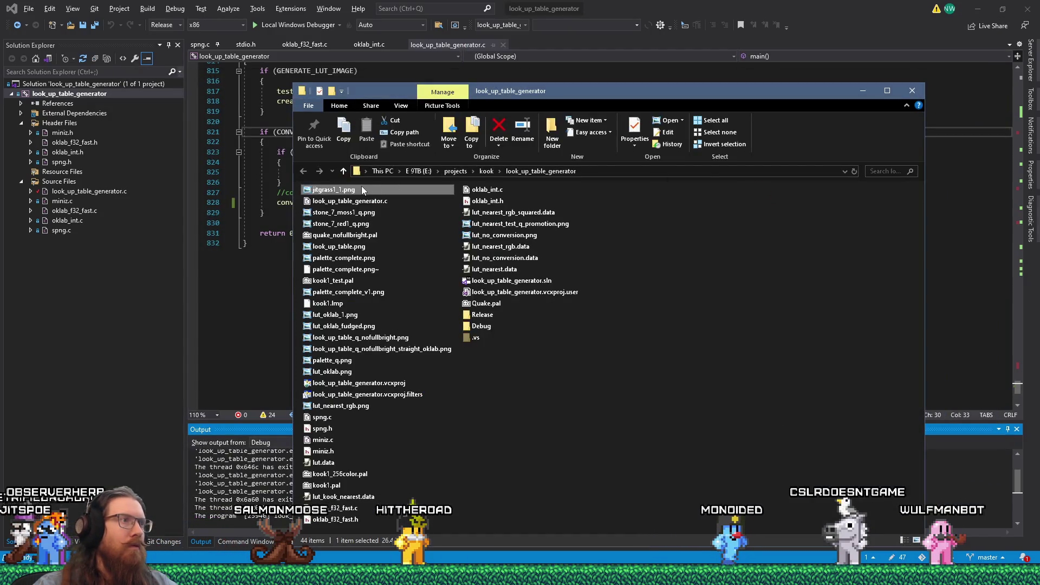
pyautogui.doubleClick(362, 189)
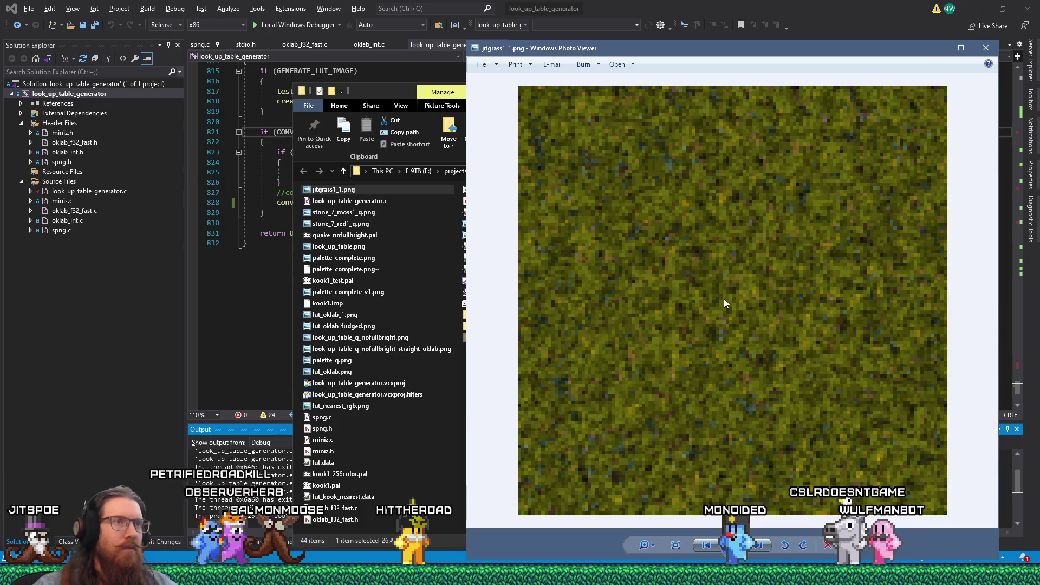
pyautogui.scroll(-1, 722, 291)
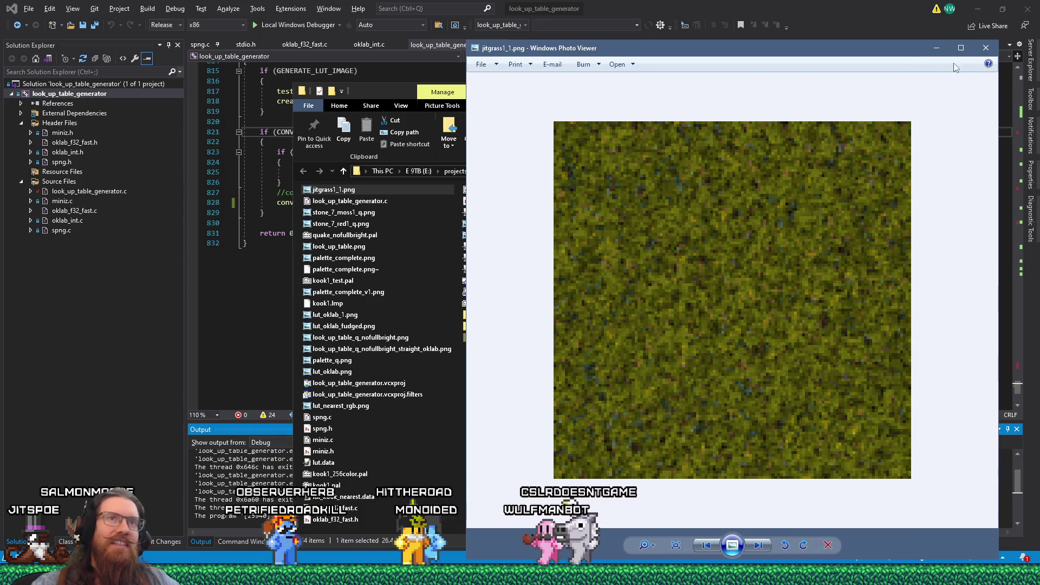
pyautogui.click(986, 52)
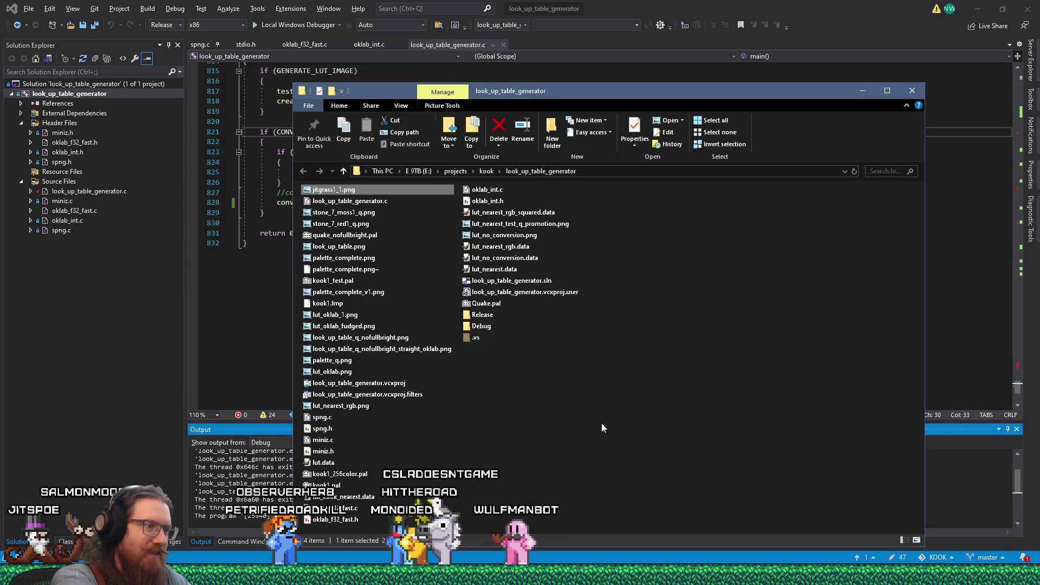
# - Launch Wally from its programs folder on drive E using the Run box
pyautogui.press('super+r')
pyautogui.write('e:\\projec')
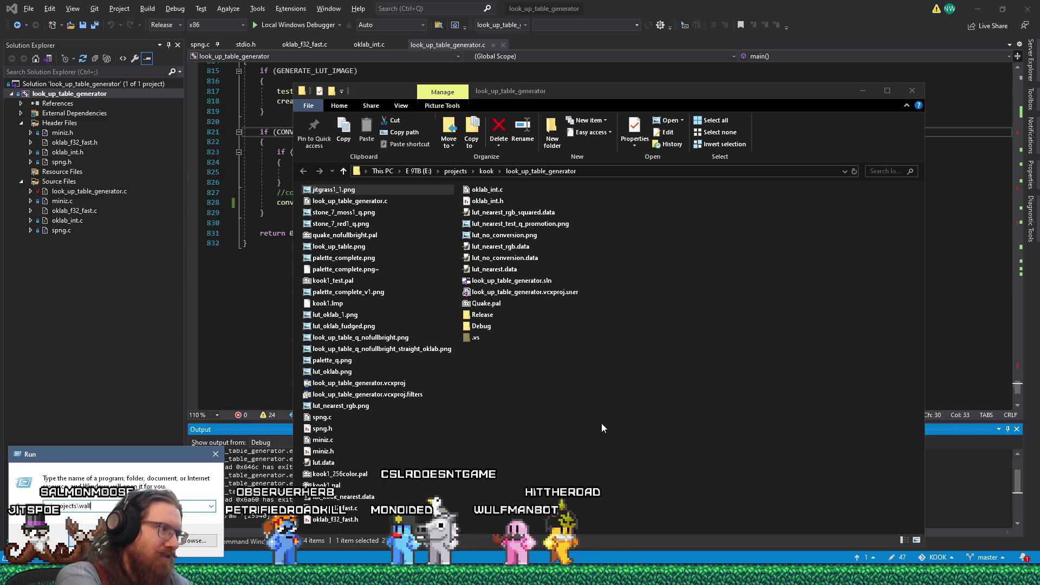
pyautogui.write('ts')
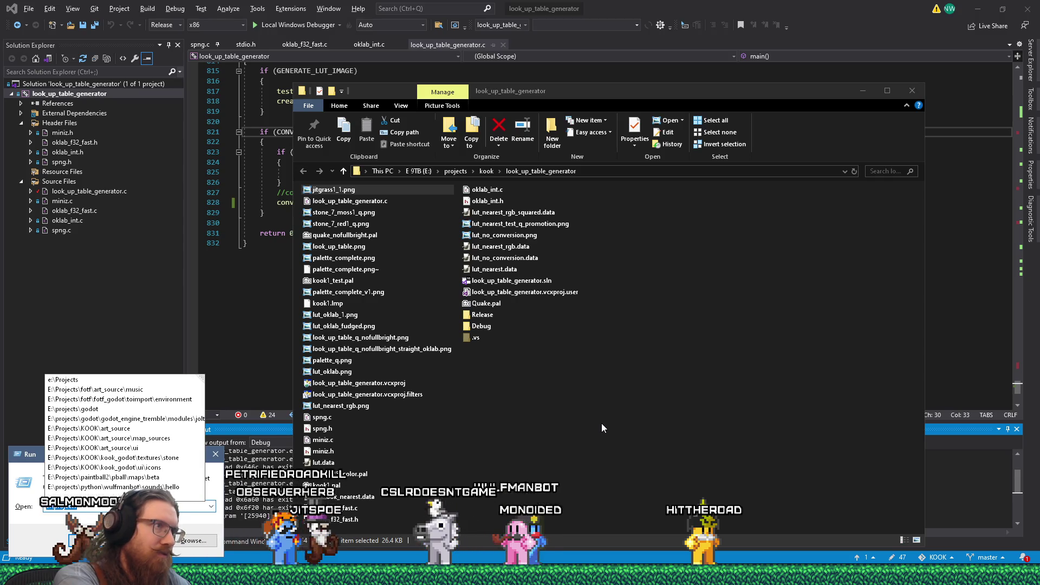
pyautogui.write('\\')
pyautogui.press('BackSpace')
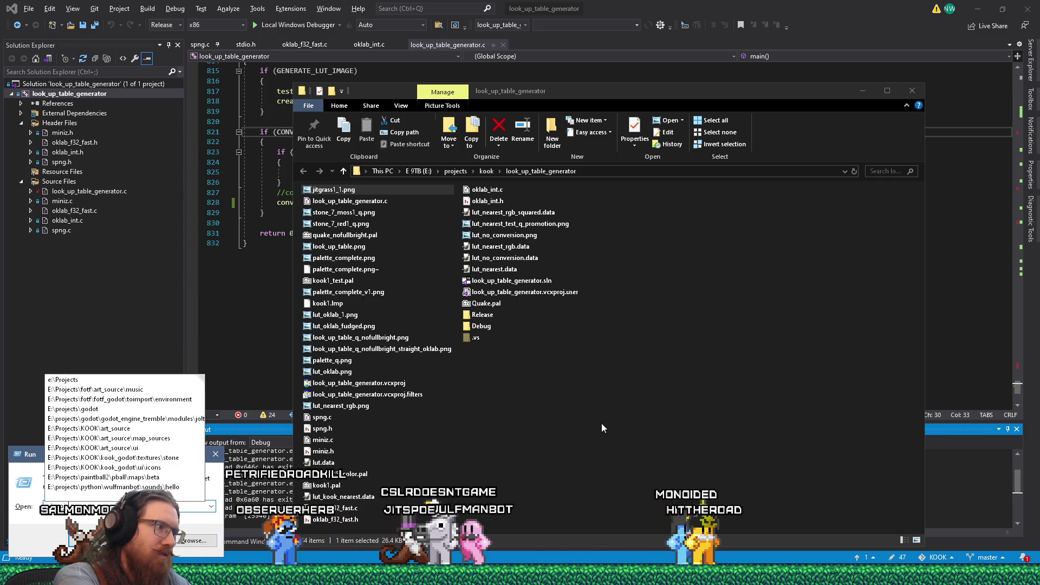
pyautogui.press('BackSpace')
pyautogui.press('BackSpace')
pyautogui.press('BackSpace')
pyautogui.write('grams\\wally\\')
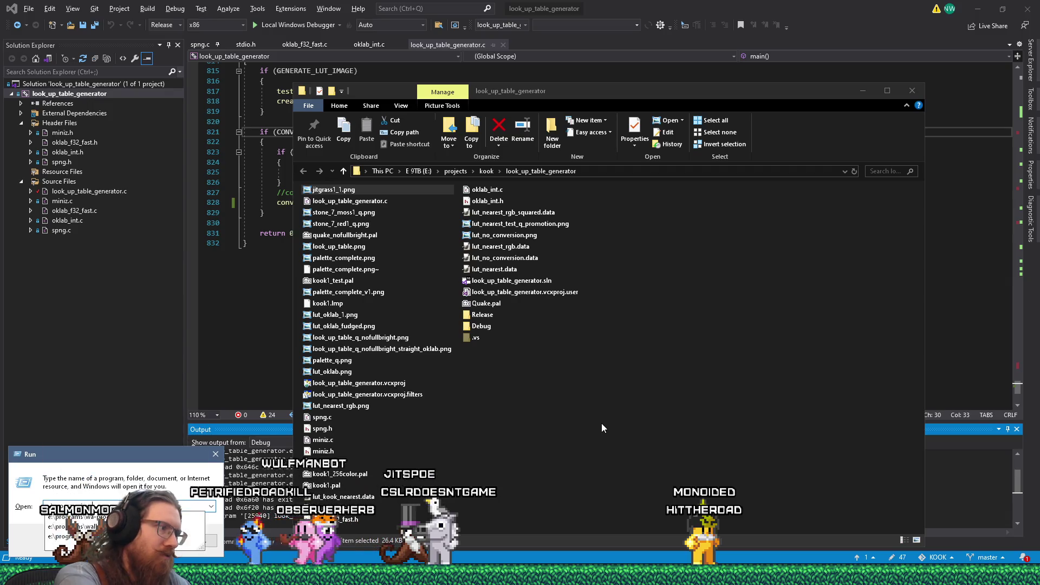
pyautogui.press('Return')
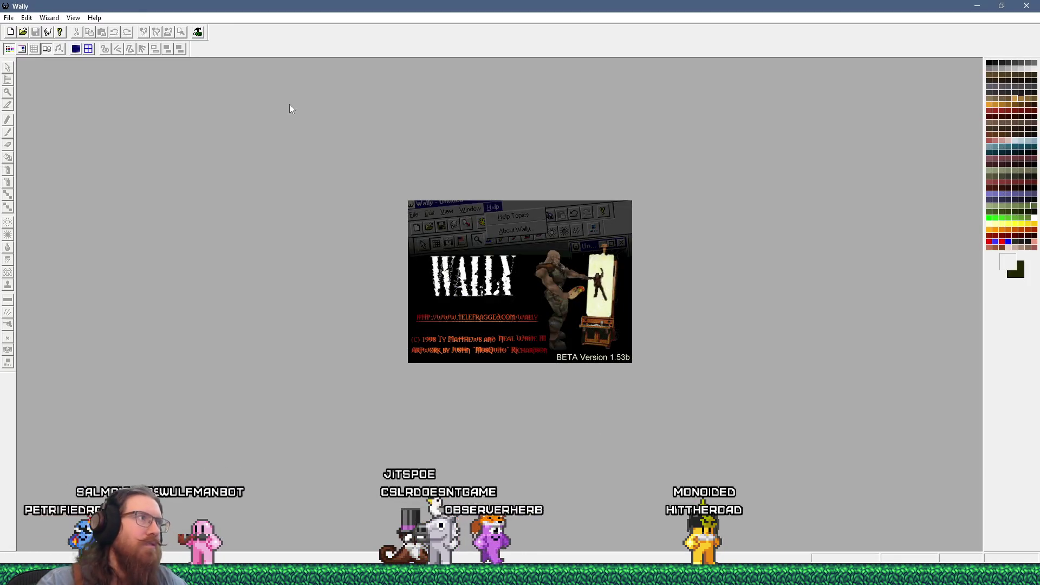
# - Open the recent jitspoe_sewer.wad and drag jitgrass1_1.png into it as its 17th image
pyautogui.click(9, 17)
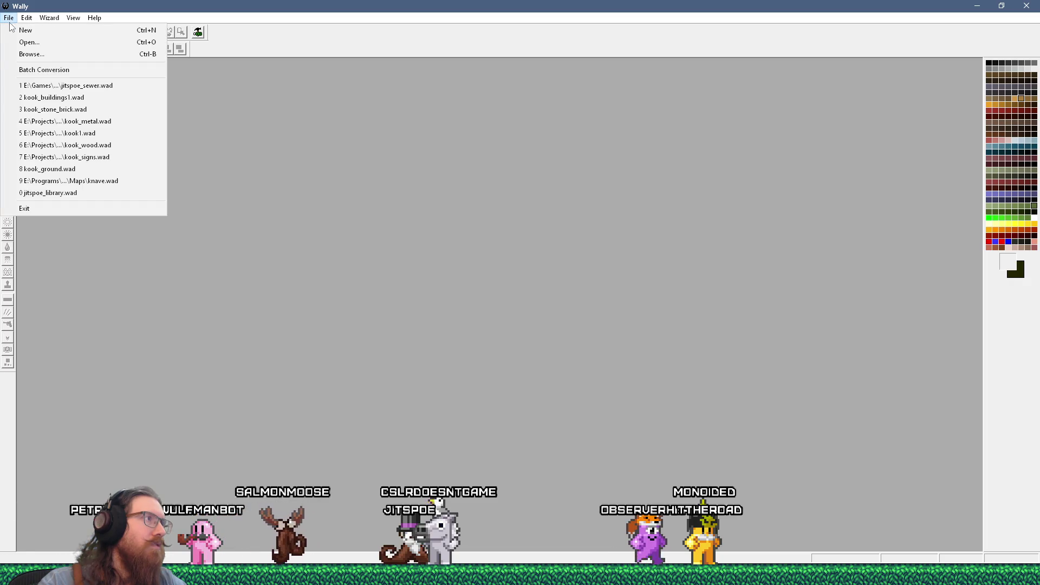
pyautogui.click(54, 85)
pyautogui.press('super+Tab')
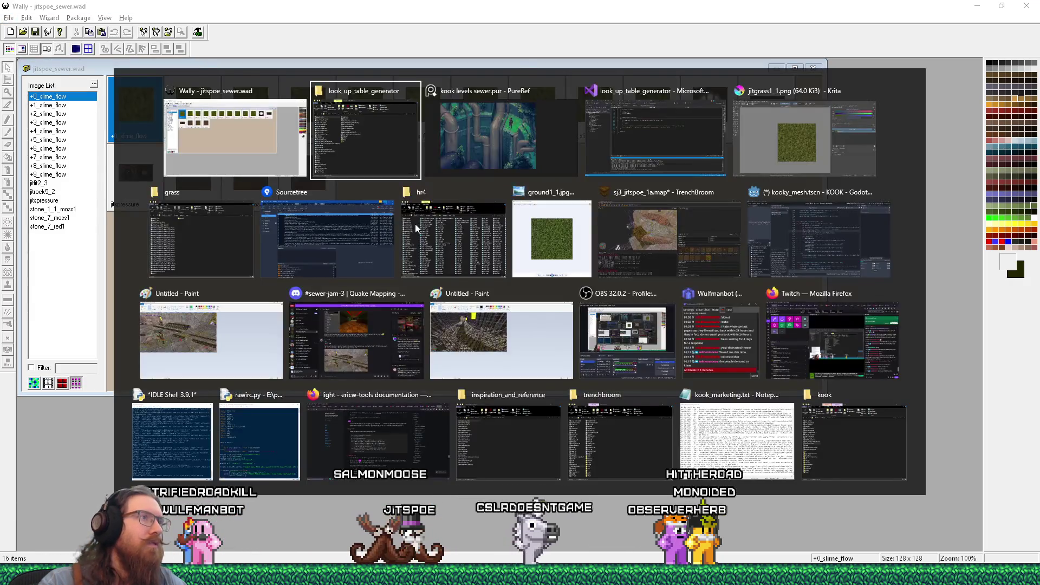
pyautogui.click(415, 223)
pyautogui.moveTo(399, 205); pyautogui.dragTo(210, 246)
pyautogui.click(210, 246)
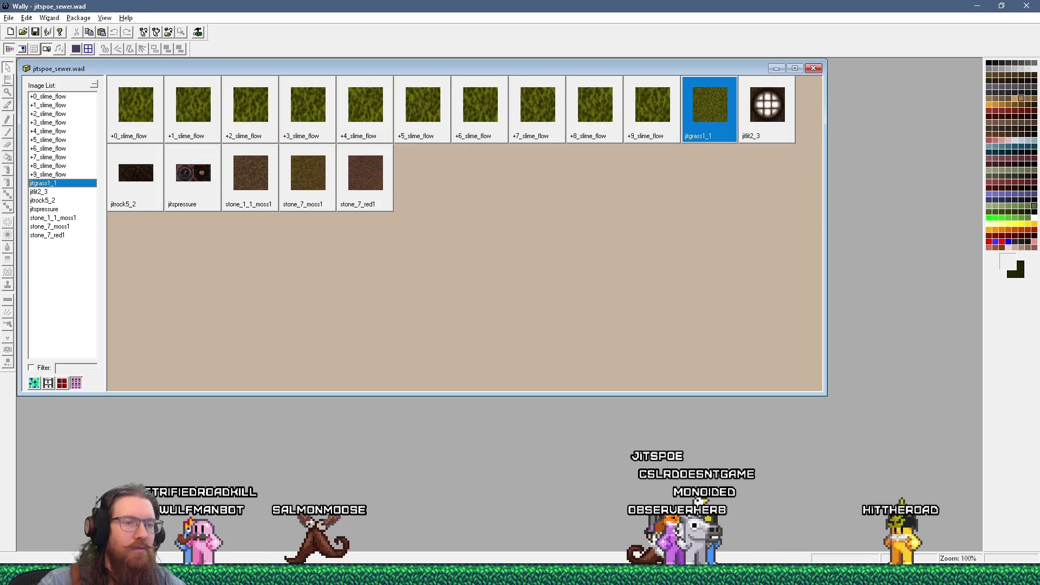
pyautogui.hotkey('alt', 'Tab')
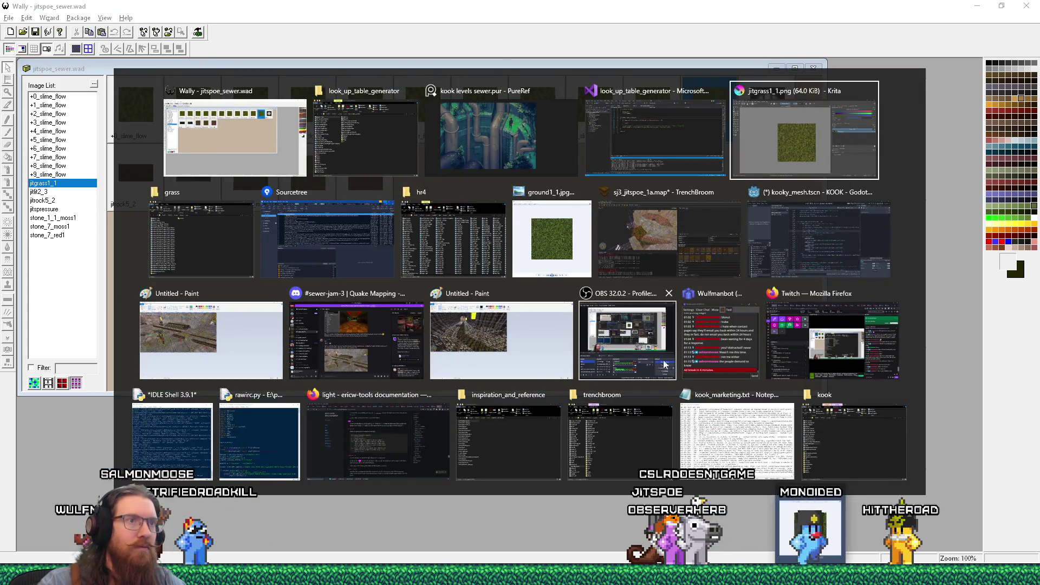
pyautogui.click(661, 246)
# - Reload the texture collections and orbit down to see jitgrass1_1 on the floor brush
pyautogui.scroll(2, 191, 170)
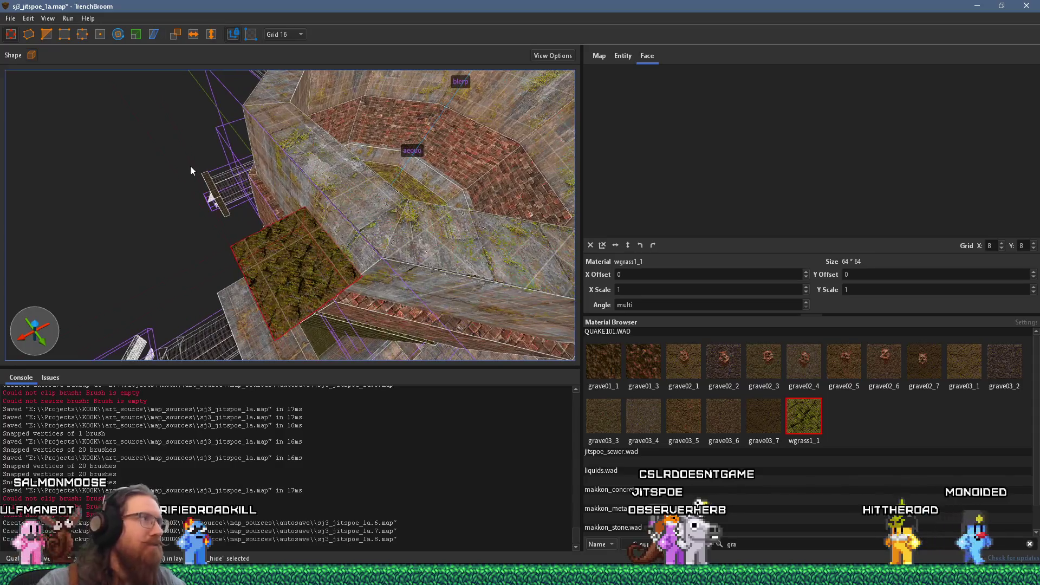
pyautogui.moveTo(10, 18)
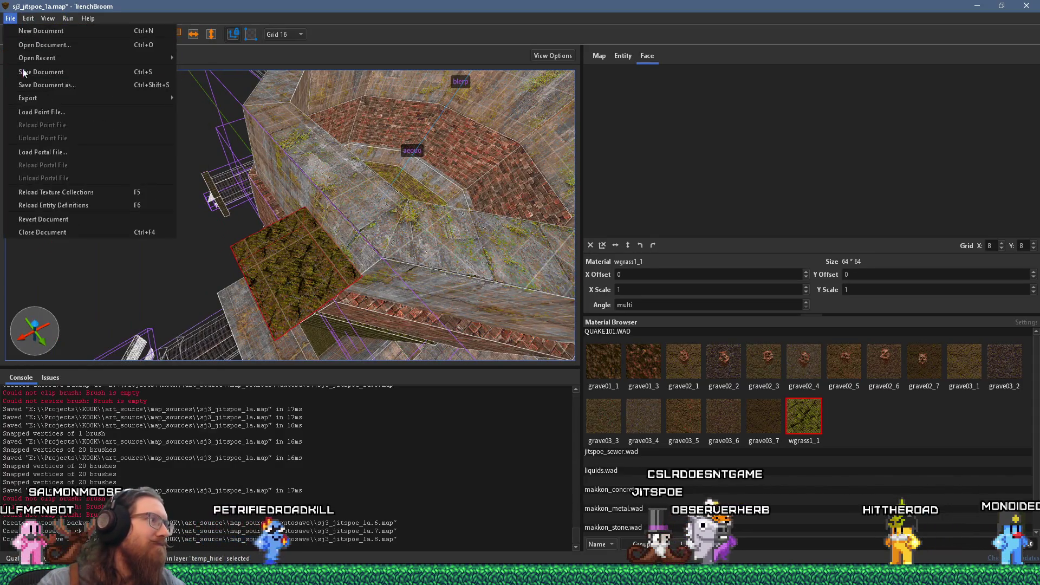
pyautogui.click(82, 192)
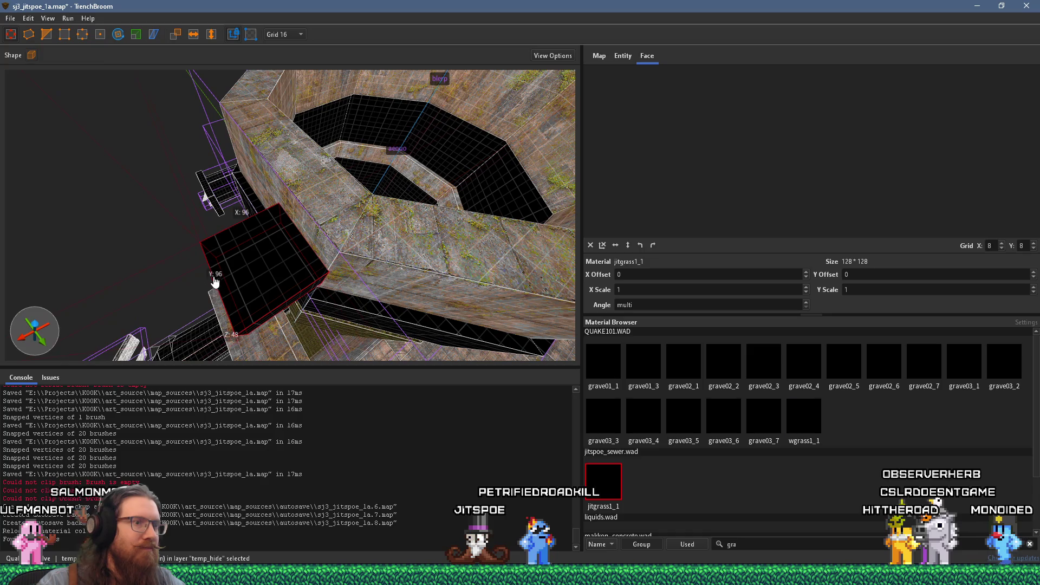
pyautogui.scroll(5, 291, 253)
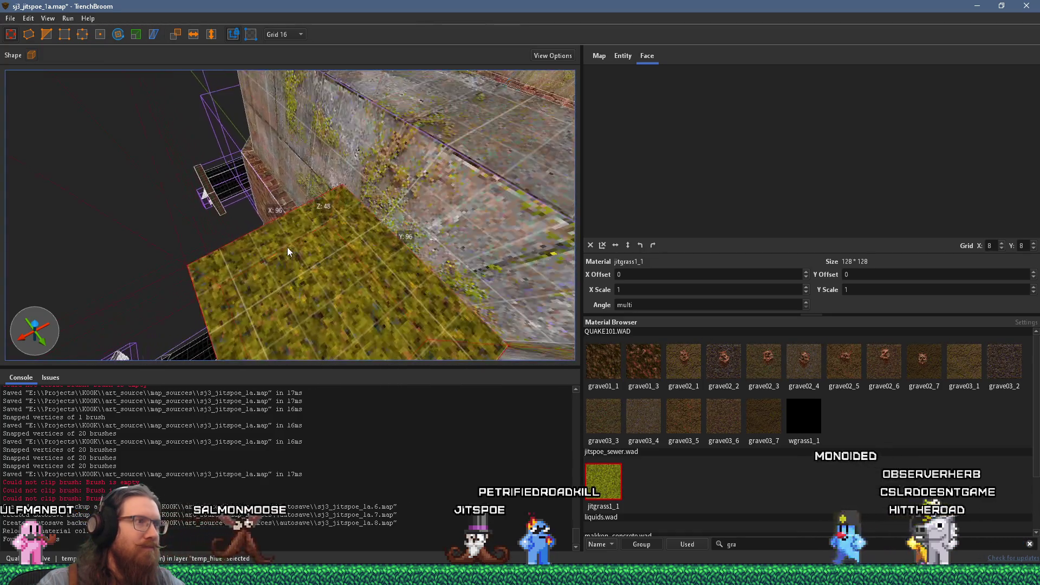
pyautogui.scroll(-8, 343, 220)
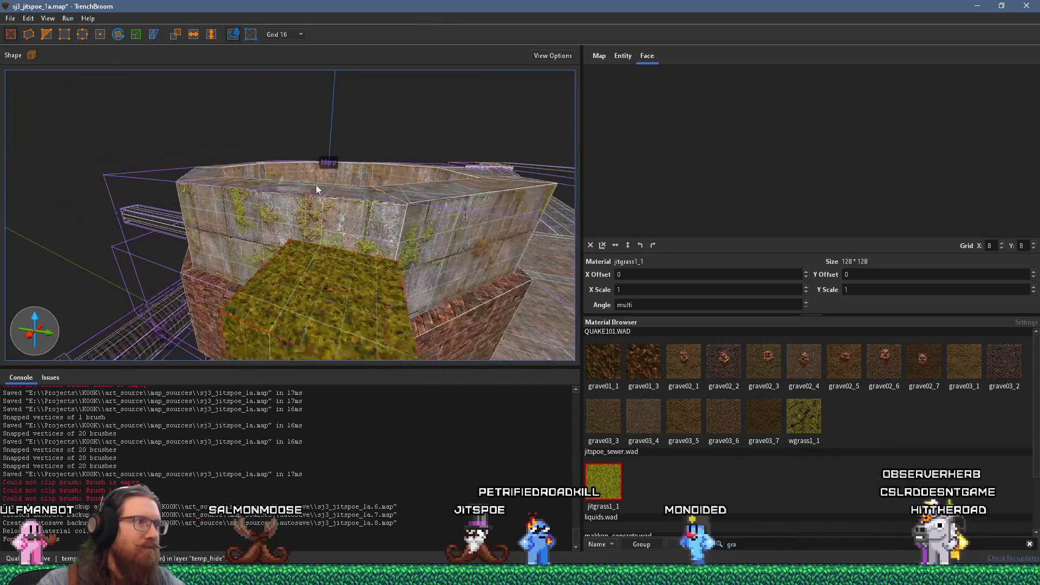
pyautogui.moveTo(252, 250)
pyautogui.mouseDown()
pyautogui.moveTo(192, 298)
pyautogui.moveTo(328, 269)
pyautogui.moveTo(197, 278)
pyautogui.mouseUp()
pyautogui.hotkey('alt', 'Tab')
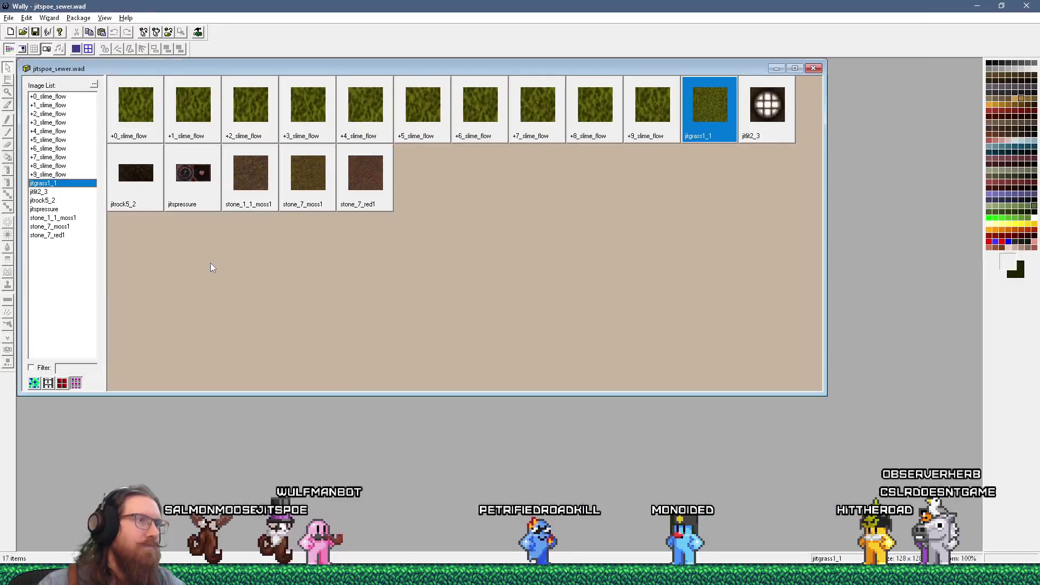
# - Switch from Wally back to the TrenchBroom map window
pyautogui.hotkey('alt', 'Tab')
pyautogui.hotkey('alt', 'Tab')
pyautogui.hotkey('alt', 'Tab')
pyautogui.hotkey('alt', 'Tab')
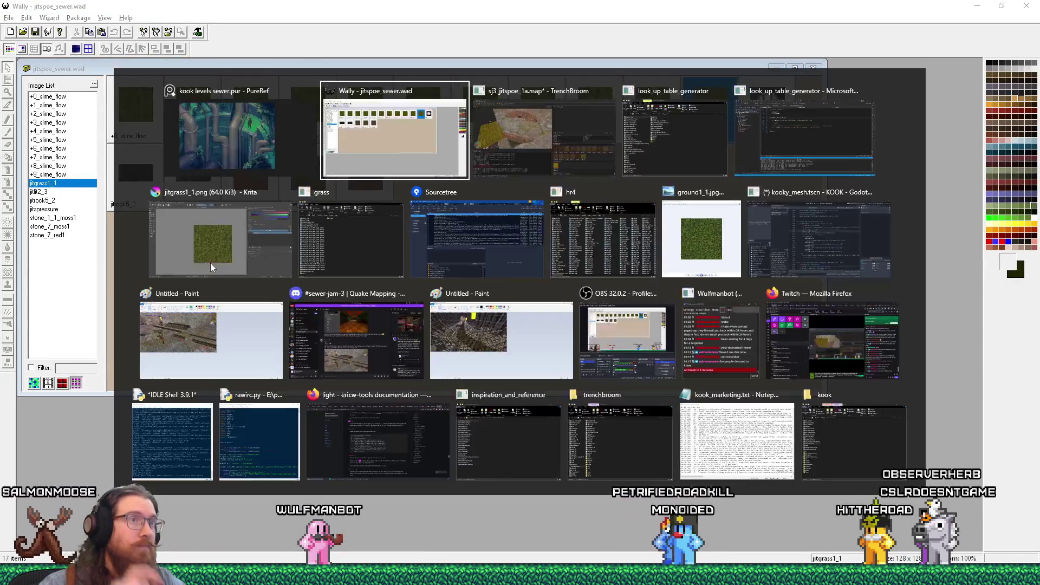
pyautogui.hotkey('alt', 'Tab')
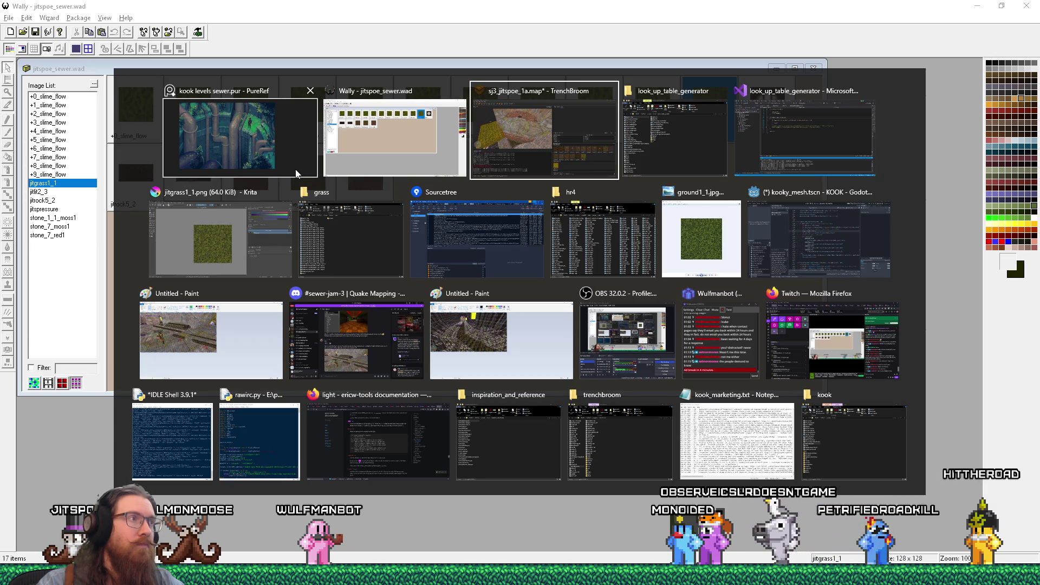
pyautogui.hotkey('alt', 'shift', 'Tab')
pyautogui.hotkey('alt', 'Tab')
# - Stretch the grass brush to 176 units wide, then deselect it
pyautogui.moveTo(372, 119)
pyautogui.mouseDown()
pyautogui.moveTo(290, 190)
pyautogui.moveTo(216, 190)
pyautogui.moveTo(192, 159)
pyautogui.moveTo(230, 209)
pyautogui.moveTo(178, 224)
pyautogui.mouseUp()
pyautogui.moveTo(156, 187); pyautogui.dragTo(222, 220)
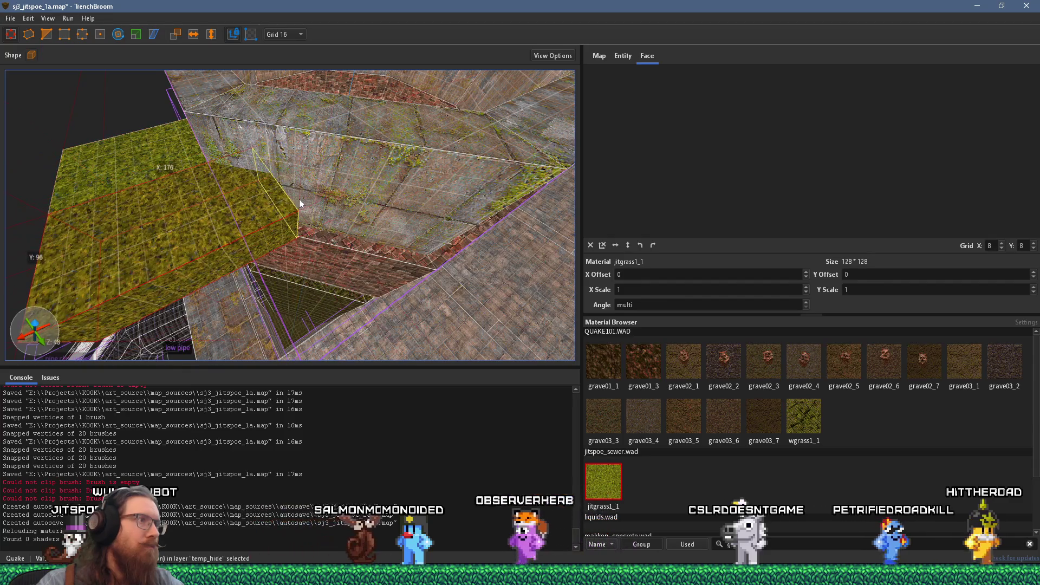
pyautogui.moveTo(280, 197)
pyautogui.mouseDown()
pyautogui.moveTo(340, 249)
pyautogui.moveTo(418, 254)
pyautogui.moveTo(385, 235)
pyautogui.moveTo(318, 235)
pyautogui.mouseUp()
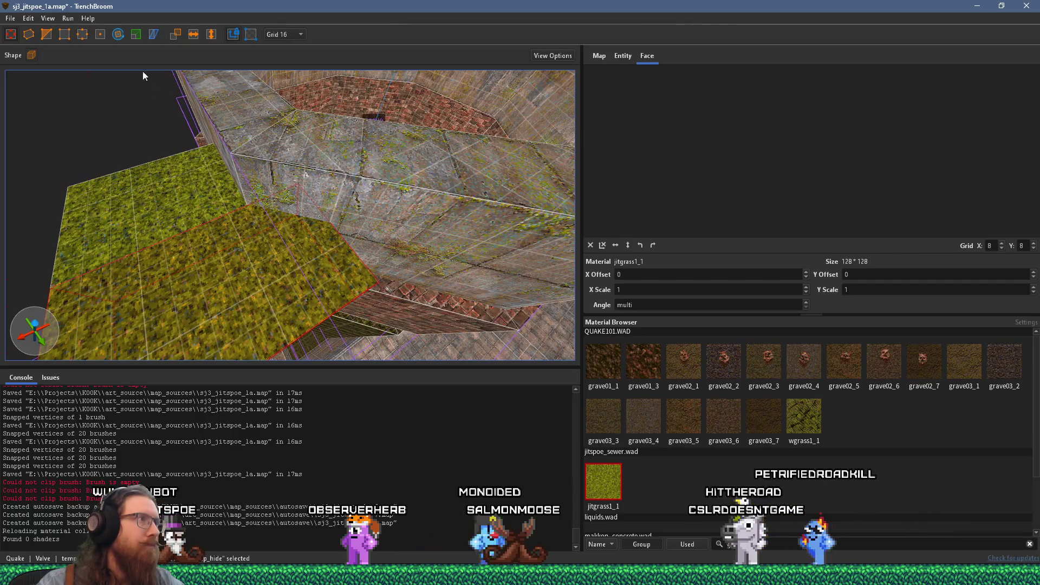
pyautogui.click(47, 36)
# - Move in on the stone rim corner and select the grass floor strip
pyautogui.moveTo(288, 186)
pyautogui.mouseDown()
pyautogui.moveTo(362, 196)
pyautogui.moveTo(327, 198)
pyautogui.mouseUp()
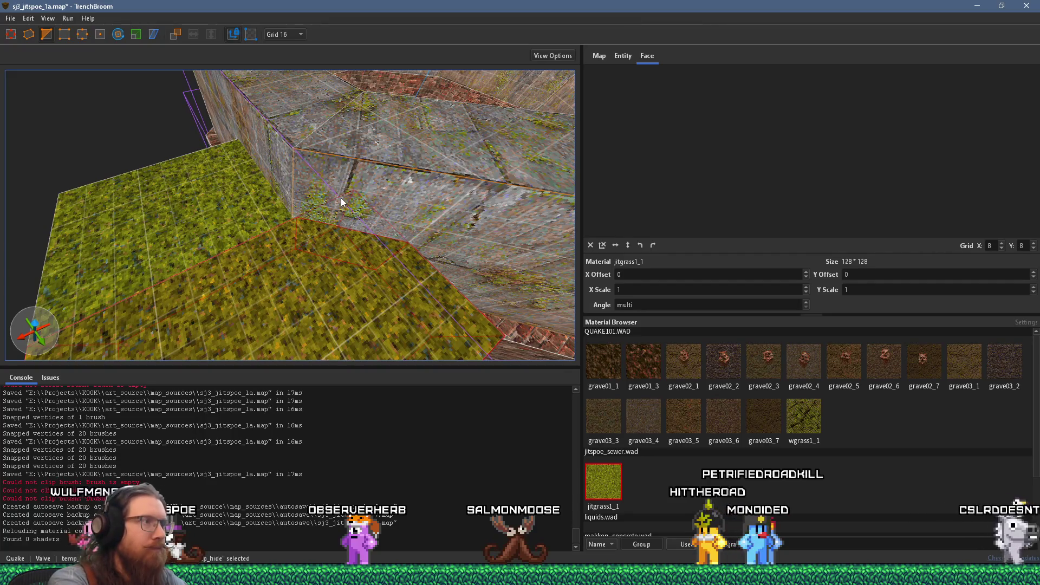
pyautogui.moveTo(340, 197)
pyautogui.mouseDown()
pyautogui.moveTo(372, 276)
pyautogui.moveTo(317, 232)
pyautogui.moveTo(306, 190)
pyautogui.moveTo(331, 177)
pyautogui.mouseUp()
pyautogui.scroll(-5, 285, 152)
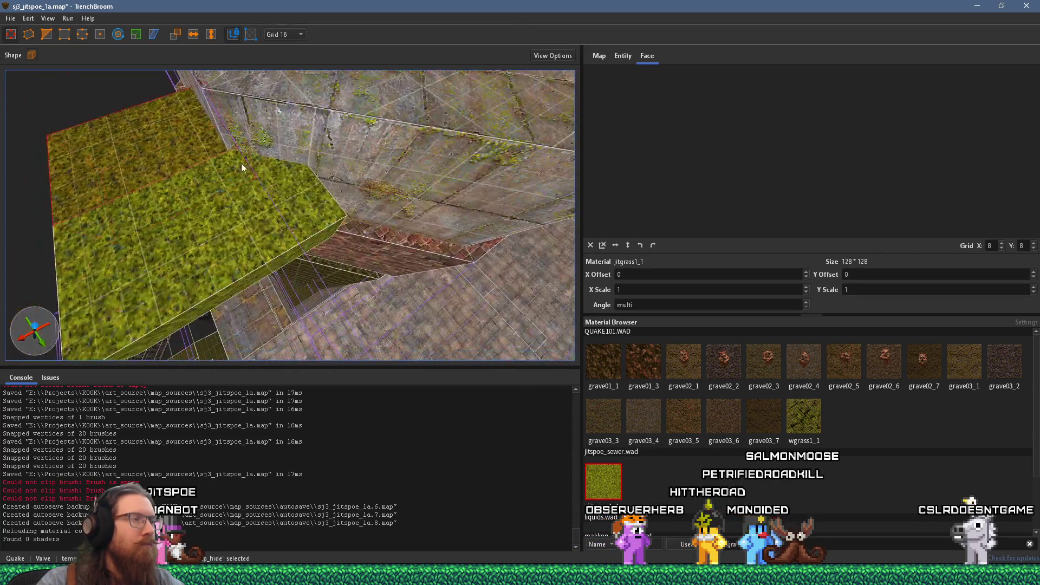
pyautogui.scroll(3, 411, 238)
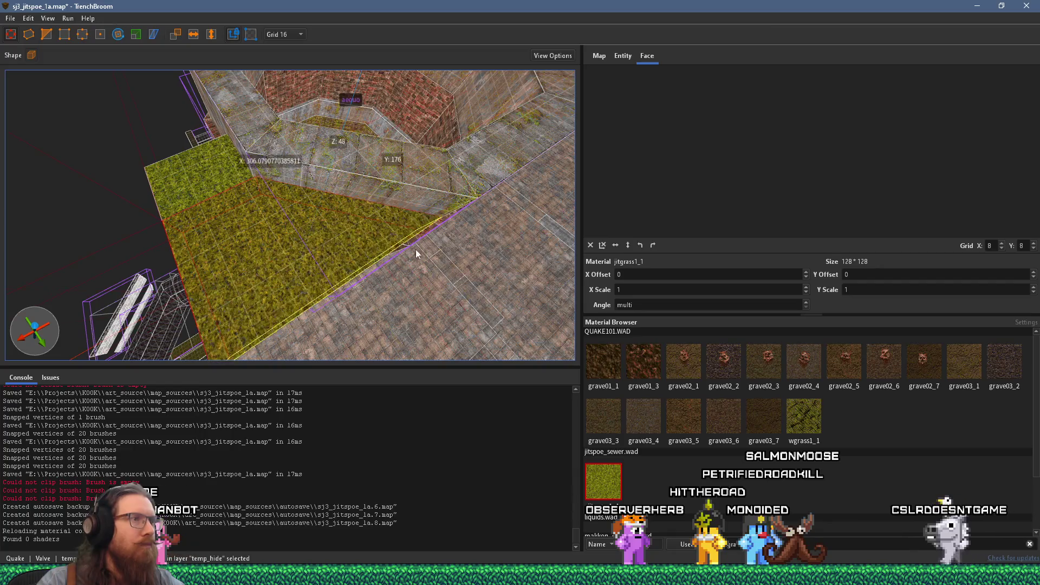
pyautogui.scroll(1, 274, 173)
pyautogui.moveTo(274, 173)
pyautogui.mouseDown()
pyautogui.moveTo(269, 135)
pyautogui.moveTo(293, 71)
pyautogui.moveTo(342, 203)
pyautogui.moveTo(144, 148)
pyautogui.moveTo(214, 178)
pyautogui.mouseUp()
pyautogui.press('Escape')
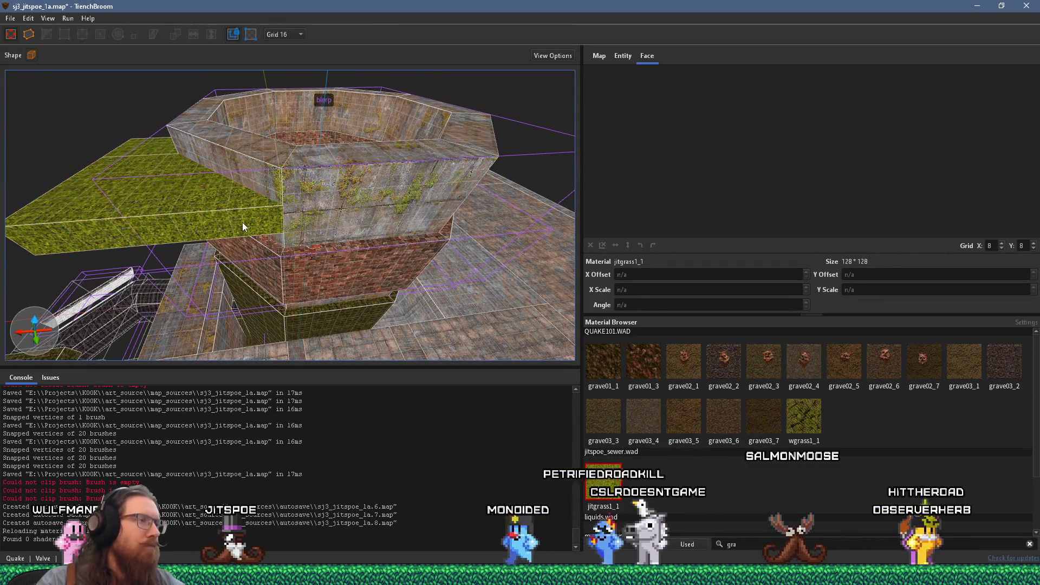
pyautogui.click(242, 222)
pyautogui.moveTo(243, 232)
pyautogui.mouseDown()
pyautogui.moveTo(261, 282)
pyautogui.moveTo(316, 231)
pyautogui.moveTo(585, 220)
pyautogui.mouseUp()
pyautogui.scroll(6, 368, 239)
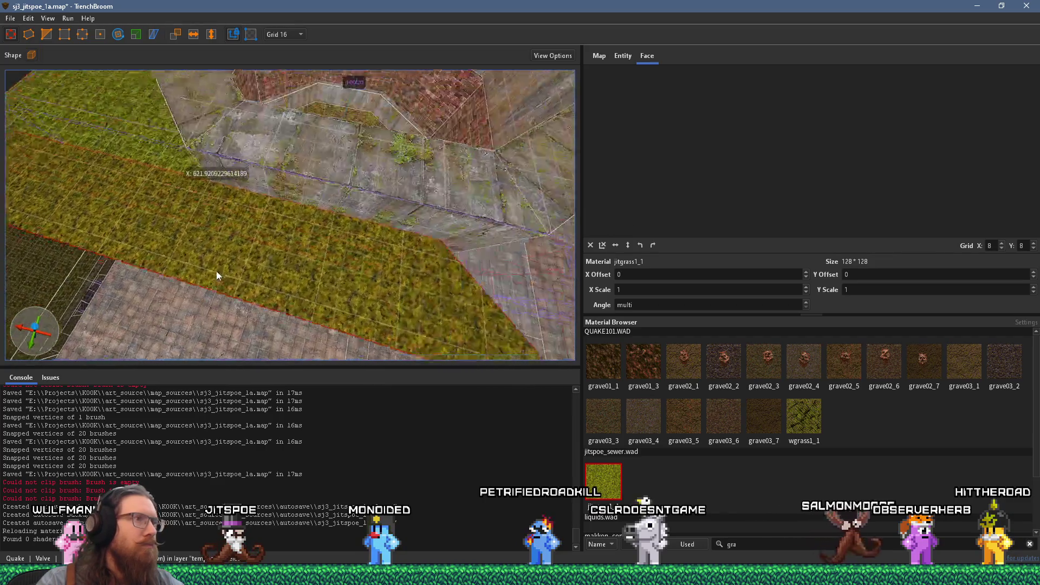
pyautogui.scroll(-8, 180, 258)
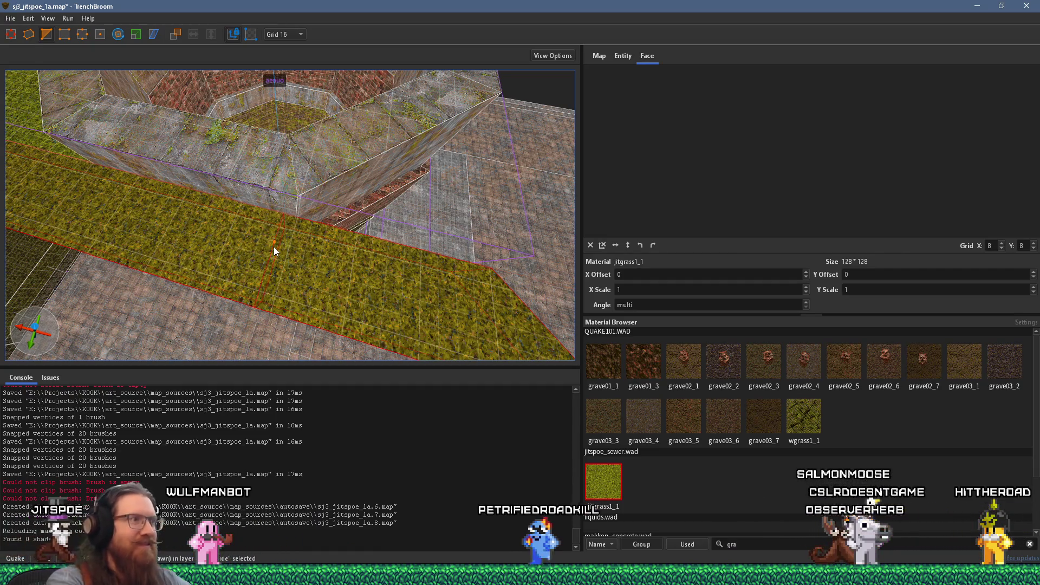
# - Clip the grass strip into two pieces, delete the right piece, then undo the deletion
pyautogui.press('Return')
pyautogui.click(284, 252)
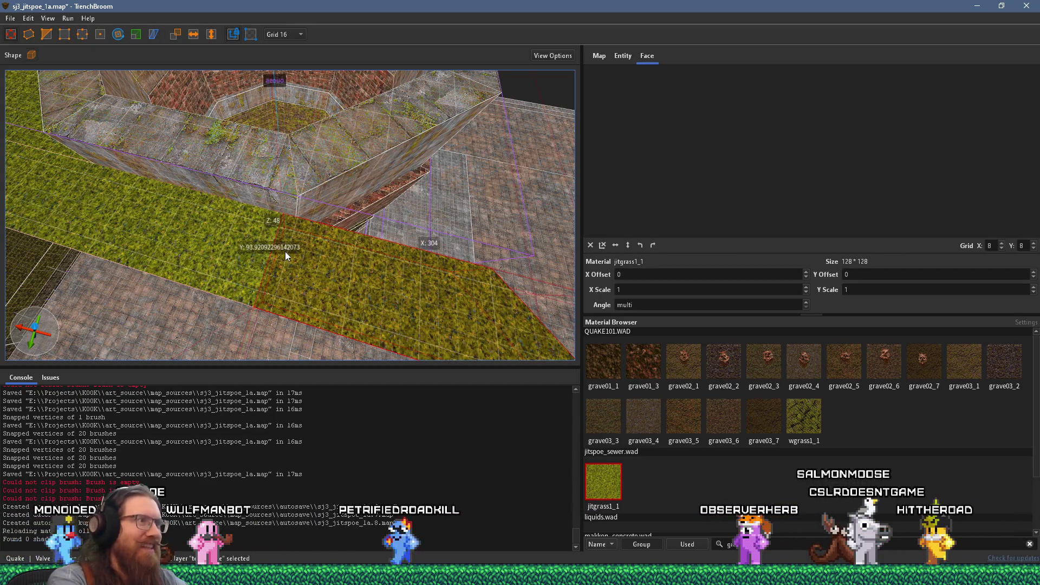
pyautogui.press('Delete')
pyautogui.scroll(3, 258, 239)
pyautogui.click(250, 236)
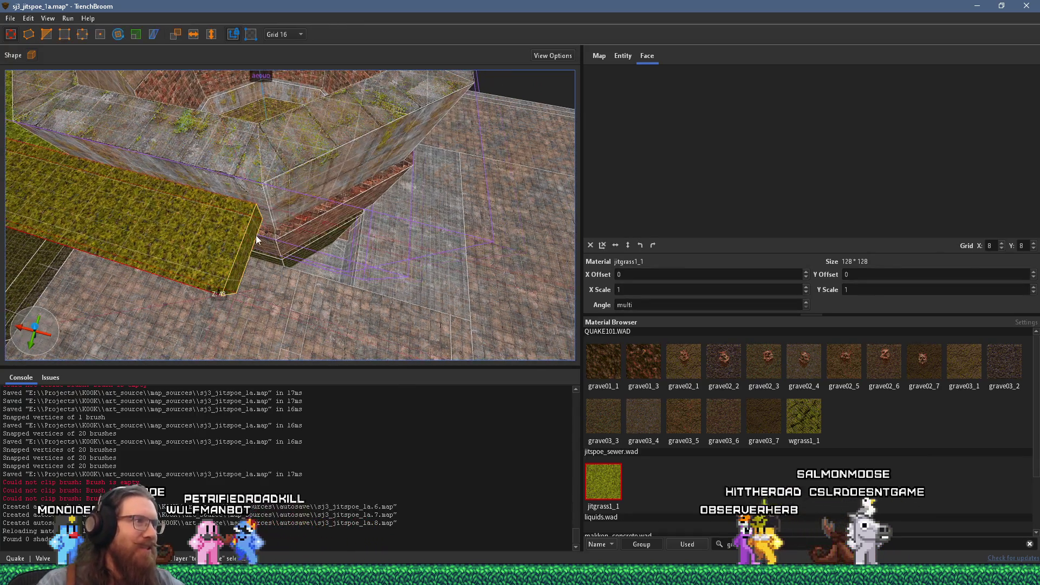
pyautogui.hotkey('ctrl', 'z')
pyautogui.hotkey('ctrl', 'z')
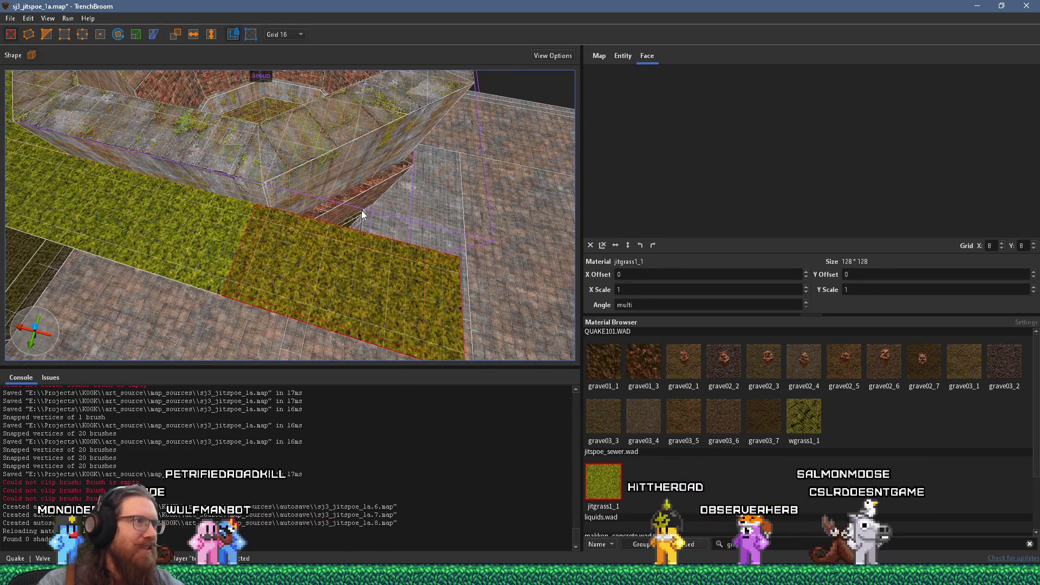
# - Reselect the left and right grass brushes and fly the camera along the grass toward the wall
pyautogui.scroll(3, 125, 85)
pyautogui.click(48, 36)
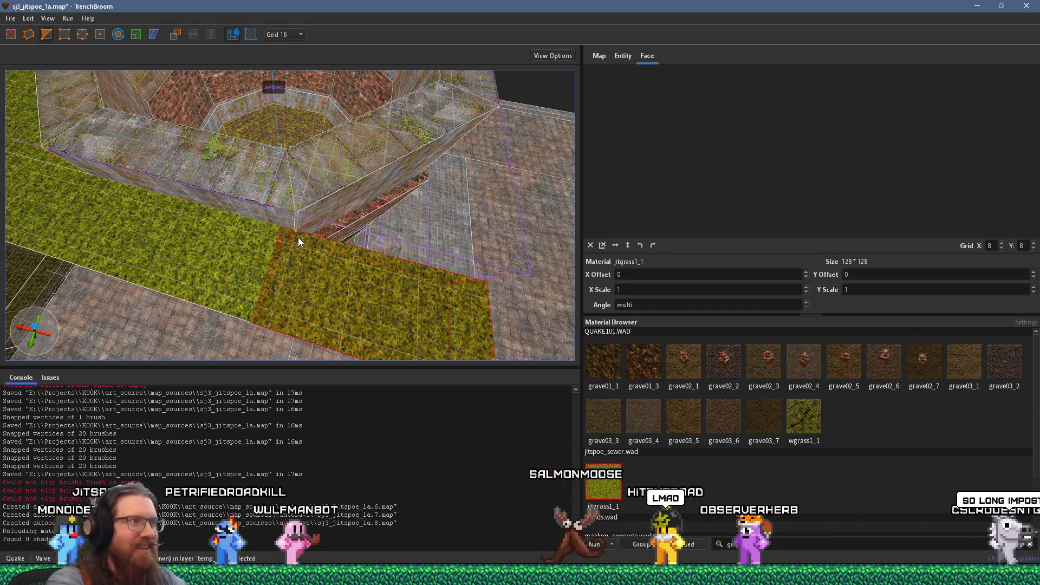
pyautogui.press('Escape')
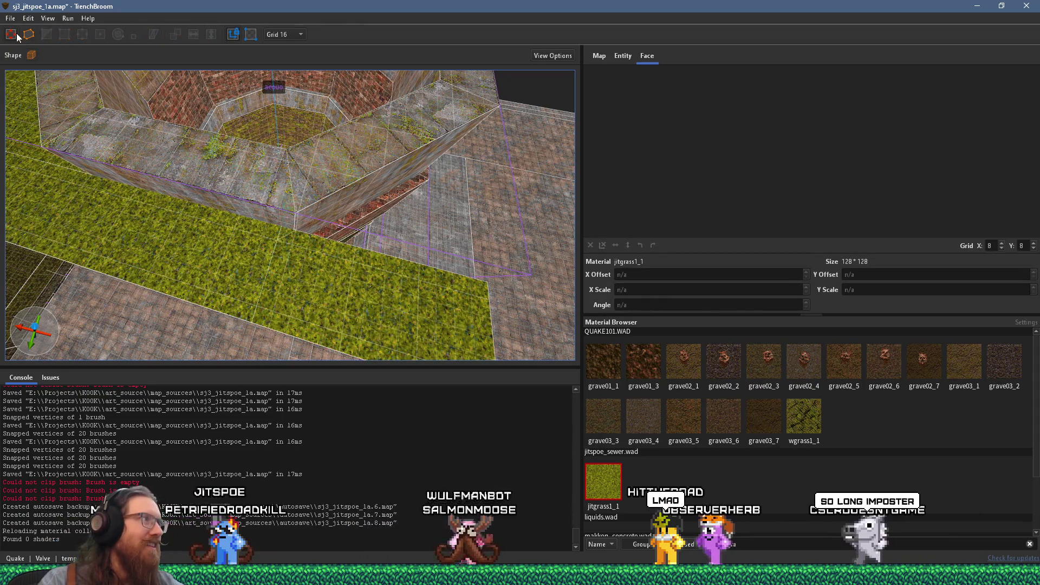
pyautogui.click(300, 242)
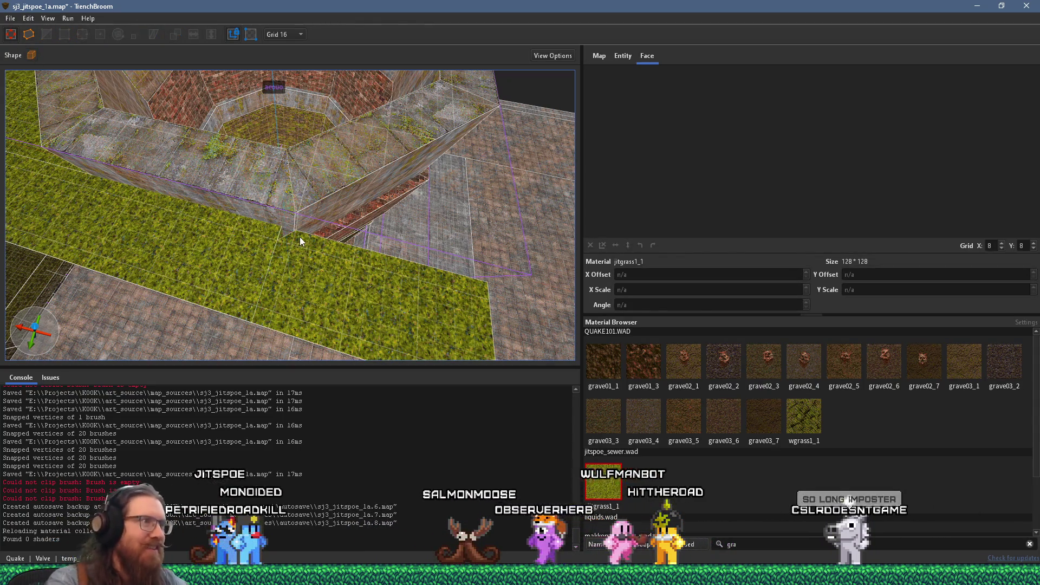
pyautogui.click(358, 267)
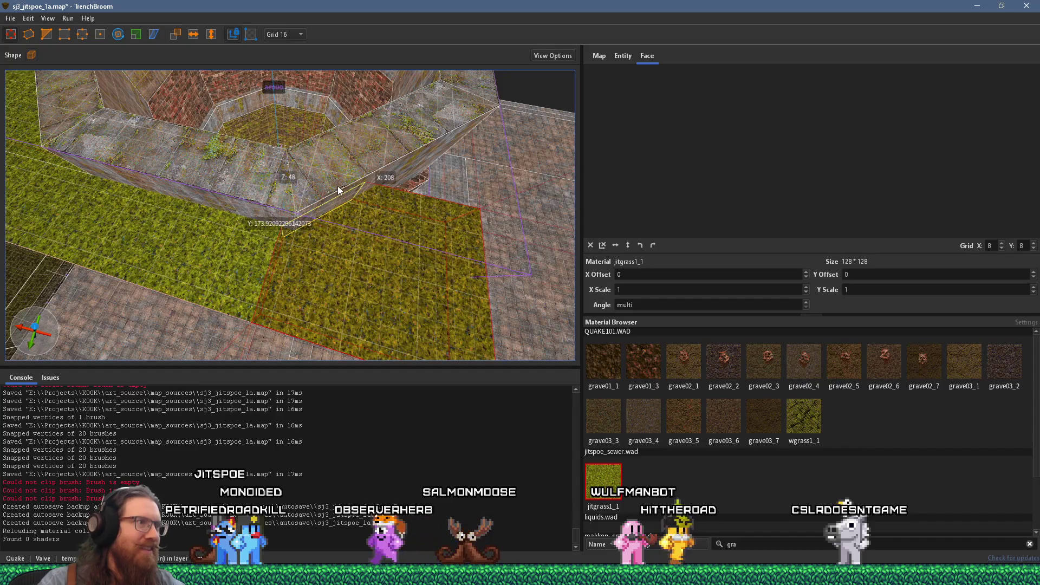
pyautogui.press('d')
pyautogui.press('w')
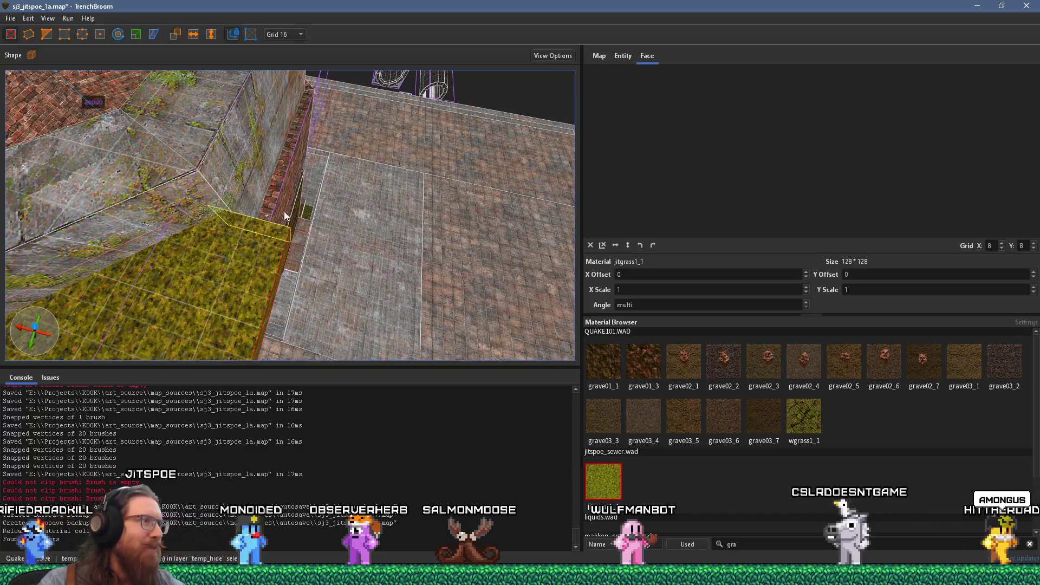
# - Stretch the grass brush along Y to 397.92 units, then select the right grass slab
pyautogui.press('a')
pyautogui.moveTo(316, 236)
pyautogui.mouseDown()
pyautogui.moveTo(278, 233)
pyautogui.moveTo(239, 252)
pyautogui.moveTo(325, 234)
pyautogui.moveTo(399, 267)
pyautogui.moveTo(297, 197)
pyautogui.moveTo(286, 260)
pyautogui.moveTo(294, 272)
pyautogui.moveTo(311, 248)
pyautogui.moveTo(283, 216)
pyautogui.mouseUp()
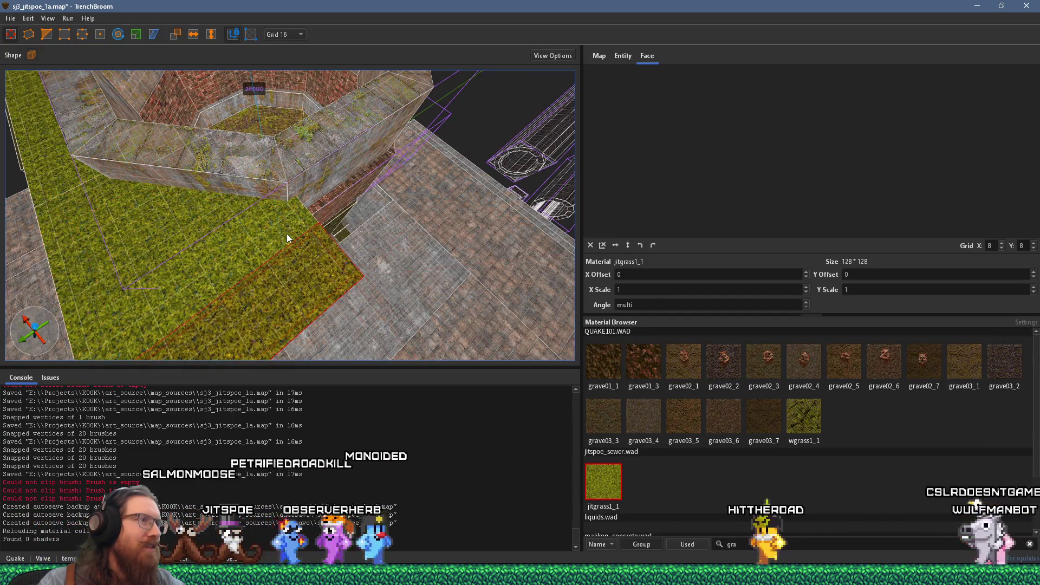
pyautogui.scroll(3, 287, 233)
pyautogui.moveTo(287, 232)
pyautogui.mouseDown()
pyautogui.moveTo(287, 268)
pyautogui.moveTo(213, 229)
pyautogui.moveTo(232, 290)
pyautogui.moveTo(213, 213)
pyautogui.moveTo(230, 322)
pyautogui.mouseUp()
pyautogui.scroll(-10, 229, 322)
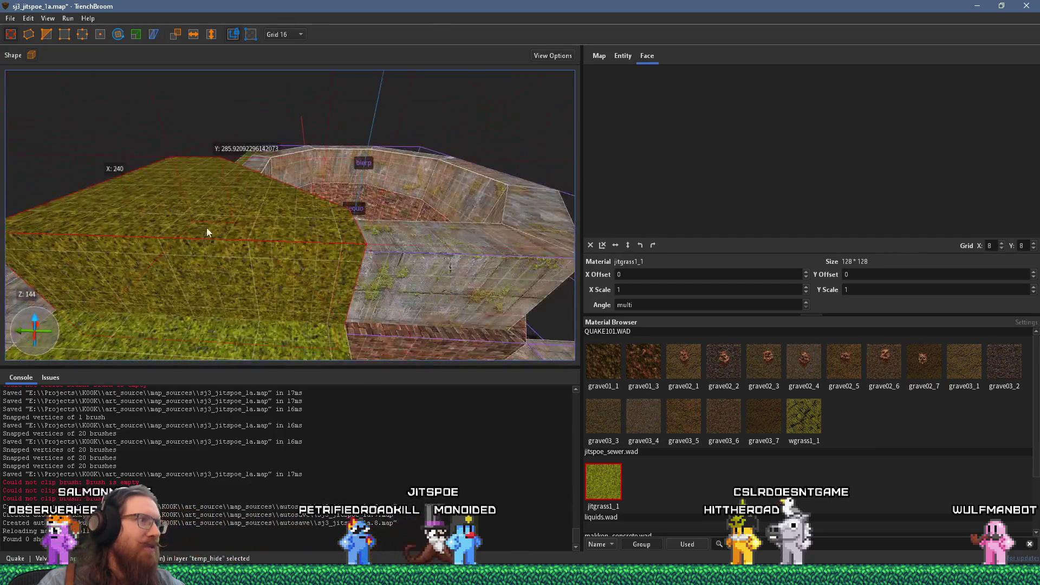
pyautogui.scroll(5, 325, 195)
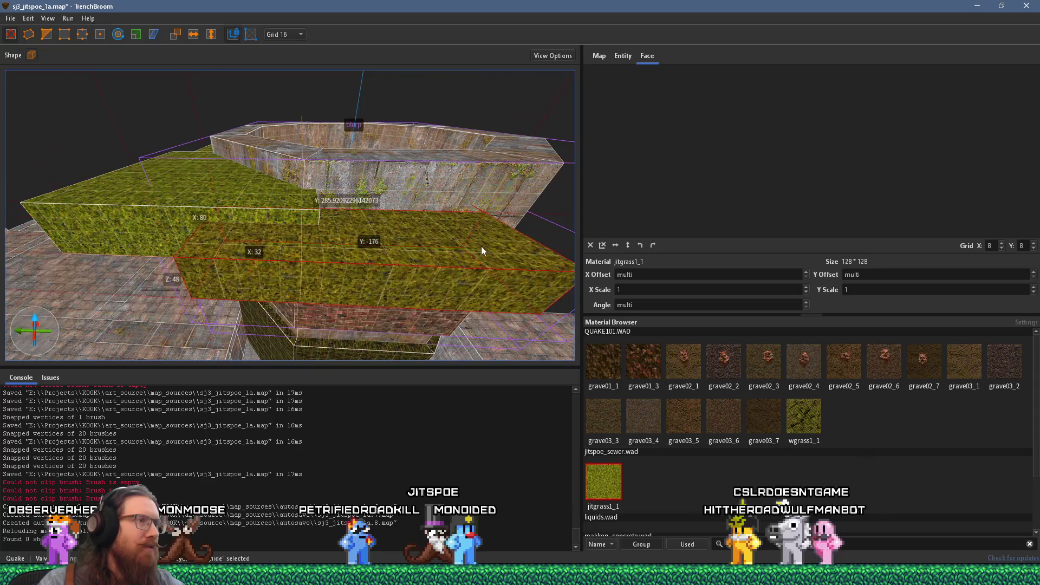
pyautogui.moveTo(281, 276); pyautogui.dragTo(165, 250)
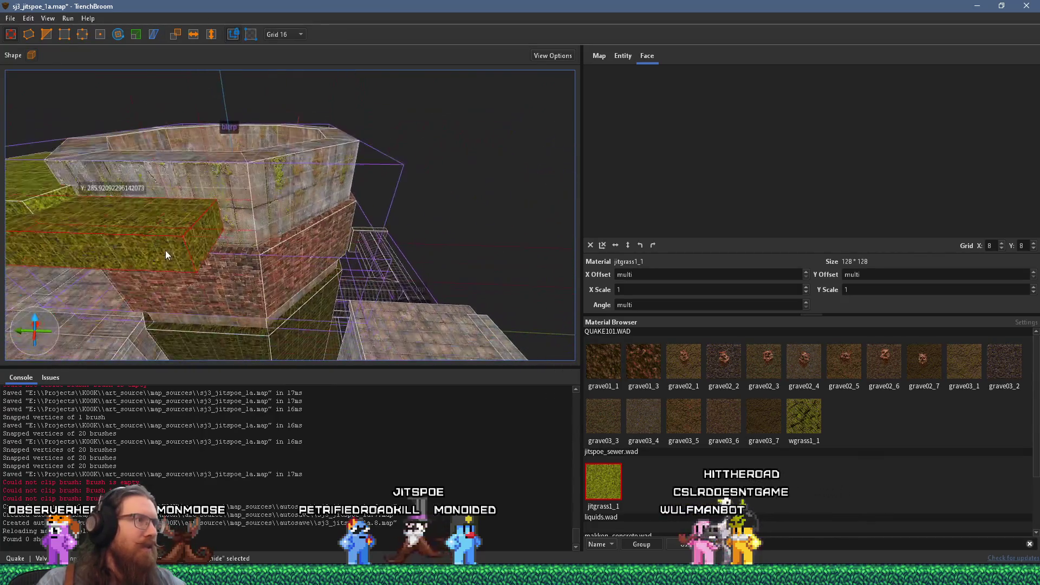
pyautogui.moveTo(280, 248)
pyautogui.mouseDown()
pyautogui.moveTo(341, 318)
pyautogui.moveTo(295, 285)
pyautogui.mouseUp()
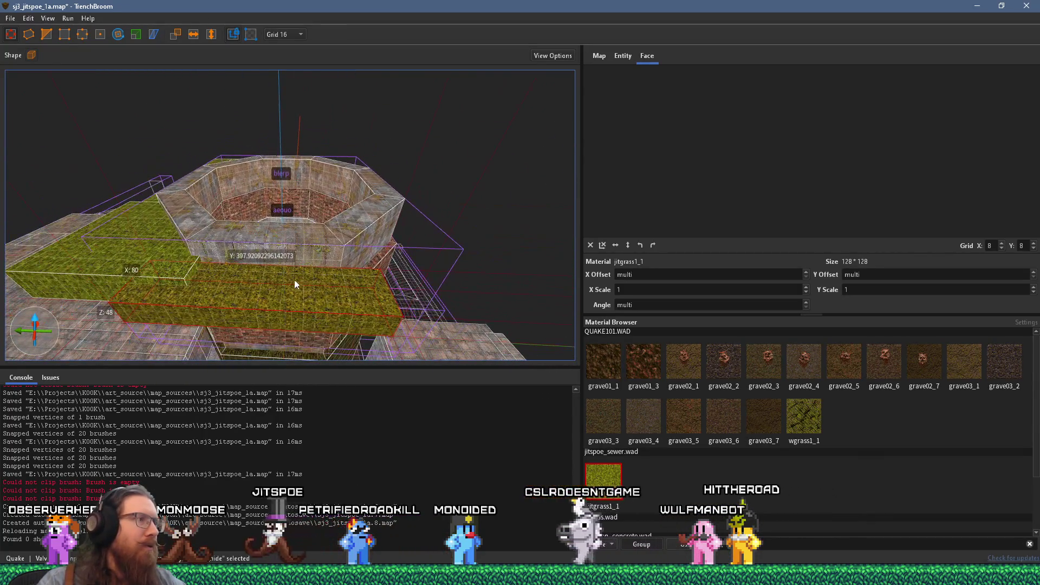
pyautogui.click(469, 299)
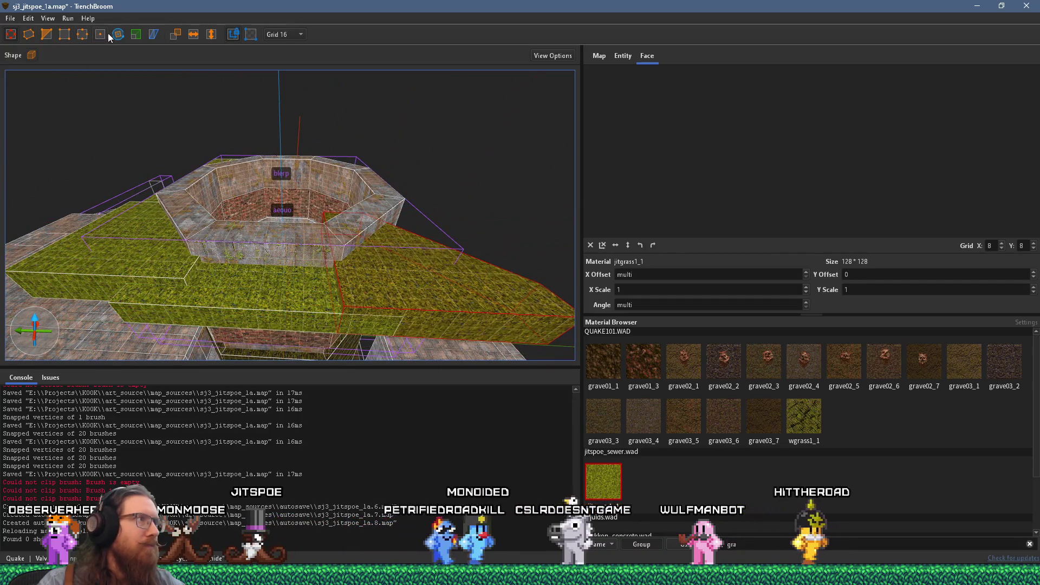
# - Rotate the second grass slab around the vertical axis
pyautogui.press('r')
pyautogui.moveTo(398, 302); pyautogui.dragTo(428, 271)
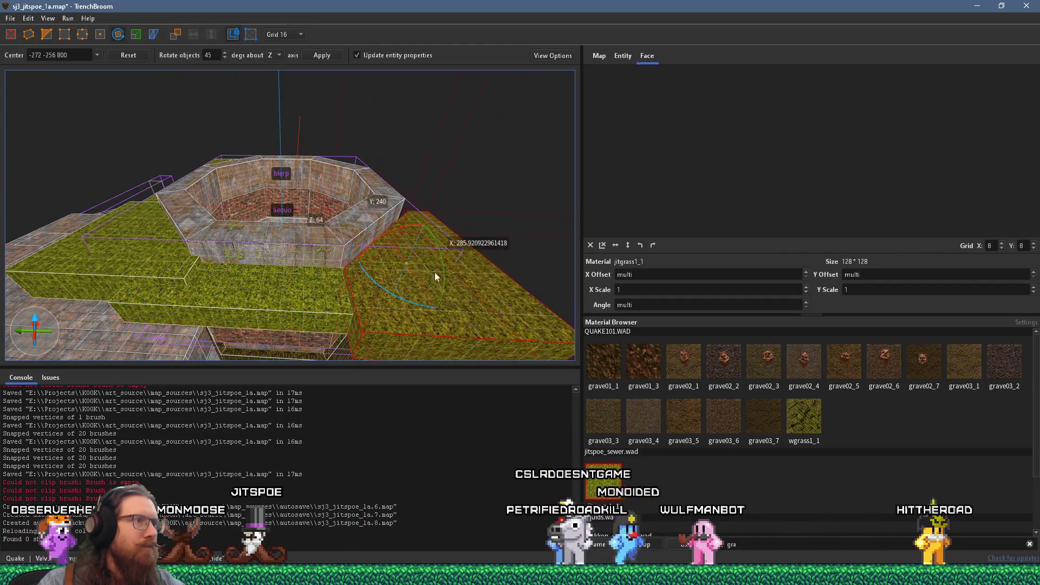
pyautogui.moveTo(282, 162); pyautogui.dragTo(153, 126)
pyautogui.click(10, 34)
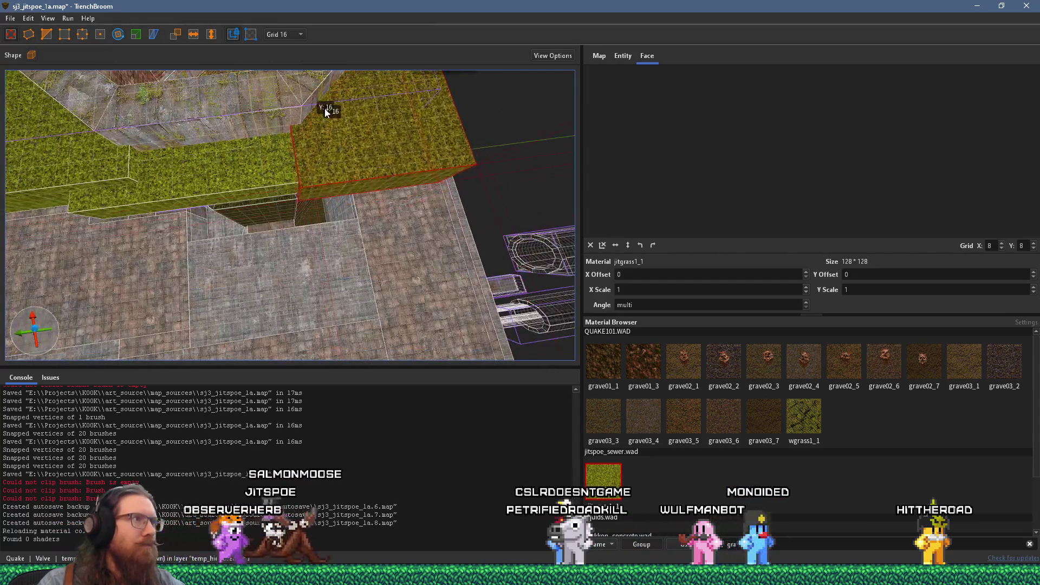
# - Shift the slab into place beside the pit and save sj3_jitspoe_1a.map
pyautogui.scroll(-5, 261, 248)
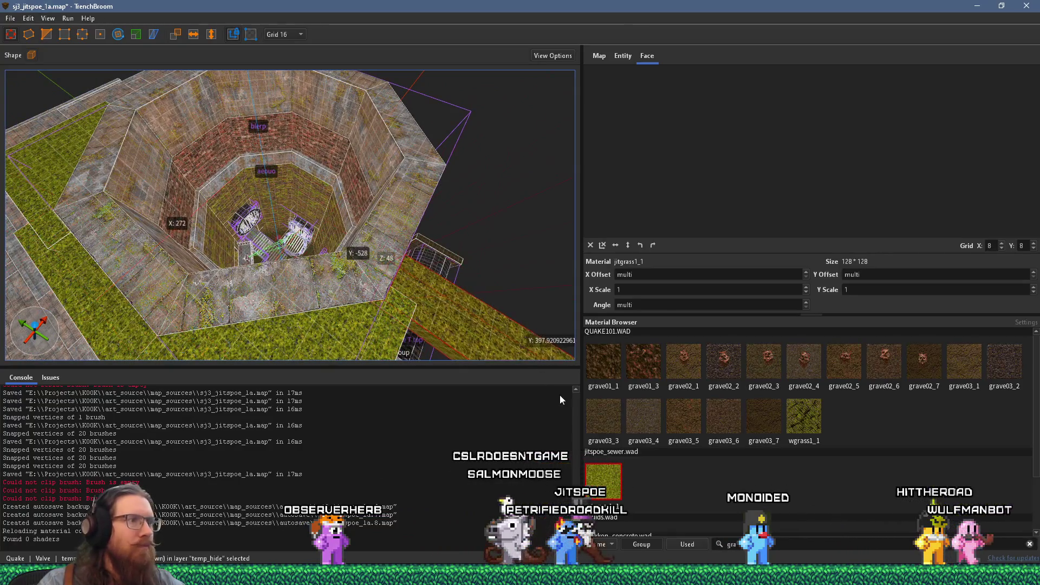
pyautogui.scroll(5, 238, 198)
pyautogui.moveTo(238, 193)
pyautogui.mouseDown()
pyautogui.moveTo(215, 174)
pyautogui.moveTo(219, 190)
pyautogui.moveTo(231, 165)
pyautogui.moveTo(233, 186)
pyautogui.moveTo(227, 160)
pyautogui.moveTo(204, 207)
pyautogui.moveTo(152, 214)
pyautogui.moveTo(235, 255)
pyautogui.moveTo(284, 230)
pyautogui.moveTo(256, 109)
pyautogui.moveTo(265, 179)
pyautogui.moveTo(236, 146)
pyautogui.moveTo(211, 320)
pyautogui.moveTo(132, 281)
pyautogui.moveTo(150, 241)
pyautogui.moveTo(183, 246)
pyautogui.moveTo(259, 199)
pyautogui.moveTo(186, 223)
pyautogui.moveTo(163, 190)
pyautogui.mouseUp()
pyautogui.click(10, 18)
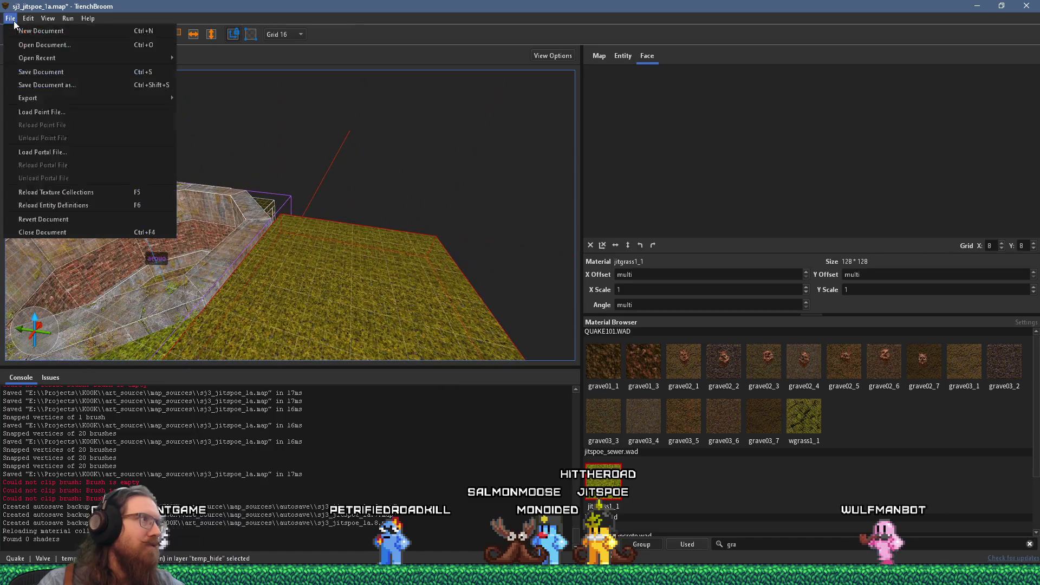
pyautogui.click(41, 81)
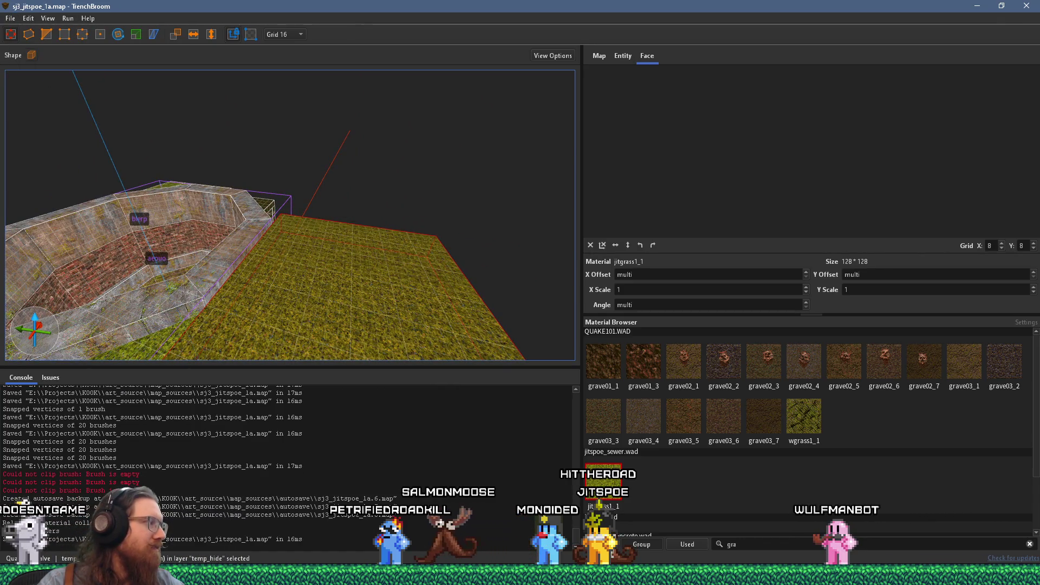
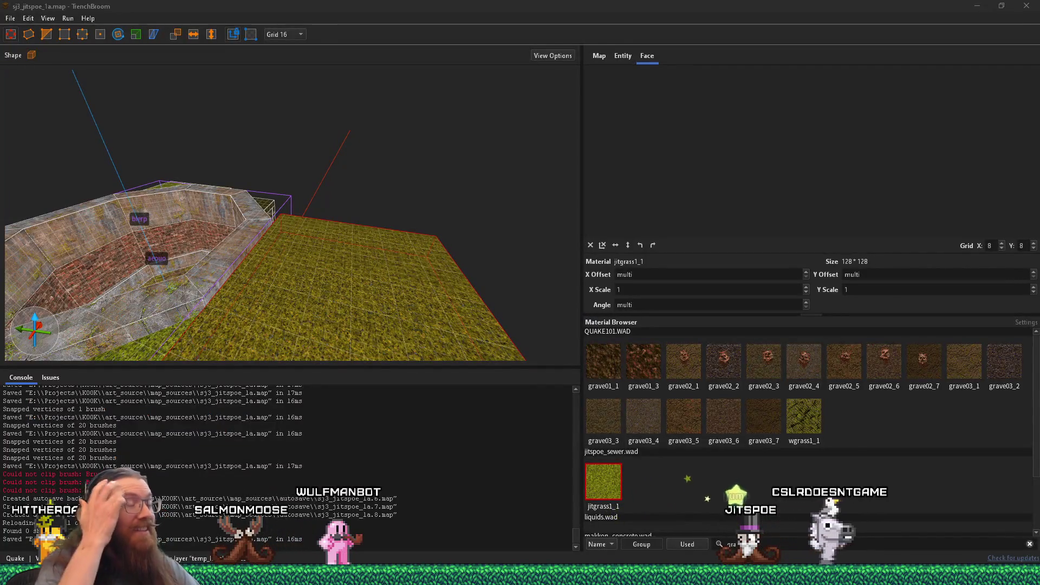
# - Enter 'If you replaced P with K in PO' as the worldspawn message, a first draft of the map title
pyautogui.click(355, 270)
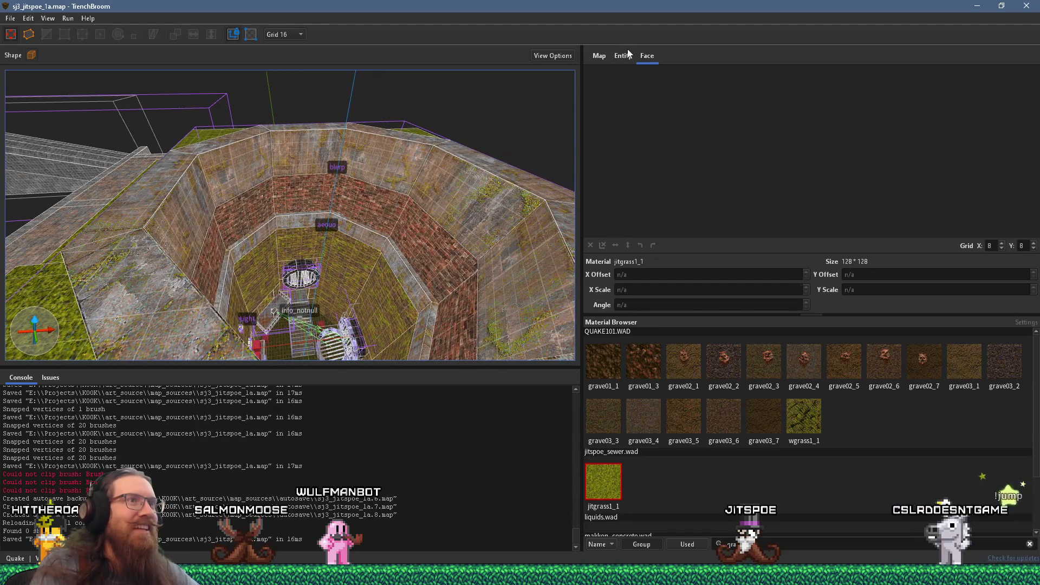
pyautogui.click(623, 55)
pyautogui.scroll(-3, 639, 242)
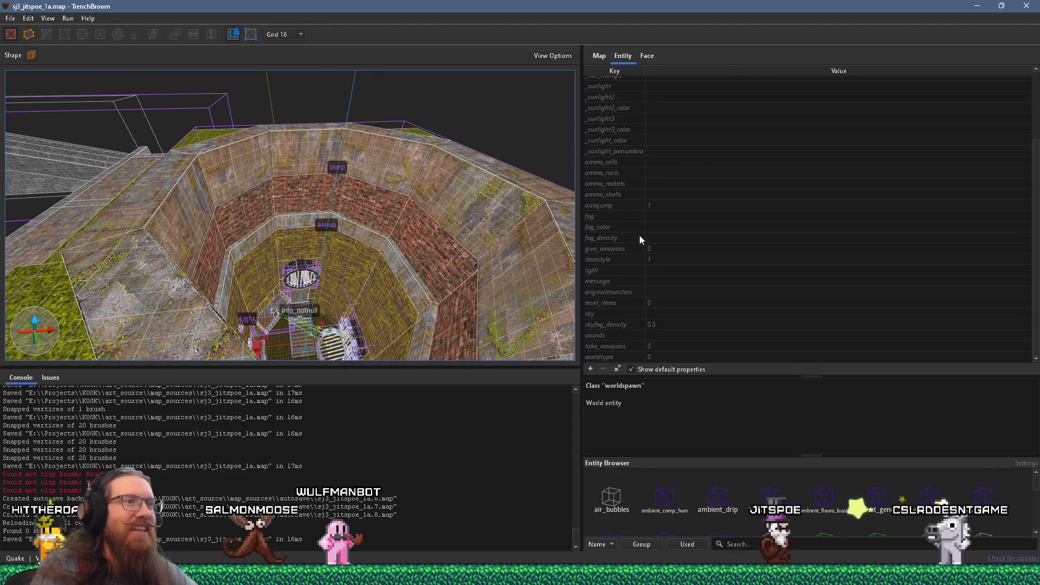
pyautogui.click(631, 281)
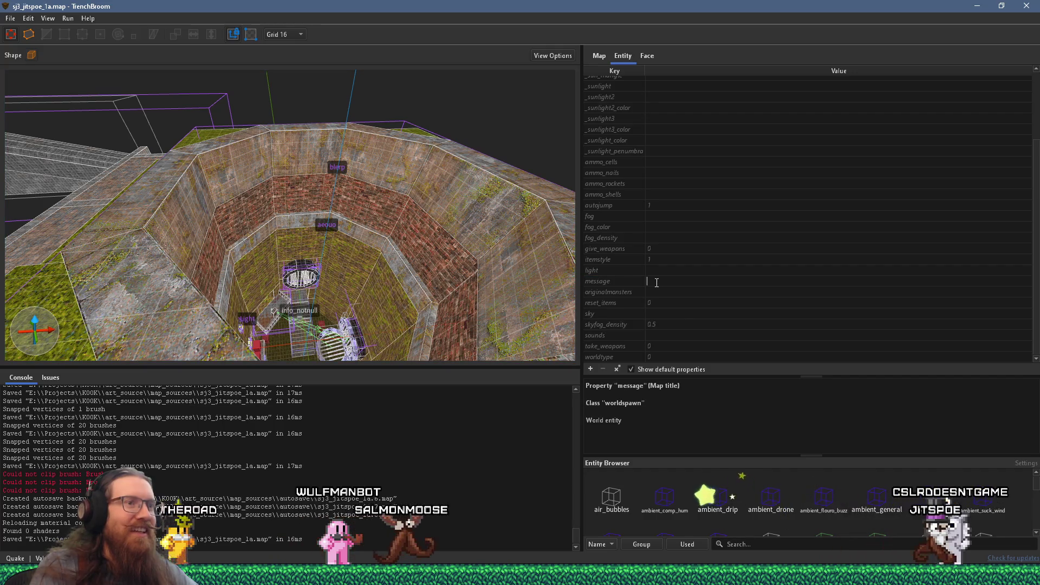
pyautogui.write('If you ')
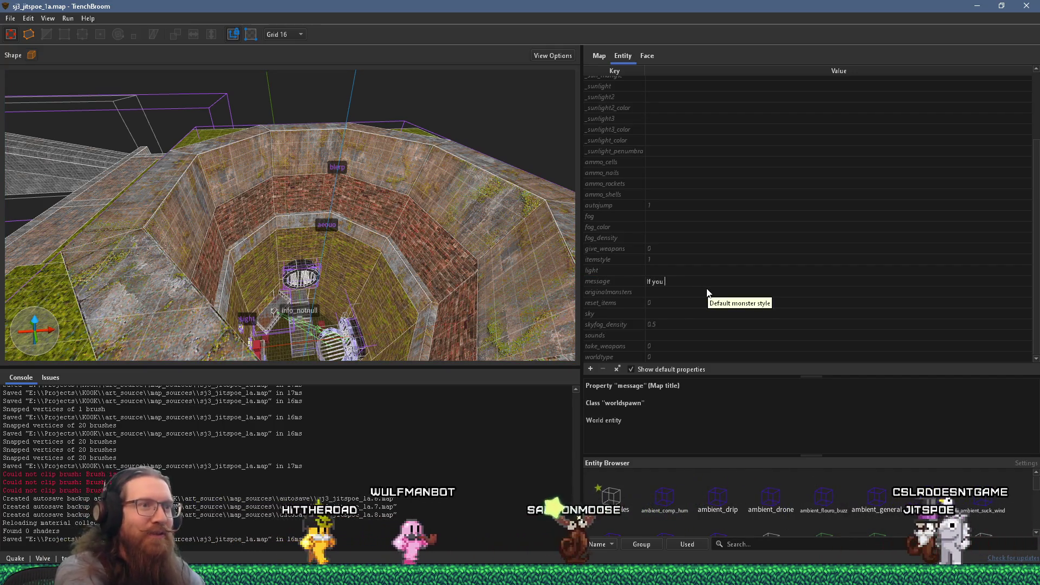
pyautogui.write('replaced P with ')
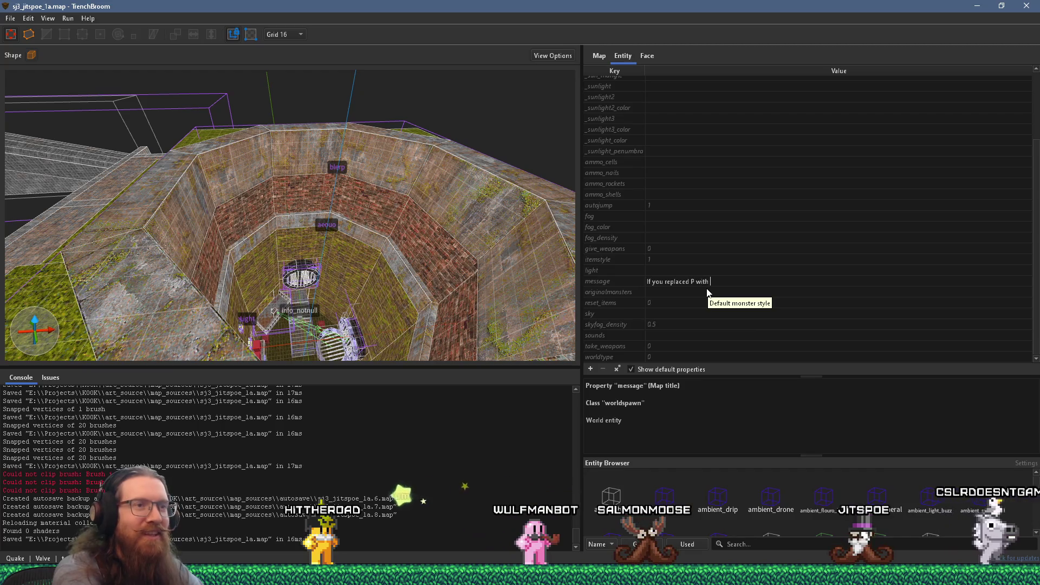
pyautogui.write('K in POOP.')
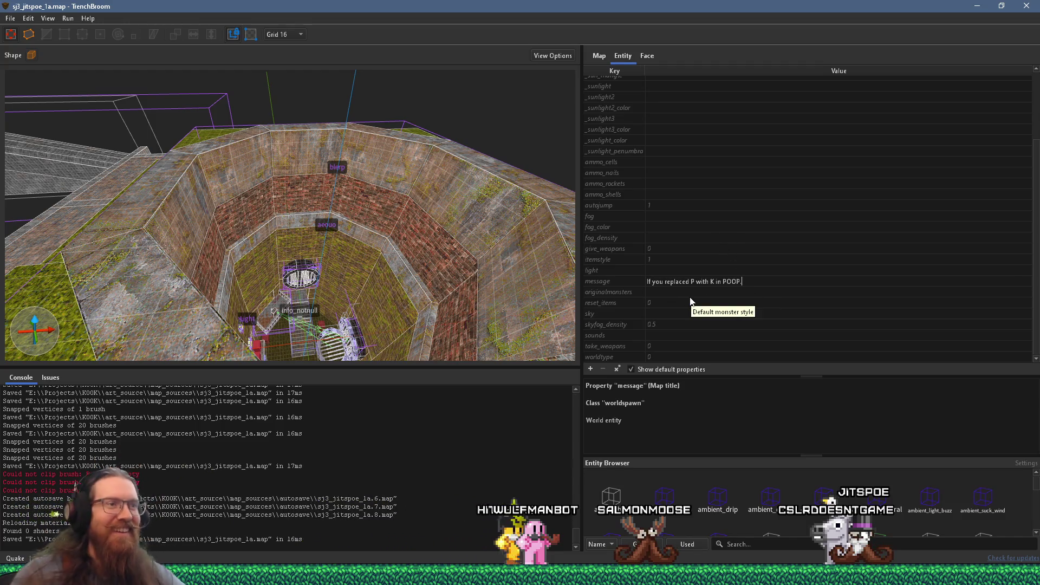
pyautogui.press('Return')
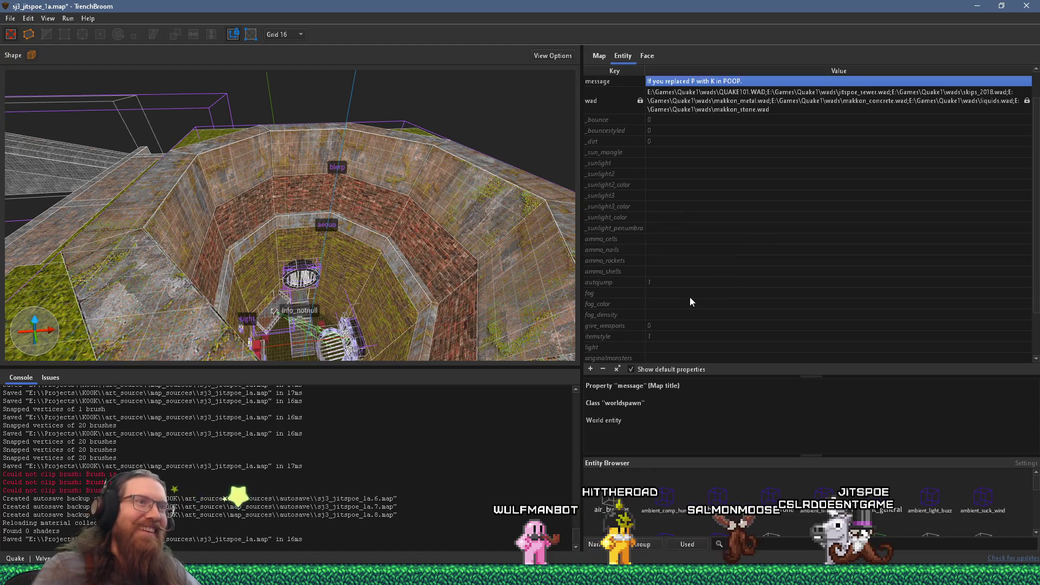
pyautogui.moveTo(421, 198)
pyautogui.mouseDown()
pyautogui.moveTo(363, 188)
pyautogui.moveTo(266, 209)
pyautogui.moveTo(438, 173)
pyautogui.moveTo(261, 140)
pyautogui.moveTo(334, 158)
pyautogui.moveTo(234, 152)
pyautogui.moveTo(435, 152)
pyautogui.moveTo(335, 180)
pyautogui.moveTo(45, 135)
pyautogui.moveTo(261, 151)
pyautogui.mouseUp()
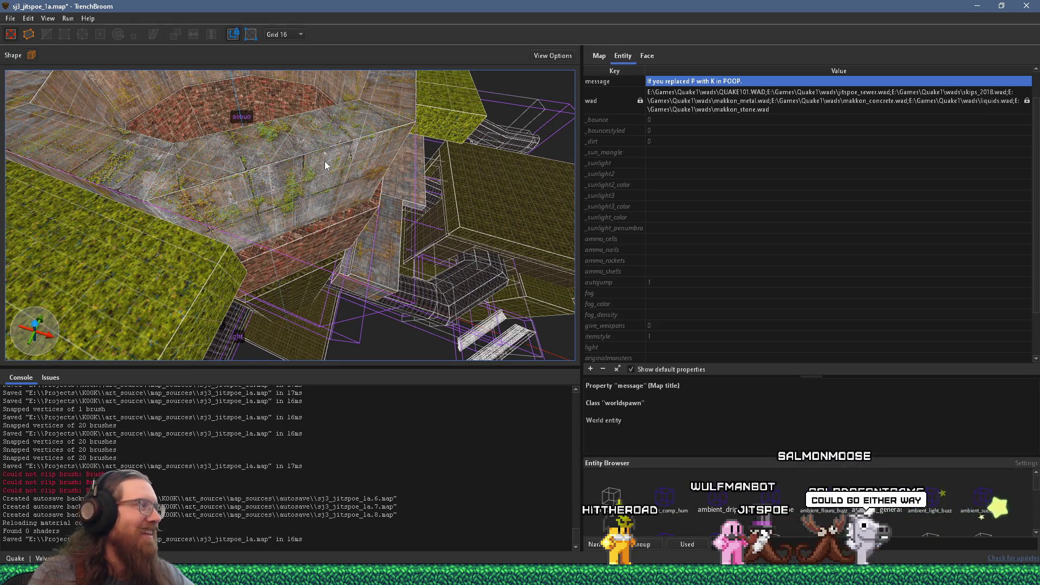
pyautogui.moveTo(320, 162); pyautogui.dragTo(474, 227)
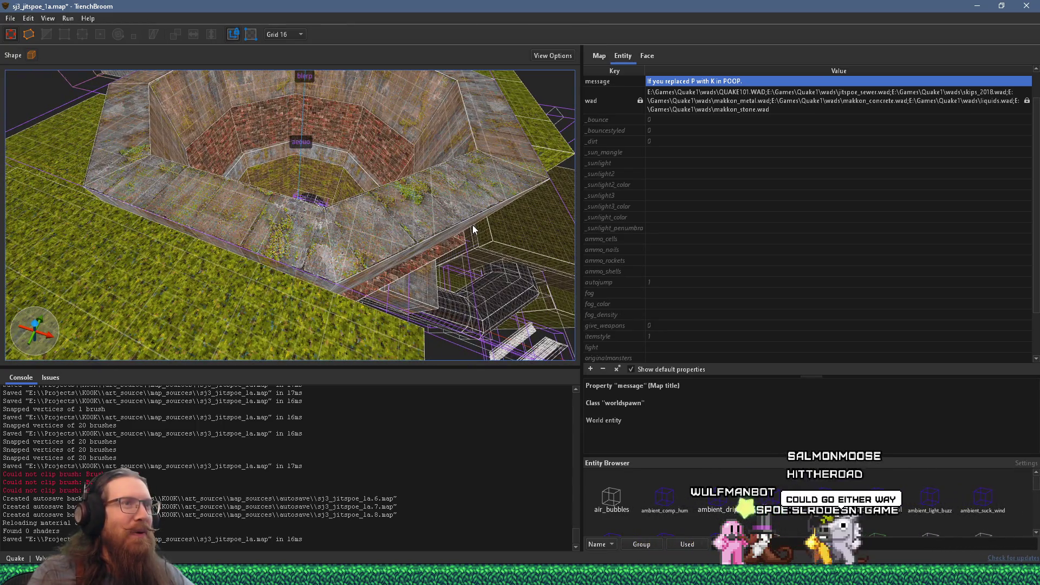
# - Correct the map title to read "If you replaced P's with K's in POOP."
pyautogui.click(697, 81)
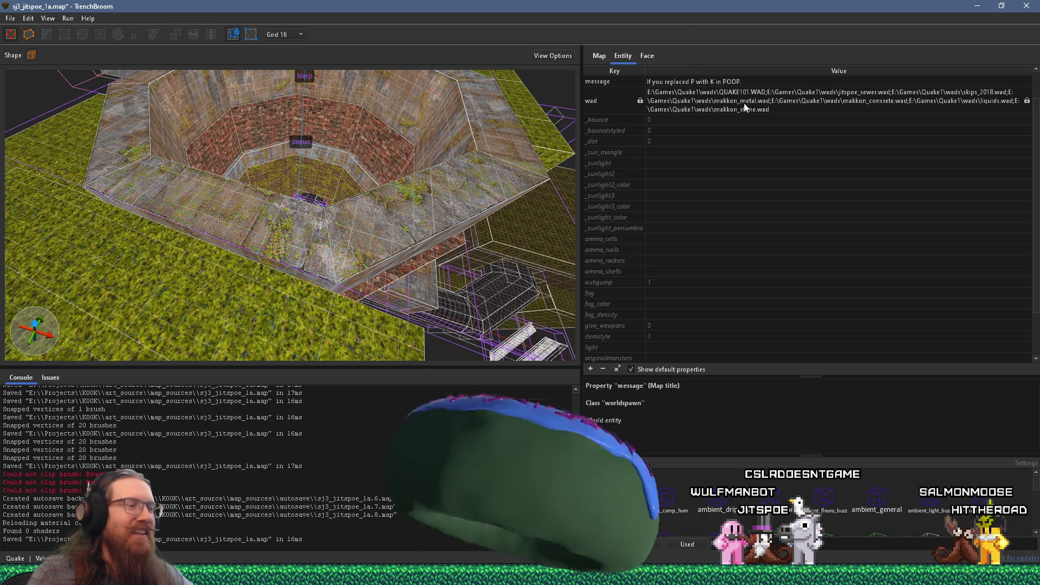
pyautogui.press('BackSpace')
pyautogui.write("P's")
pyautogui.press('Right')
pyautogui.press('Right')
pyautogui.press('Right')
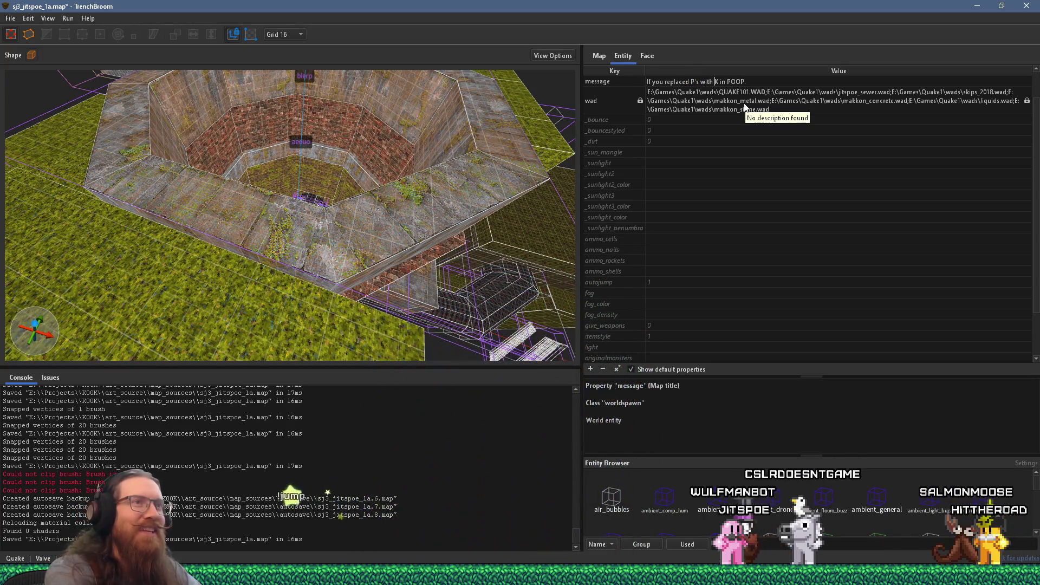
pyautogui.write("'s")
pyautogui.press('Return')
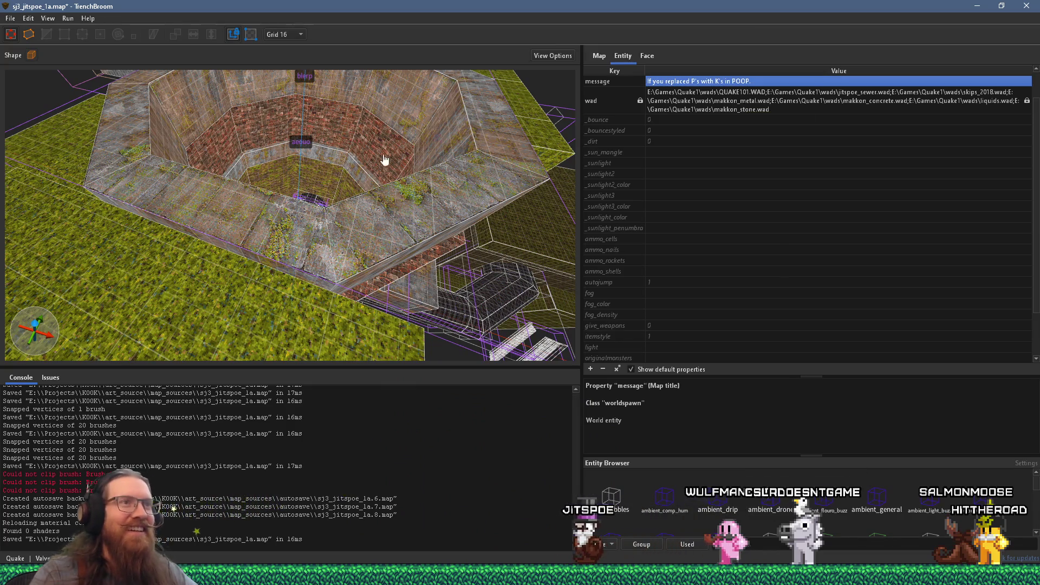
pyautogui.scroll(4, 308, 194)
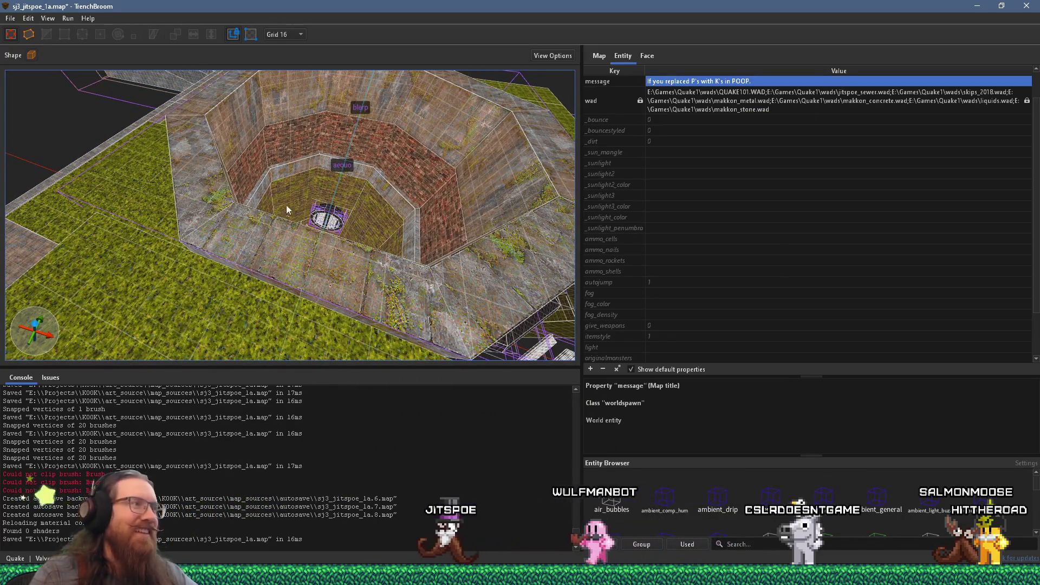
pyautogui.scroll(-5, 344, 189)
pyautogui.moveTo(352, 192)
pyautogui.mouseDown()
pyautogui.moveTo(514, 206)
pyautogui.moveTo(278, 246)
pyautogui.moveTo(182, 150)
pyautogui.moveTo(324, 158)
pyautogui.moveTo(279, 169)
pyautogui.mouseUp()
# - Select the grass-topped brush beside the octagonal pit and flip it horizontally
pyautogui.click(209, 154)
pyautogui.moveTo(209, 152)
pyautogui.mouseDown()
pyautogui.moveTo(304, 337)
pyautogui.moveTo(326, 282)
pyautogui.moveTo(292, 234)
pyautogui.moveTo(374, 232)
pyautogui.moveTo(355, 239)
pyautogui.moveTo(242, 116)
pyautogui.mouseUp()
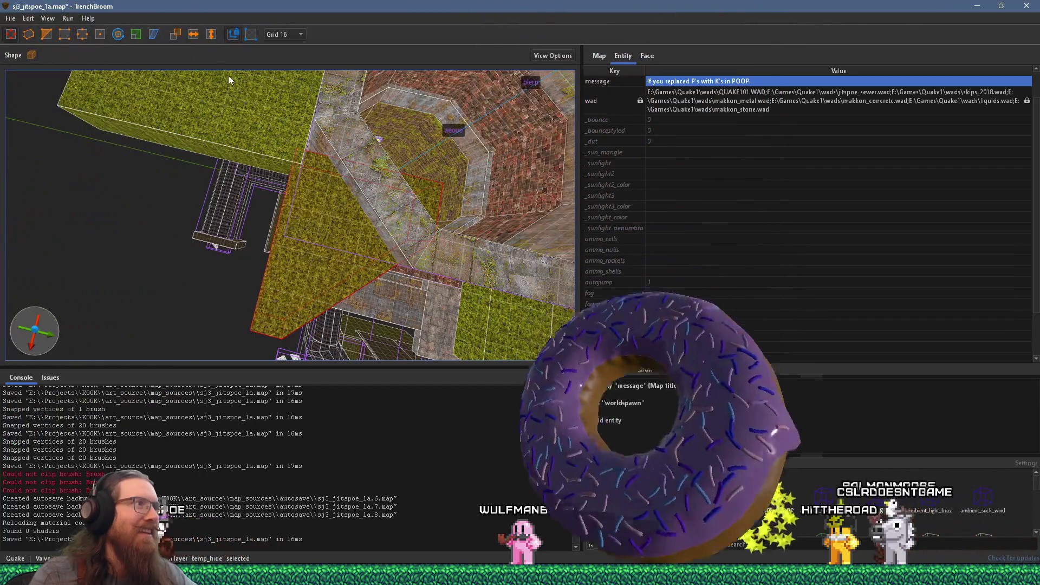
pyautogui.click(195, 38)
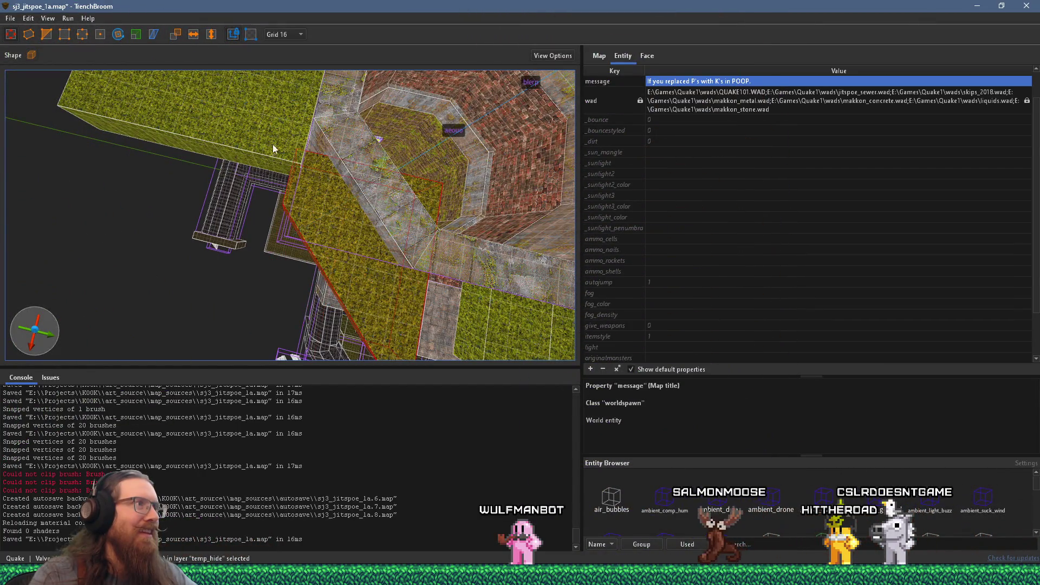
pyautogui.moveTo(238, 75)
pyautogui.mouseDown()
pyautogui.moveTo(321, 171)
pyautogui.moveTo(363, 104)
pyautogui.mouseUp()
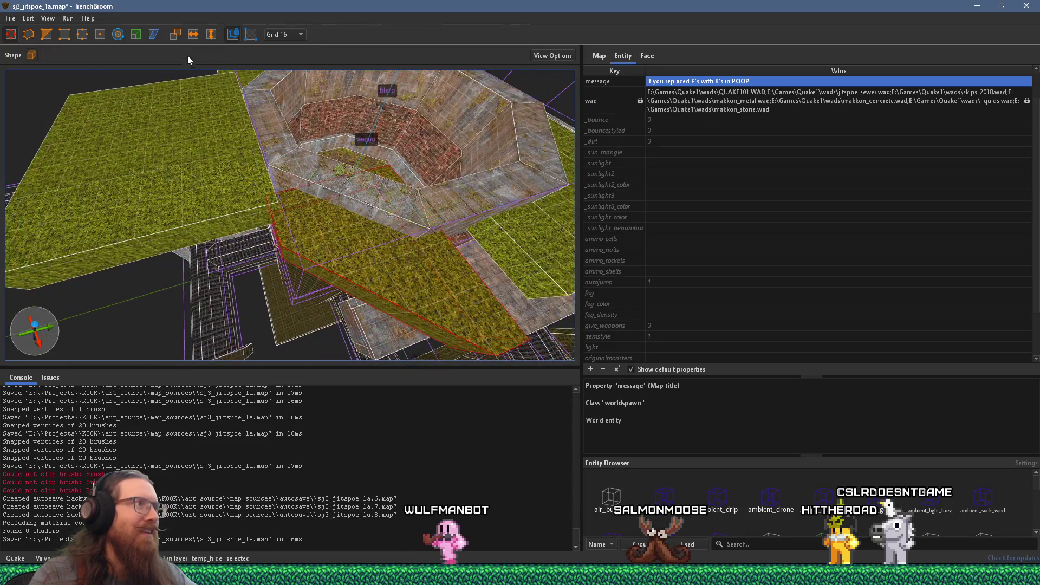
pyautogui.click(193, 39)
pyautogui.moveTo(253, 110)
pyautogui.mouseDown()
pyautogui.moveTo(263, 150)
pyautogui.moveTo(223, 110)
pyautogui.moveTo(256, 164)
pyautogui.moveTo(213, 186)
pyautogui.mouseUp()
pyautogui.click(196, 37)
pyautogui.moveTo(266, 151)
pyautogui.mouseDown()
pyautogui.moveTo(263, 92)
pyautogui.moveTo(399, 187)
pyautogui.moveTo(257, 233)
pyautogui.mouseUp()
pyautogui.moveTo(320, 191)
pyautogui.mouseDown()
pyautogui.moveTo(89, 54)
pyautogui.moveTo(221, 134)
pyautogui.moveTo(214, 123)
pyautogui.moveTo(203, 279)
pyautogui.mouseUp()
# - Select the brick-lined pit brushes and trial-stretch them taller, checking from overhead
pyautogui.scroll(10, 245, 258)
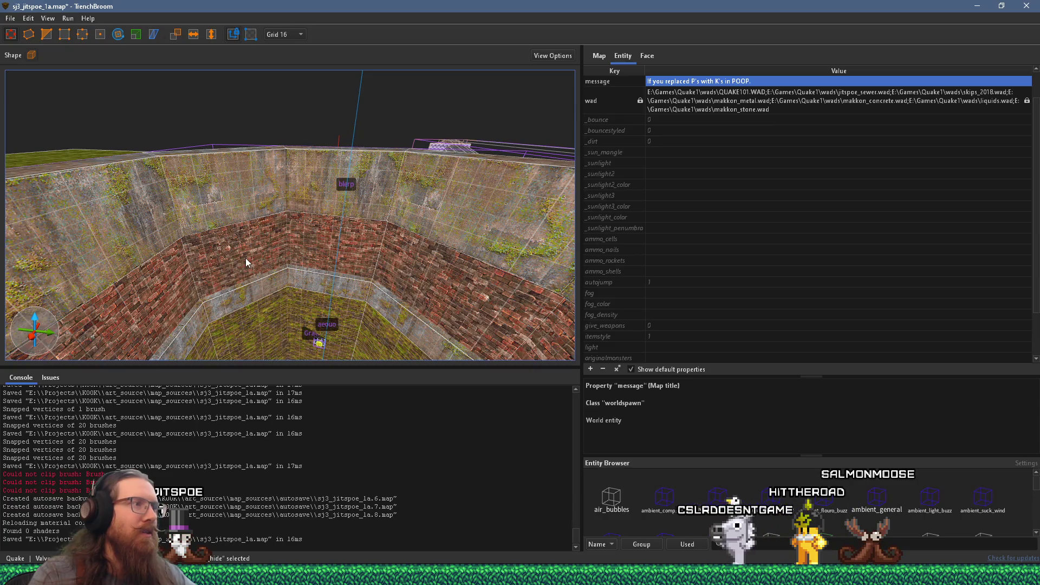
pyautogui.click(246, 258)
pyautogui.scroll(-6, 246, 257)
pyautogui.scroll(-5, 246, 258)
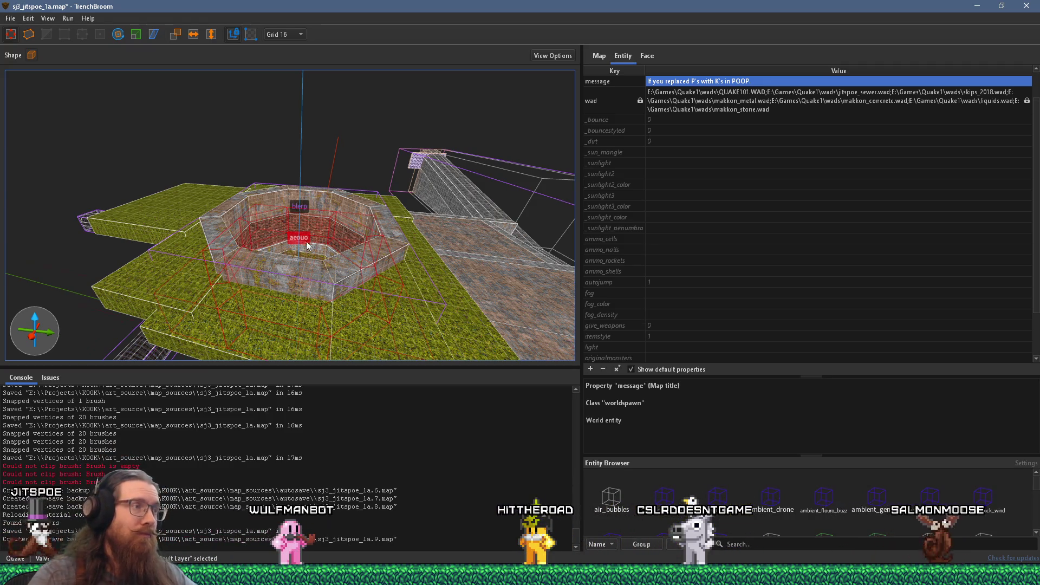
pyautogui.moveTo(246, 258); pyautogui.dragTo(256, 178)
pyautogui.scroll(4, 286, 213)
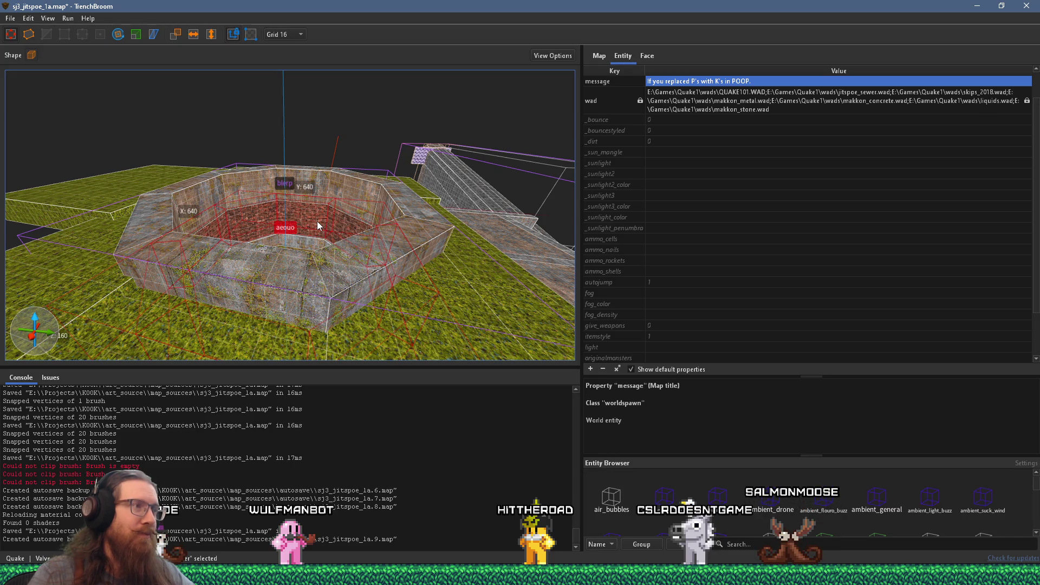
pyautogui.moveTo(317, 222)
pyautogui.mouseDown()
pyautogui.moveTo(308, 127)
pyautogui.moveTo(311, 163)
pyautogui.moveTo(298, 144)
pyautogui.moveTo(232, 248)
pyautogui.moveTo(213, 324)
pyautogui.moveTo(245, 240)
pyautogui.moveTo(246, 263)
pyautogui.mouseUp()
pyautogui.moveTo(278, 137)
pyautogui.mouseDown()
pyautogui.moveTo(322, 247)
pyautogui.moveTo(365, 230)
pyautogui.mouseUp()
pyautogui.moveTo(371, 194)
pyautogui.mouseDown()
pyautogui.moveTo(267, 253)
pyautogui.moveTo(293, 166)
pyautogui.moveTo(206, 293)
pyautogui.moveTo(247, 307)
pyautogui.mouseUp()
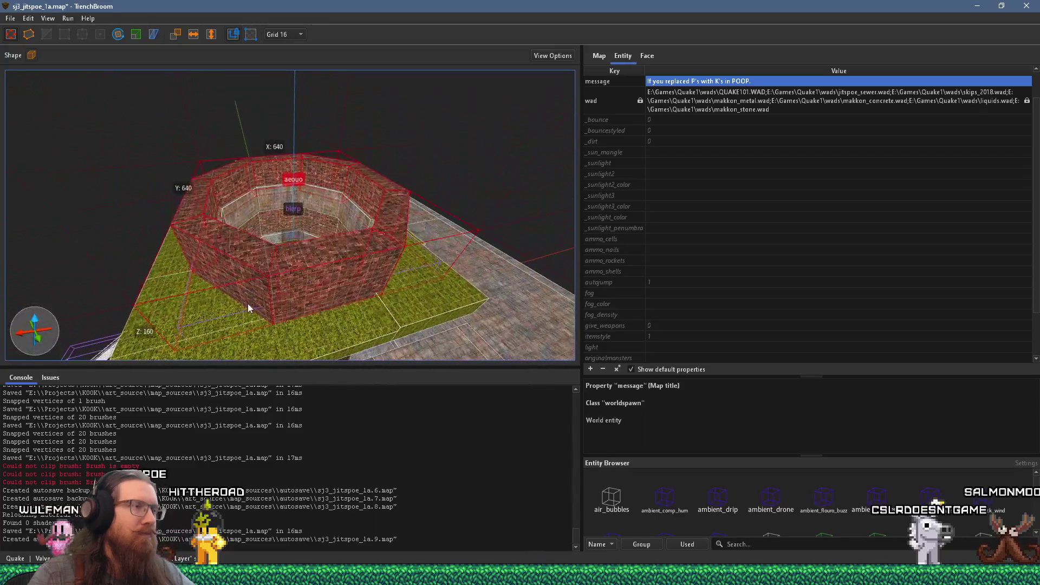
# - Switch to the Scale tool and set the grid size to 64
pyautogui.click(139, 42)
pyautogui.moveTo(265, 163); pyautogui.dragTo(282, 108)
pyautogui.click(284, 35)
pyautogui.click(293, 99)
pyautogui.click(295, 37)
pyautogui.click(293, 126)
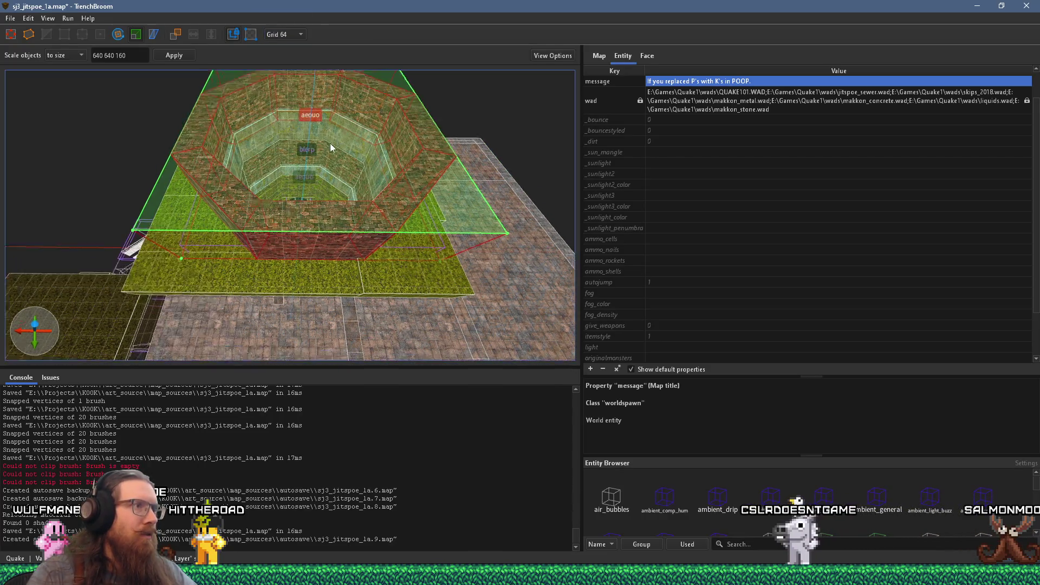
# - Scale the brick octagon outward on its right and front sides, then slide it left
pyautogui.moveTo(447, 205); pyautogui.dragTo(550, 209)
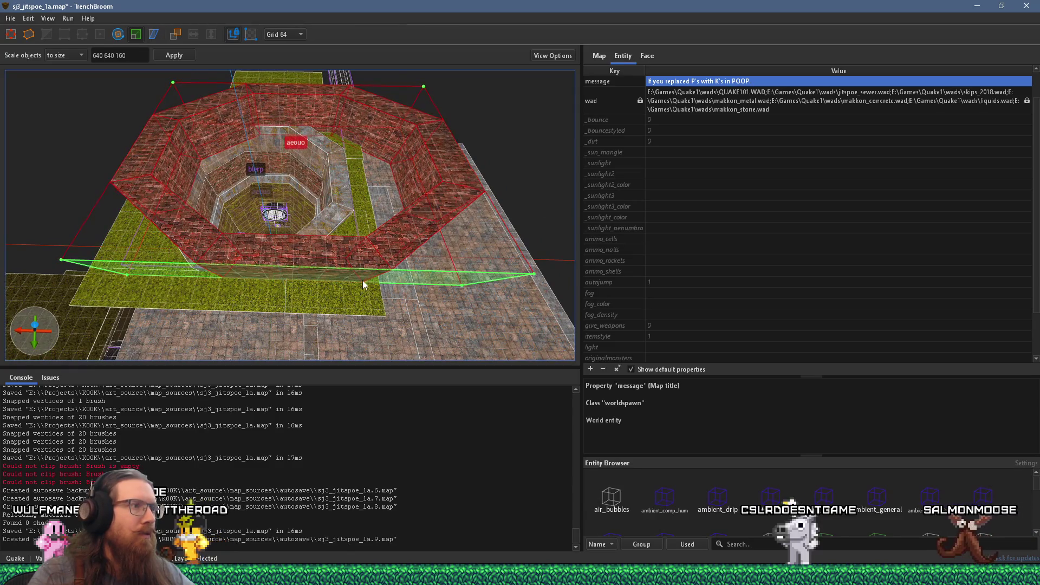
pyautogui.moveTo(366, 279); pyautogui.dragTo(358, 370)
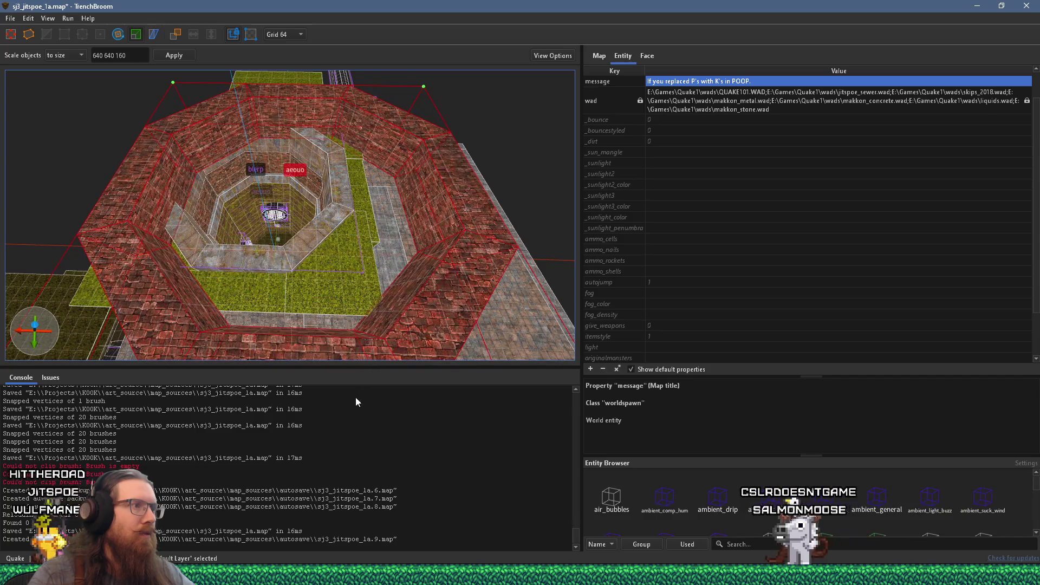
pyautogui.scroll(5, 456, 257)
pyautogui.moveTo(457, 238); pyautogui.dragTo(254, 244)
pyautogui.scroll(4, 341, 239)
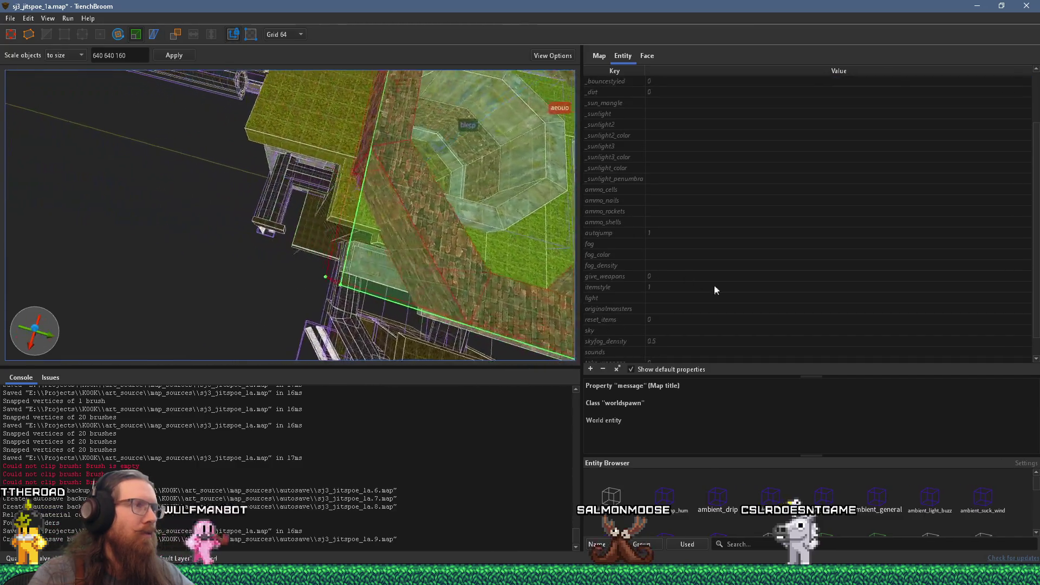
pyautogui.scroll(-3, 358, 131)
pyautogui.scroll(4, 328, 134)
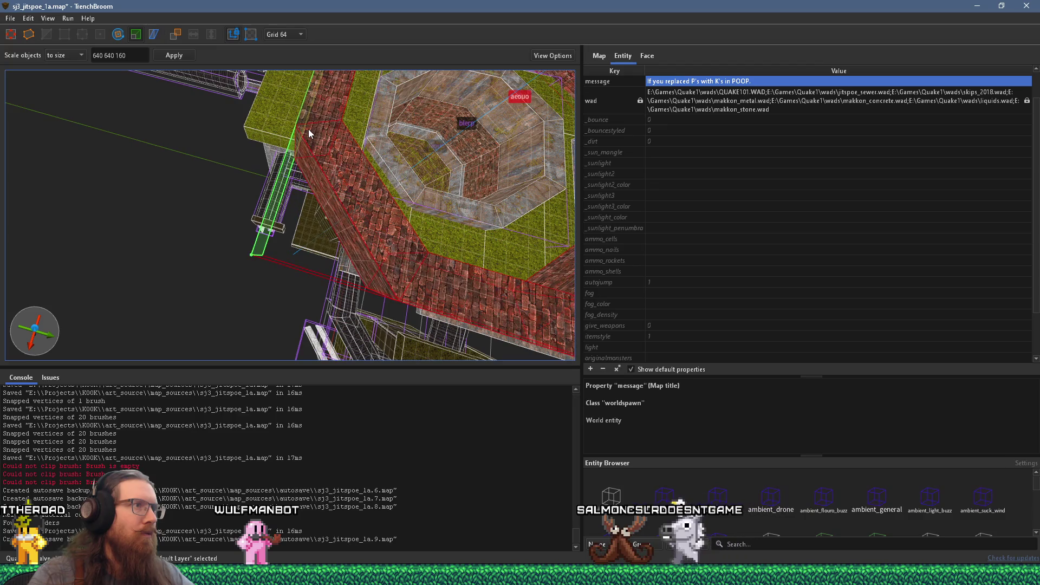
pyautogui.scroll(-3, 413, 173)
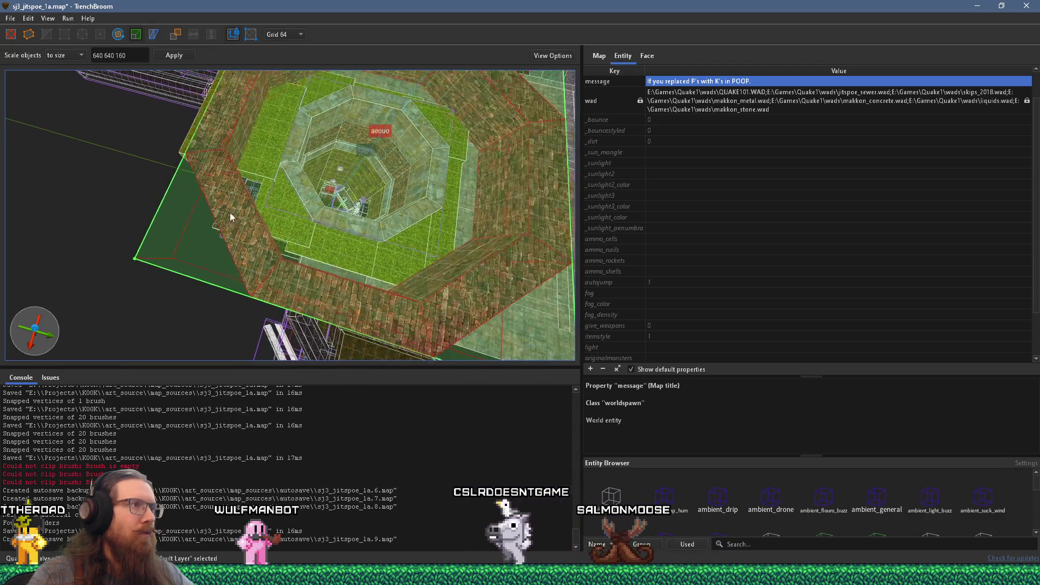
pyautogui.scroll(3, 338, 331)
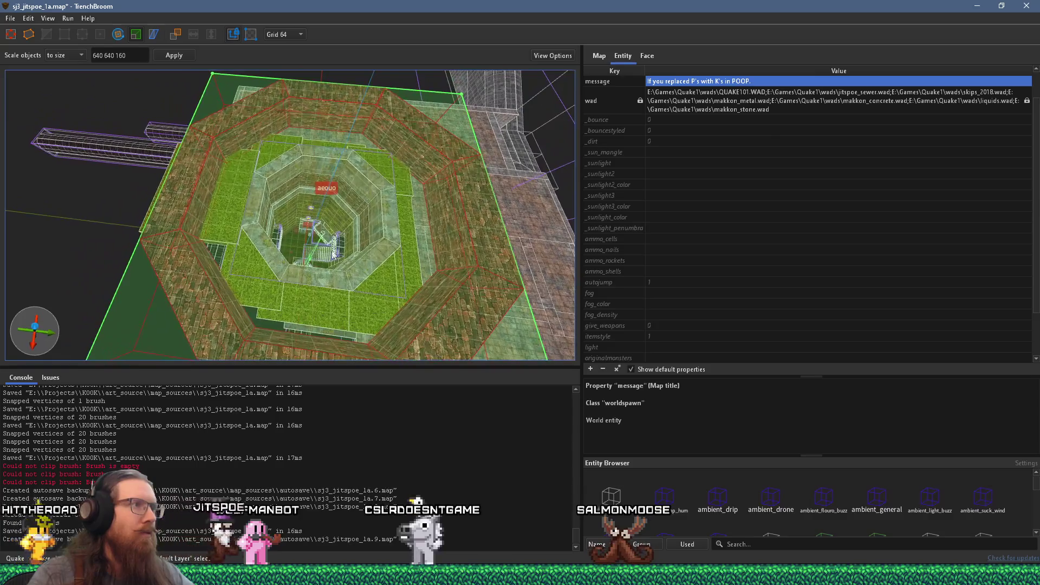
pyautogui.moveTo(367, 244)
pyautogui.mouseDown()
pyautogui.moveTo(344, 241)
pyautogui.moveTo(302, 147)
pyautogui.moveTo(255, 81)
pyautogui.moveTo(317, 112)
pyautogui.moveTo(413, 118)
pyautogui.mouseUp()
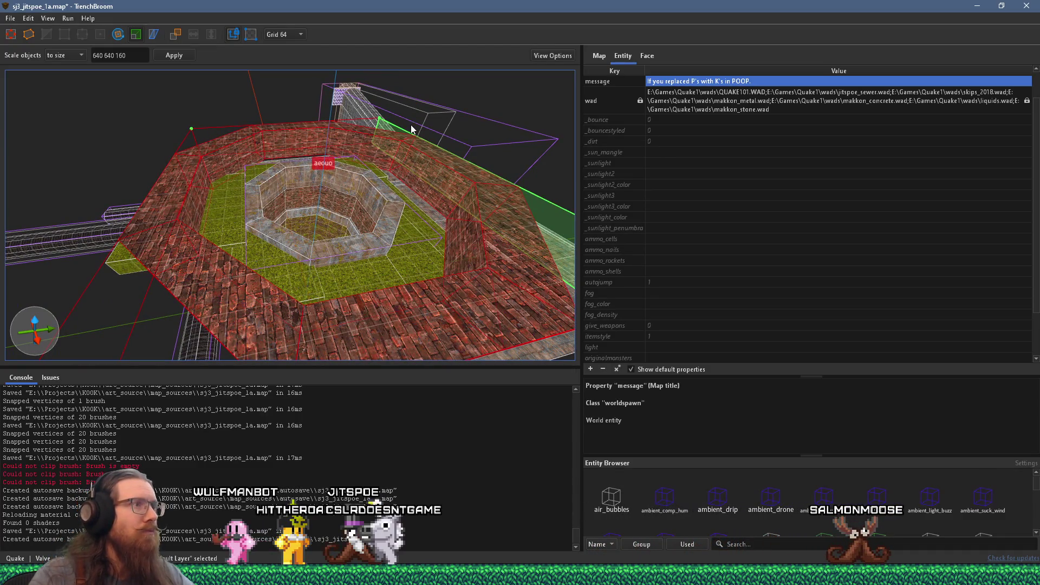
# - Apply scale factors 1.5 1.5 1.5 to the pit, walls and grass floor
pyautogui.click(76, 59)
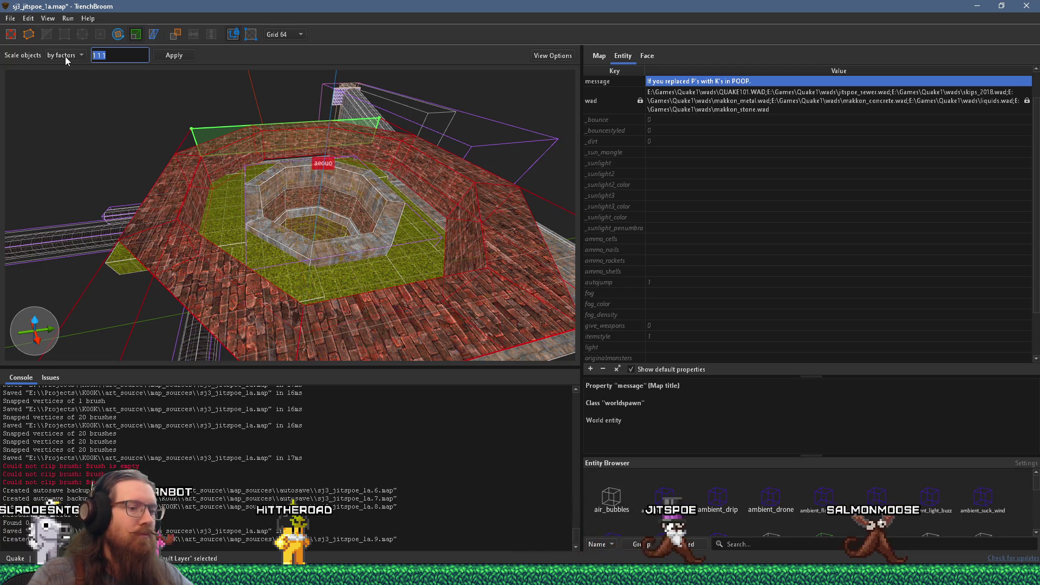
pyautogui.write('1.5')
pyautogui.press('Tab')
pyautogui.press('1')
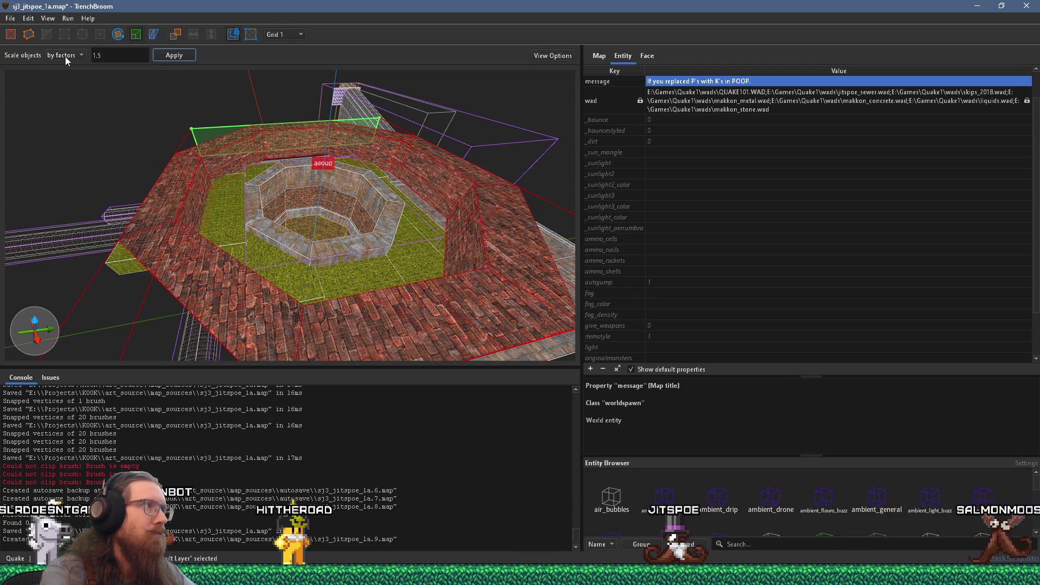
pyautogui.click(287, 35)
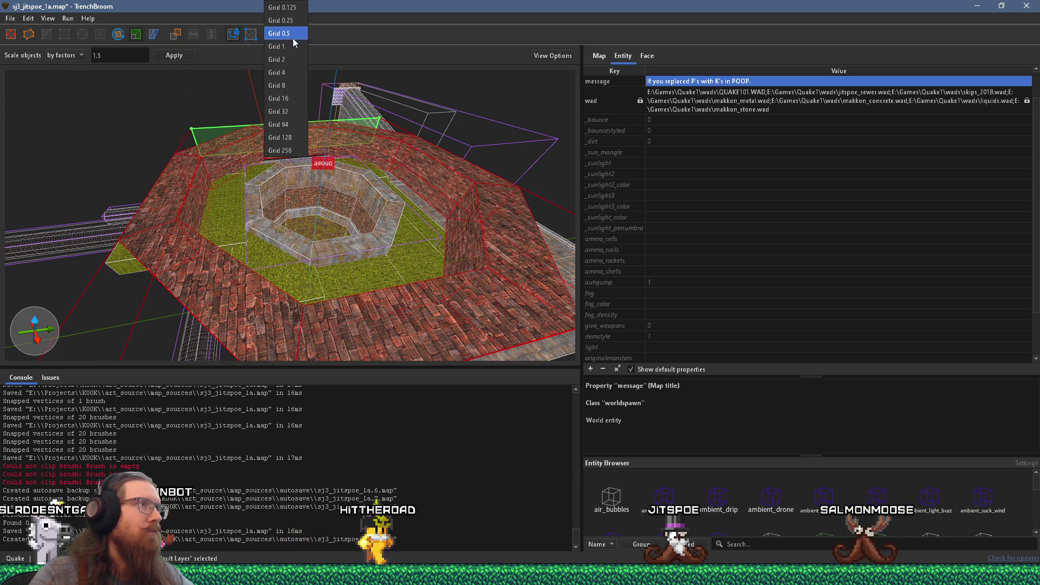
pyautogui.click(304, 124)
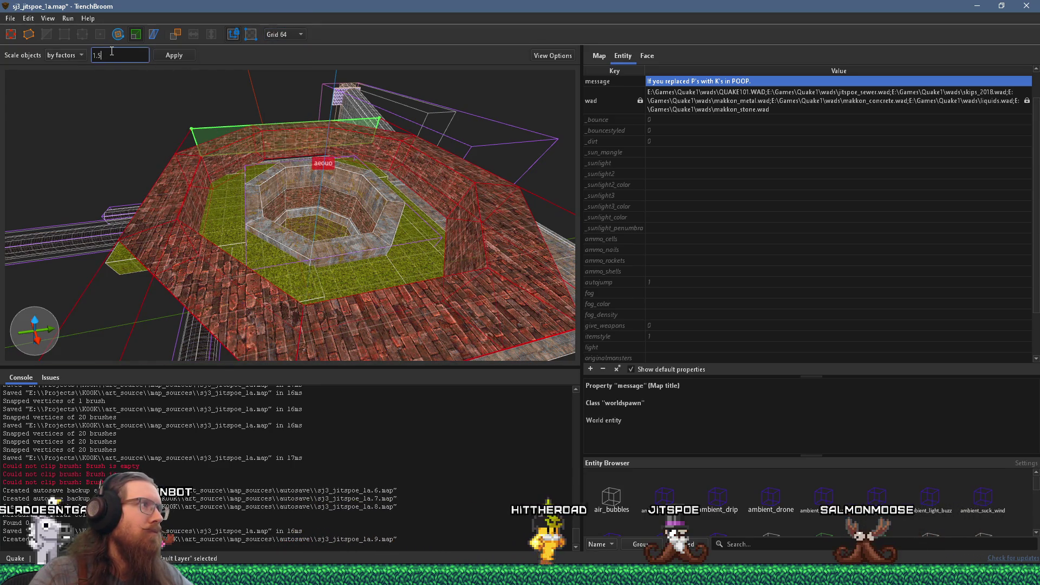
pyautogui.write('.5')
pyautogui.press('Tab')
pyautogui.press('1')
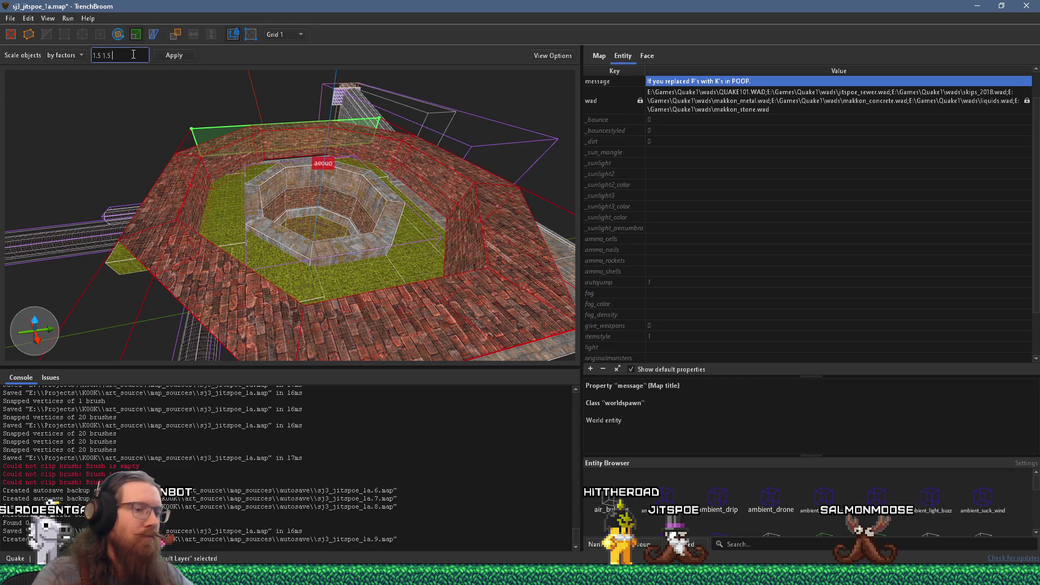
pyautogui.click(173, 56)
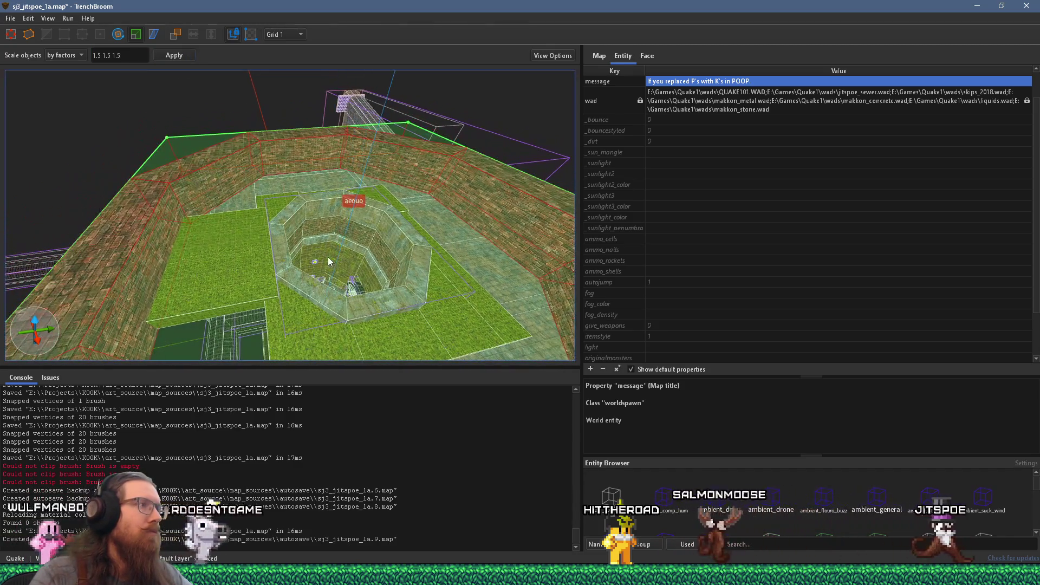
# - Set the grid back to 64 and deselect everything
pyautogui.scroll(-3, 321, 245)
pyautogui.click(284, 34)
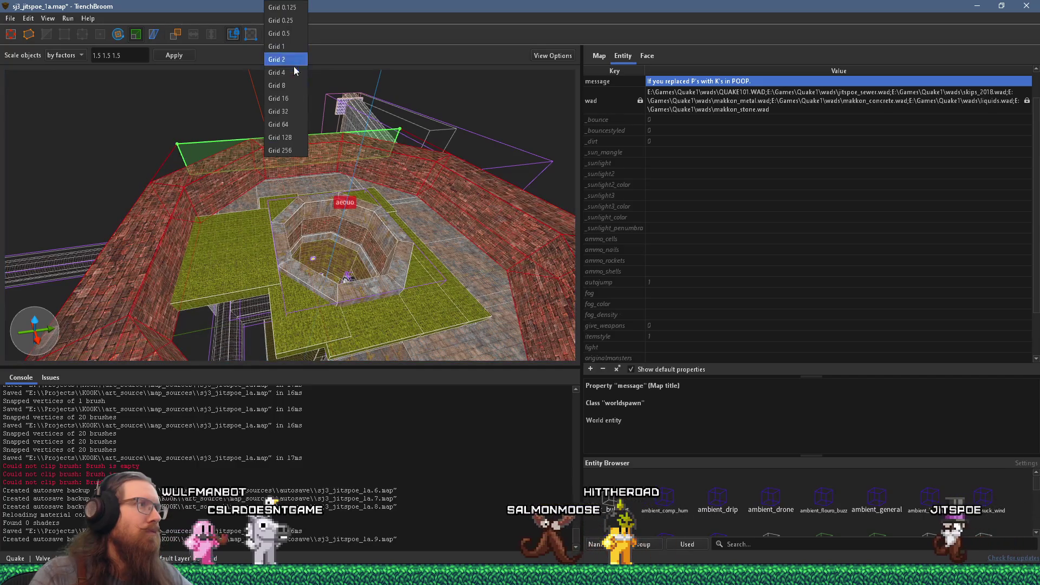
pyautogui.click(289, 125)
pyautogui.scroll(5, 196, 210)
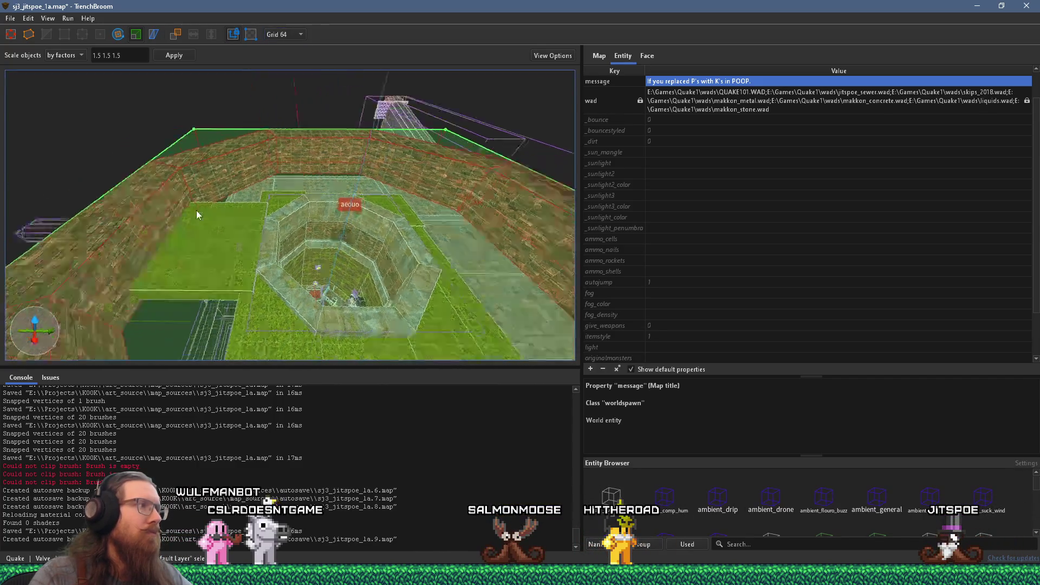
pyautogui.press('Escape')
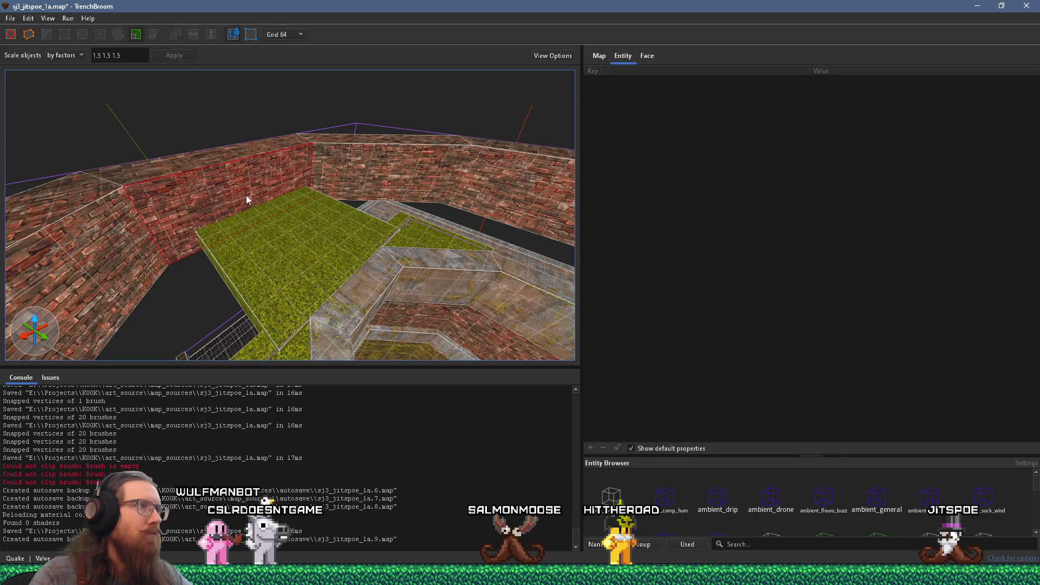
# - Show the Face properties and material browser, then select and deselect the eight pit wall brushes
pyautogui.click(648, 58)
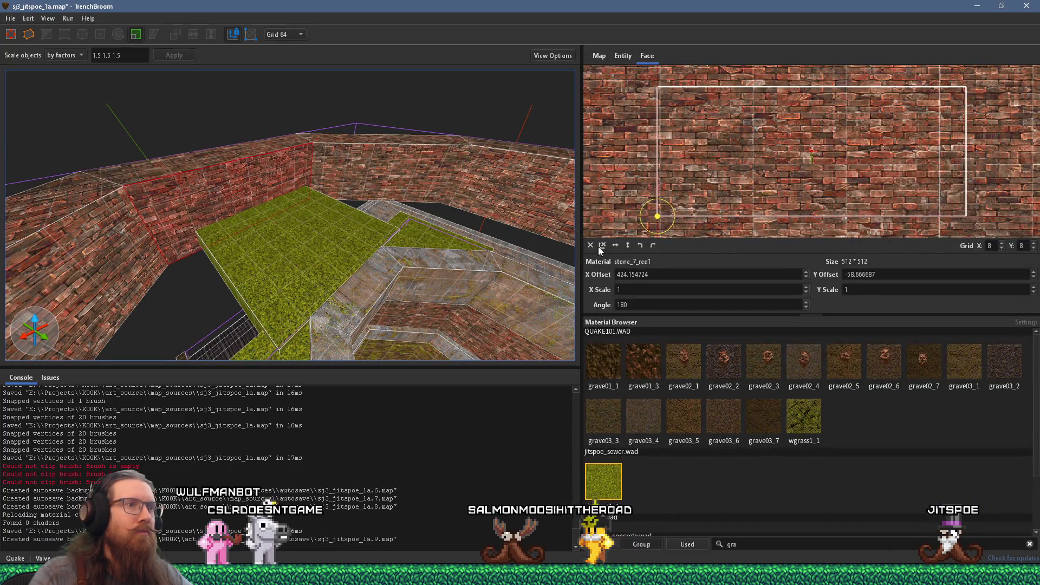
pyautogui.moveTo(549, 234)
pyautogui.mouseDown()
pyautogui.moveTo(366, 178)
pyautogui.moveTo(469, 206)
pyautogui.moveTo(399, 223)
pyautogui.moveTo(216, 209)
pyautogui.moveTo(424, 216)
pyautogui.moveTo(395, 230)
pyautogui.moveTo(151, 226)
pyautogui.moveTo(478, 233)
pyautogui.moveTo(433, 254)
pyautogui.moveTo(412, 247)
pyautogui.moveTo(479, 269)
pyautogui.moveTo(345, 230)
pyautogui.moveTo(278, 228)
pyautogui.moveTo(269, 214)
pyautogui.moveTo(325, 166)
pyautogui.moveTo(284, 172)
pyautogui.mouseUp()
pyautogui.scroll(-5, 462, 184)
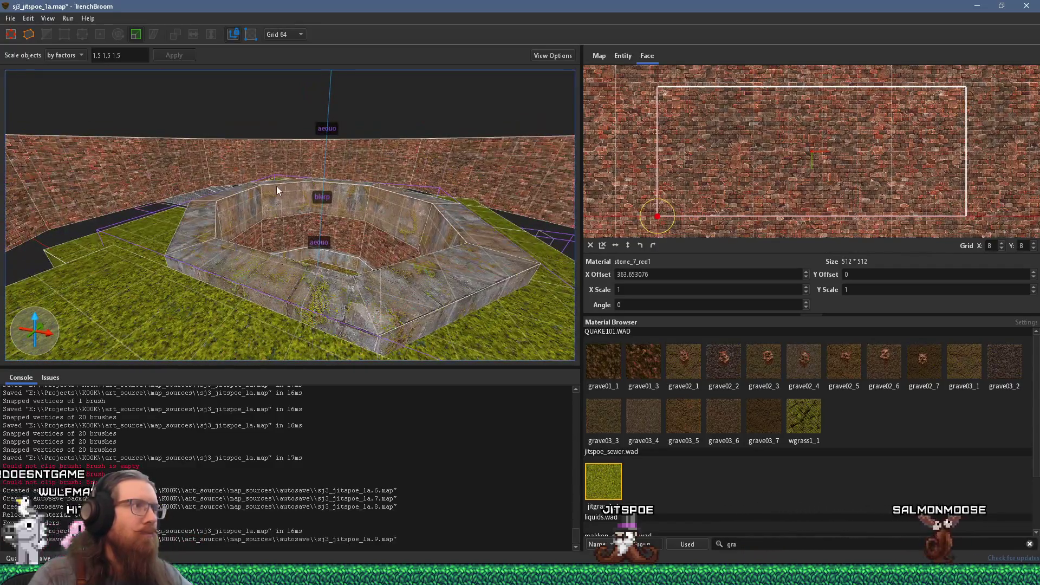
pyautogui.click(167, 173)
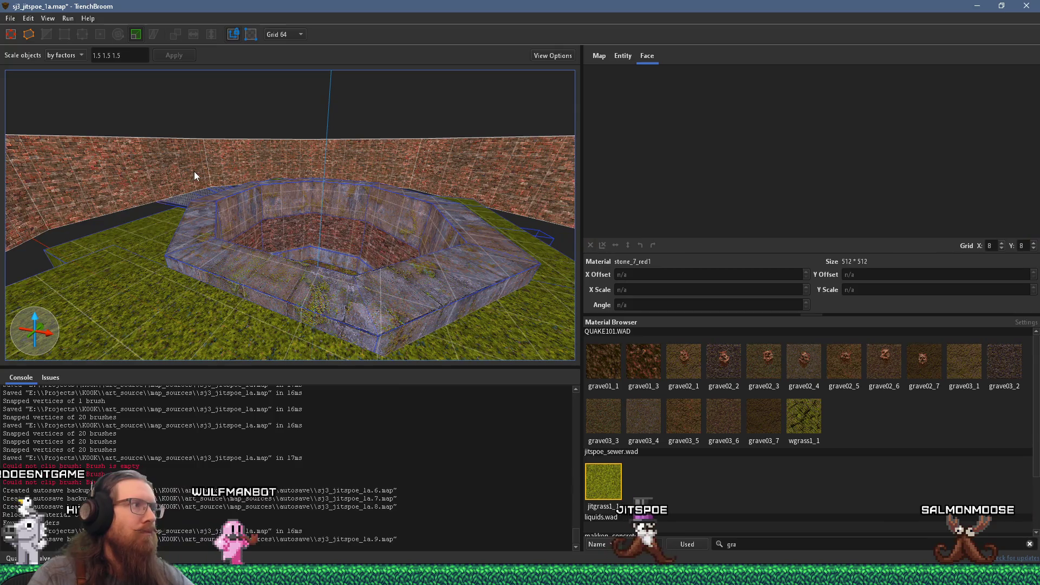
pyautogui.click(175, 170)
pyautogui.scroll(5, 319, 316)
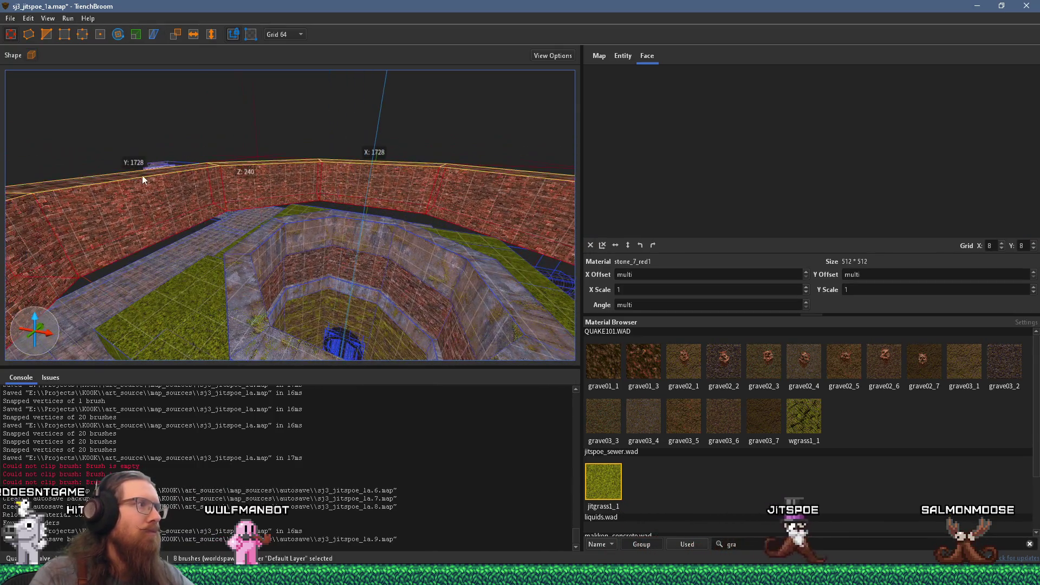
pyautogui.scroll(2, 142, 175)
pyautogui.moveTo(166, 164)
pyautogui.mouseDown()
pyautogui.moveTo(394, 304)
pyautogui.moveTo(348, 255)
pyautogui.moveTo(337, 155)
pyautogui.moveTo(248, 162)
pyautogui.moveTo(286, 216)
pyautogui.moveTo(342, 229)
pyautogui.moveTo(177, 157)
pyautogui.moveTo(76, 139)
pyautogui.moveTo(89, 71)
pyautogui.moveTo(149, 72)
pyautogui.moveTo(116, 189)
pyautogui.moveTo(233, 199)
pyautogui.moveTo(344, 62)
pyautogui.moveTo(317, 106)
pyautogui.moveTo(305, 172)
pyautogui.moveTo(159, 199)
pyautogui.moveTo(165, 160)
pyautogui.moveTo(272, 214)
pyautogui.moveTo(430, 236)
pyautogui.mouseUp()
pyautogui.press('Escape')
# - Select the raised grass ledges and dark brush and move them to the temp_hide layer
pyautogui.click(266, 193)
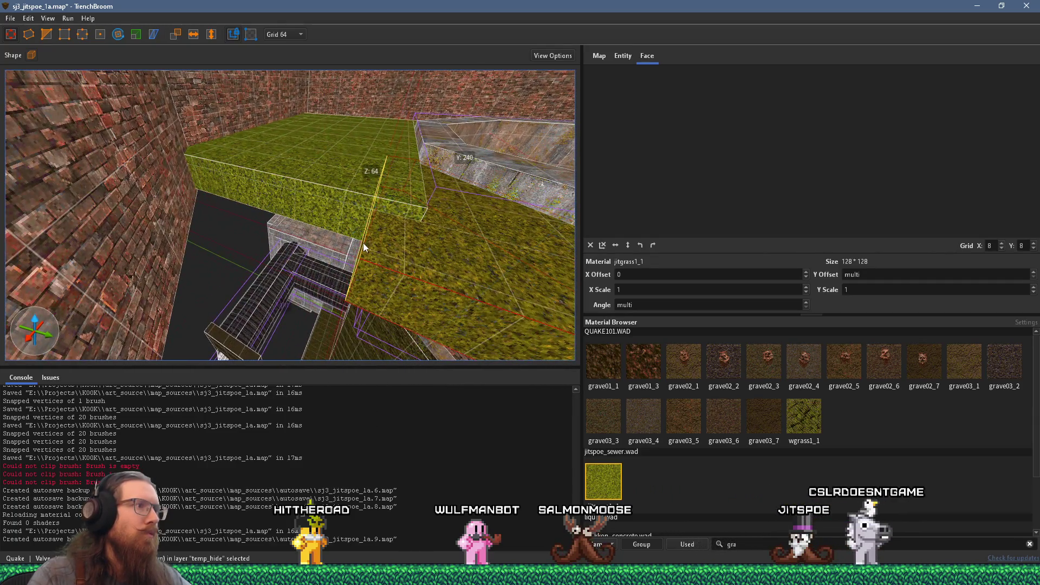
pyautogui.moveTo(364, 242)
pyautogui.mouseDown()
pyautogui.moveTo(223, 297)
pyautogui.moveTo(66, 212)
pyautogui.moveTo(42, 183)
pyautogui.moveTo(196, 249)
pyautogui.moveTo(47, 191)
pyautogui.moveTo(163, 282)
pyautogui.moveTo(336, 239)
pyautogui.mouseUp()
pyautogui.click(347, 254)
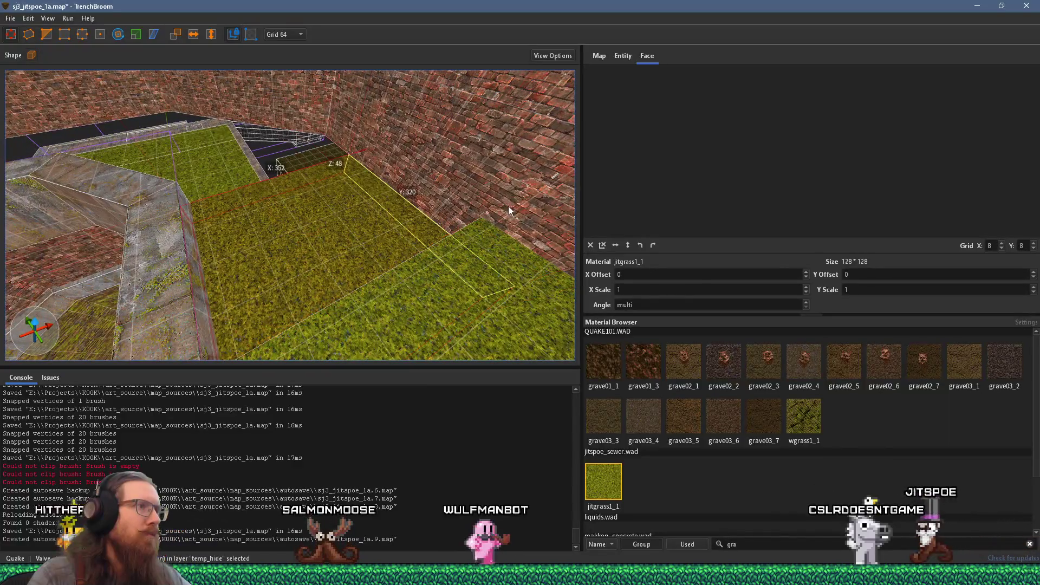
pyautogui.moveTo(532, 198)
pyautogui.mouseDown()
pyautogui.moveTo(295, 260)
pyautogui.moveTo(146, 281)
pyautogui.mouseUp()
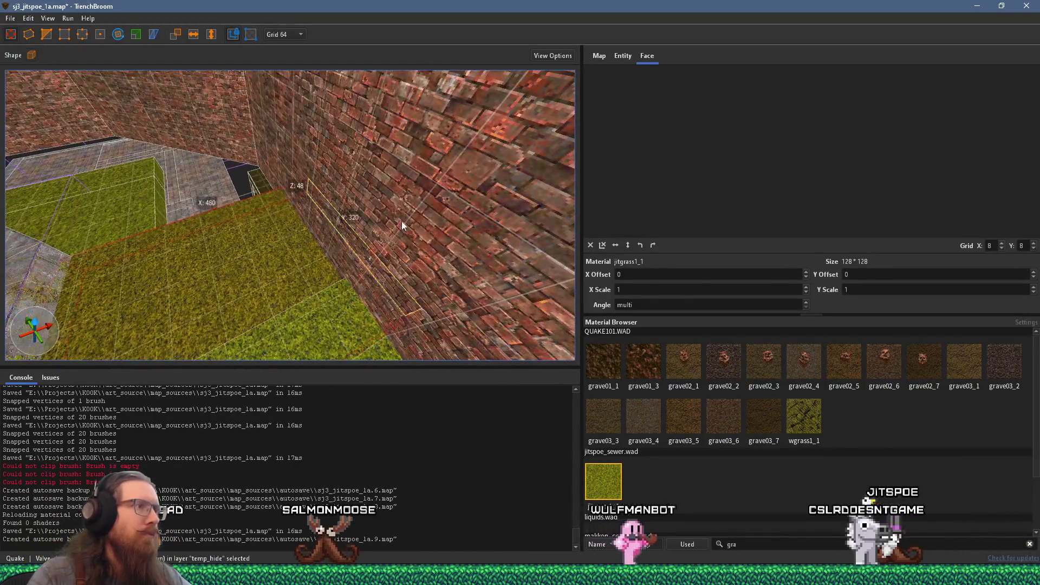
pyautogui.moveTo(200, 219)
pyautogui.mouseDown()
pyautogui.moveTo(325, 260)
pyautogui.moveTo(409, 229)
pyautogui.mouseUp()
pyautogui.keyDown('shift'); pyautogui.click(522, 212); pyautogui.keyUp('shift')
pyautogui.moveTo(523, 211)
pyautogui.mouseDown()
pyautogui.moveTo(381, 210)
pyautogui.moveTo(332, 242)
pyautogui.mouseUp()
pyautogui.keyDown('shift'); pyautogui.click(333, 242); pyautogui.keyUp('shift')
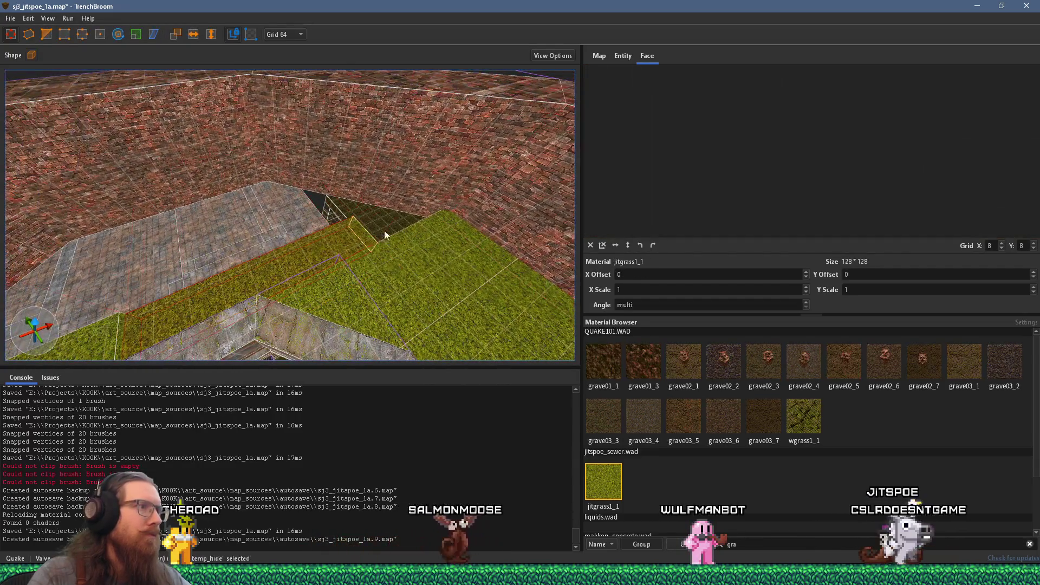
pyautogui.hotkey('ctrl', 'shift', 'h')
# - Drag the grass floor block's sides outward to about 320 by 592 units
pyautogui.moveTo(231, 177); pyautogui.dragTo(276, 160)
pyautogui.moveTo(383, 96); pyautogui.dragTo(398, 82)
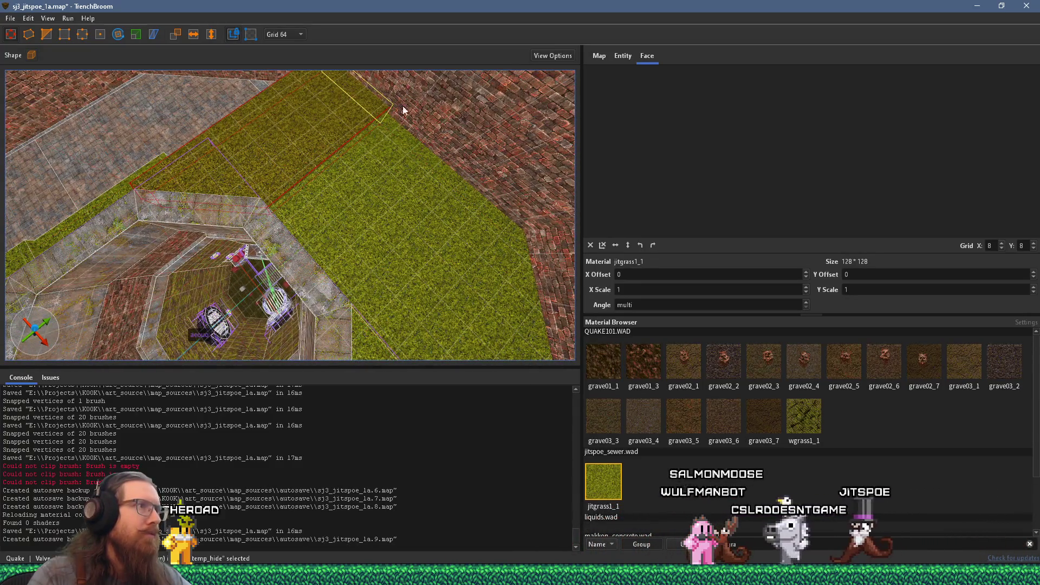
pyautogui.moveTo(351, 147)
pyautogui.mouseDown()
pyautogui.moveTo(366, 165)
pyautogui.moveTo(230, 134)
pyautogui.moveTo(442, 195)
pyautogui.mouseUp()
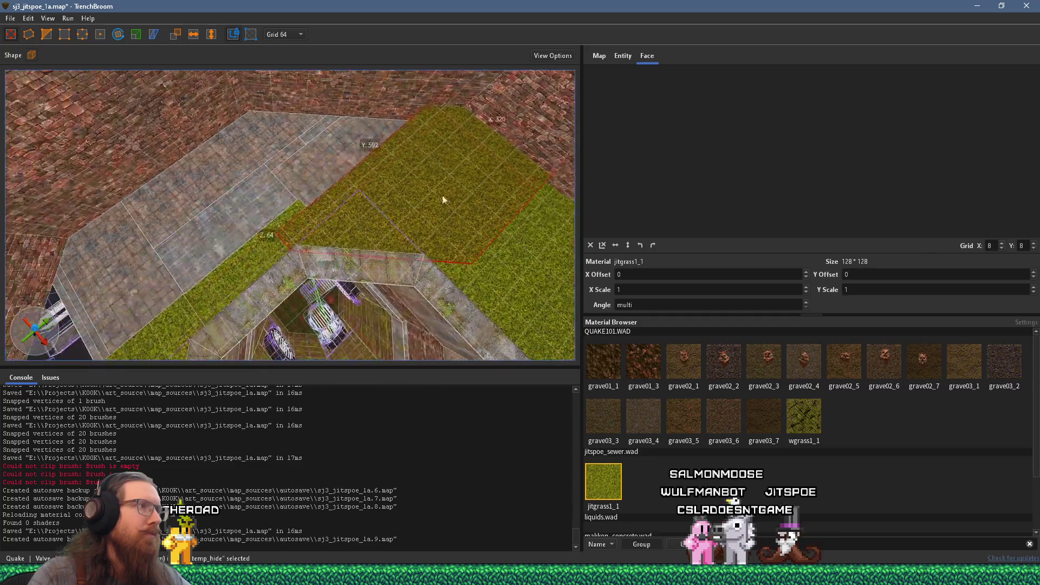
pyautogui.keyDown('shift'); pyautogui.click(333, 229); pyautogui.keyUp('shift')
pyautogui.moveTo(331, 228)
pyautogui.mouseDown()
pyautogui.moveTo(449, 221)
pyautogui.moveTo(308, 131)
pyautogui.moveTo(341, 223)
pyautogui.moveTo(347, 318)
pyautogui.mouseUp()
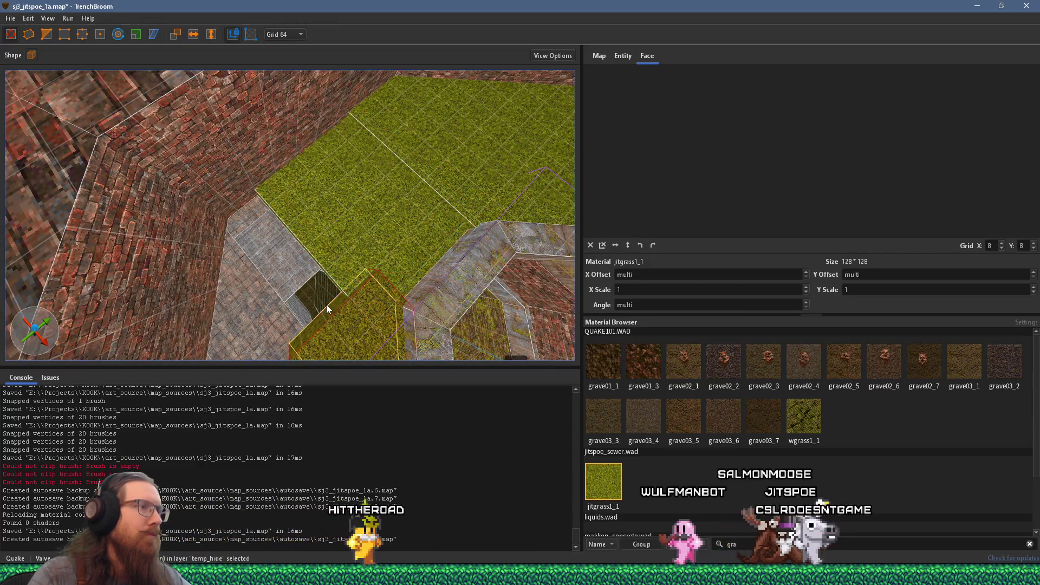
pyautogui.moveTo(301, 278)
pyautogui.mouseDown()
pyautogui.moveTo(223, 194)
pyautogui.moveTo(154, 243)
pyautogui.moveTo(223, 243)
pyautogui.moveTo(198, 176)
pyautogui.mouseUp()
pyautogui.moveTo(365, 193)
pyautogui.mouseDown()
pyautogui.moveTo(301, 226)
pyautogui.moveTo(225, 45)
pyautogui.mouseUp()
pyautogui.moveTo(303, 152)
pyautogui.mouseDown()
pyautogui.moveTo(342, 209)
pyautogui.moveTo(400, 218)
pyautogui.moveTo(304, 178)
pyautogui.moveTo(235, 181)
pyautogui.moveTo(359, 154)
pyautogui.moveTo(410, 211)
pyautogui.moveTo(350, 216)
pyautogui.moveTo(203, 156)
pyautogui.moveTo(179, 172)
pyautogui.mouseUp()
pyautogui.press('Escape')
# - Select the grass floor brush and its vertical step face by the stone ledge
pyautogui.click(322, 202)
pyautogui.moveTo(246, 182)
pyautogui.mouseDown()
pyautogui.moveTo(378, 193)
pyautogui.moveTo(287, 189)
pyautogui.moveTo(456, 169)
pyautogui.moveTo(467, 182)
pyautogui.mouseUp()
pyautogui.keyDown('shift'); pyautogui.click(467, 180); pyautogui.keyUp('shift')
pyautogui.moveTo(374, 198); pyautogui.dragTo(389, 202)
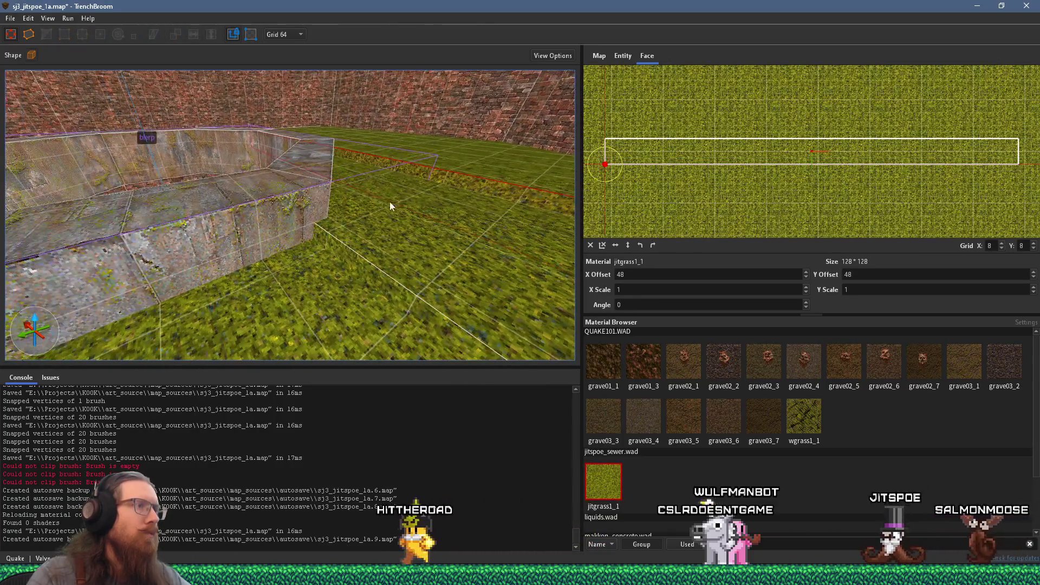
# - Clip the grass floor brush with two points along the stone pit wall, keeping the flipped side
pyautogui.keyDown('shift'); pyautogui.click(351, 274); pyautogui.keyUp('shift')
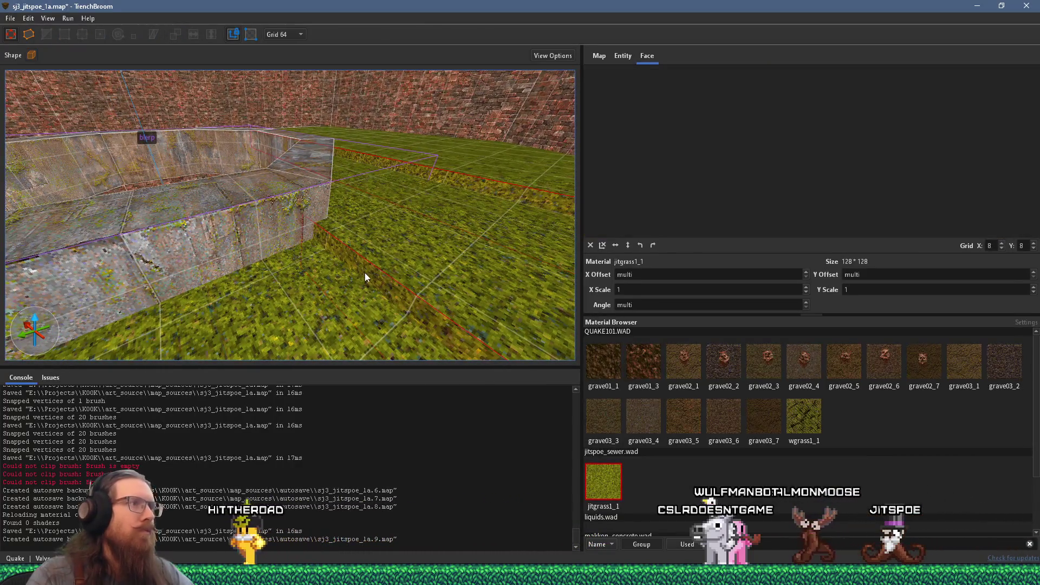
pyautogui.click(368, 274)
pyautogui.moveTo(295, 218)
pyautogui.mouseDown()
pyautogui.moveTo(278, 197)
pyautogui.moveTo(332, 310)
pyautogui.moveTo(204, 177)
pyautogui.moveTo(225, 166)
pyautogui.moveTo(233, 183)
pyautogui.moveTo(90, 267)
pyautogui.moveTo(71, 135)
pyautogui.mouseUp()
pyautogui.click(48, 34)
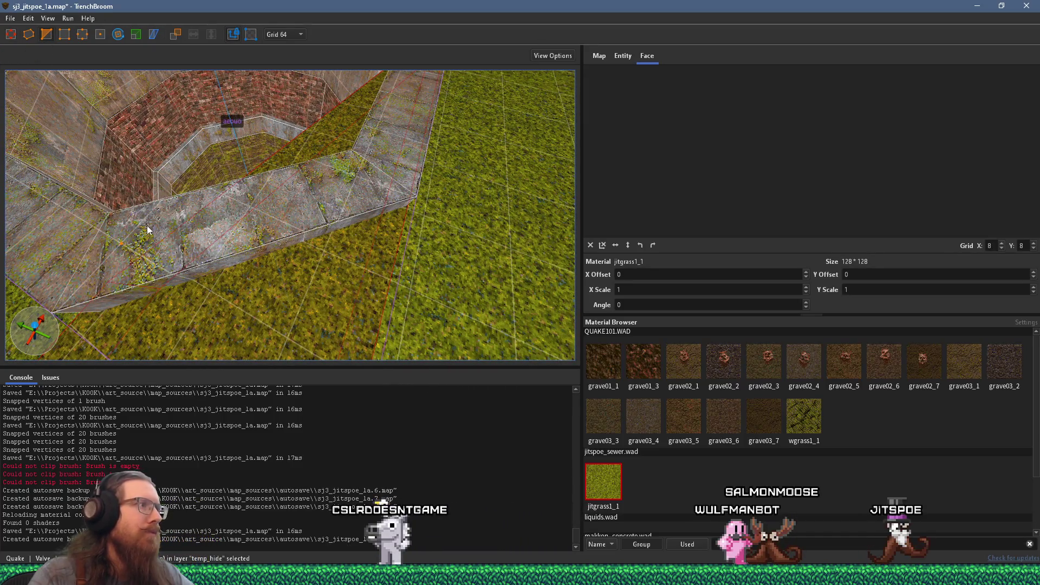
pyautogui.click(122, 242)
pyautogui.click(245, 215)
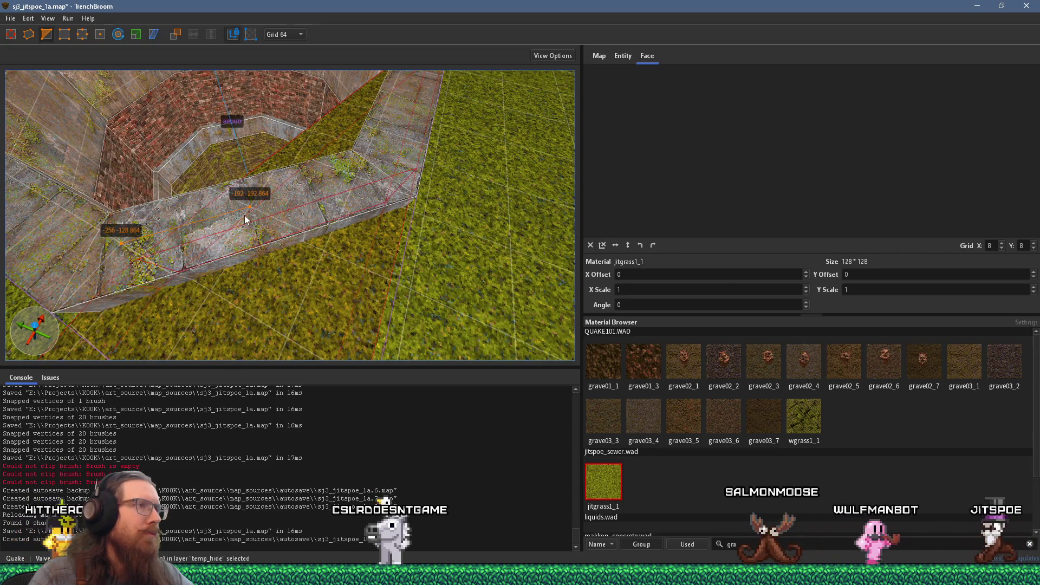
pyautogui.press('Tab')
pyautogui.press('Tab')
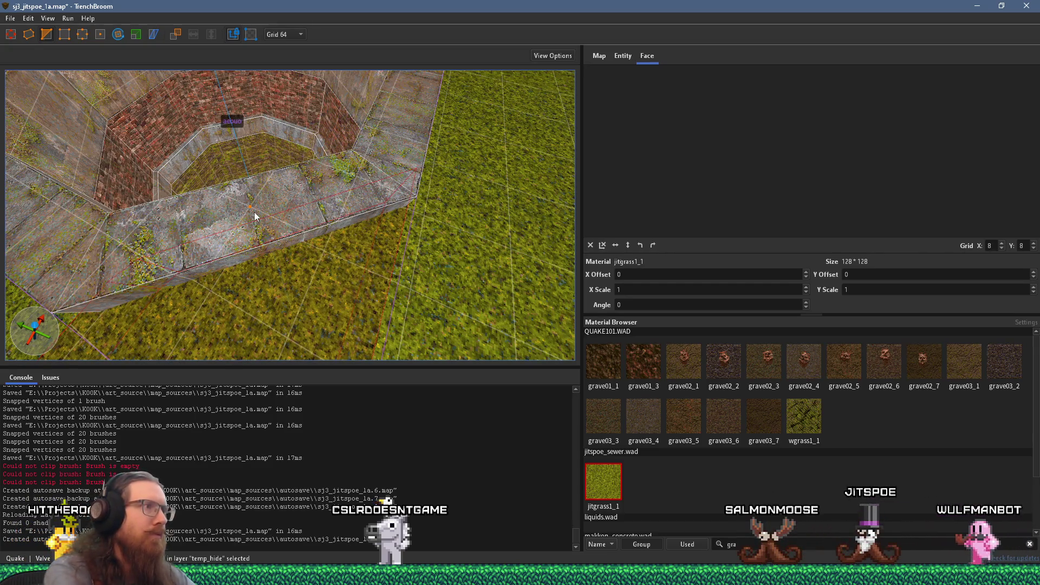
pyautogui.press('Return')
pyautogui.moveTo(262, 207)
pyautogui.mouseDown()
pyautogui.moveTo(416, 170)
pyautogui.moveTo(336, 233)
pyautogui.moveTo(317, 115)
pyautogui.moveTo(327, 35)
pyautogui.moveTo(290, 4)
pyautogui.moveTo(322, 159)
pyautogui.moveTo(260, 33)
pyautogui.moveTo(292, 100)
pyautogui.moveTo(315, 239)
pyautogui.mouseUp()
pyautogui.press('Escape')
# - Select the grass faces along the raised stone platform's edge
pyautogui.moveTo(308, 197)
pyautogui.mouseDown()
pyautogui.moveTo(352, 168)
pyautogui.moveTo(284, 290)
pyautogui.moveTo(246, 280)
pyautogui.moveTo(222, 323)
pyautogui.moveTo(357, 245)
pyautogui.moveTo(342, 238)
pyautogui.moveTo(404, 153)
pyautogui.moveTo(373, 182)
pyautogui.moveTo(357, 234)
pyautogui.moveTo(322, 236)
pyautogui.mouseUp()
pyautogui.click(341, 238)
pyautogui.keyDown('ctrl'); pyautogui.keyDown('shift'); pyautogui.click(353, 233); pyautogui.keyUp('shift'); pyautogui.keyUp('ctrl')
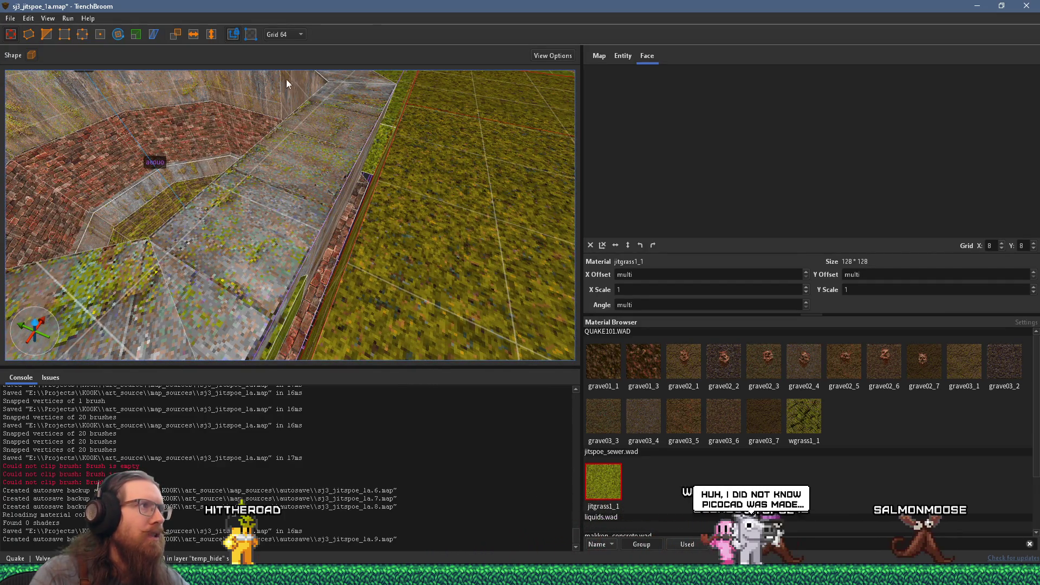
pyautogui.click(293, 35)
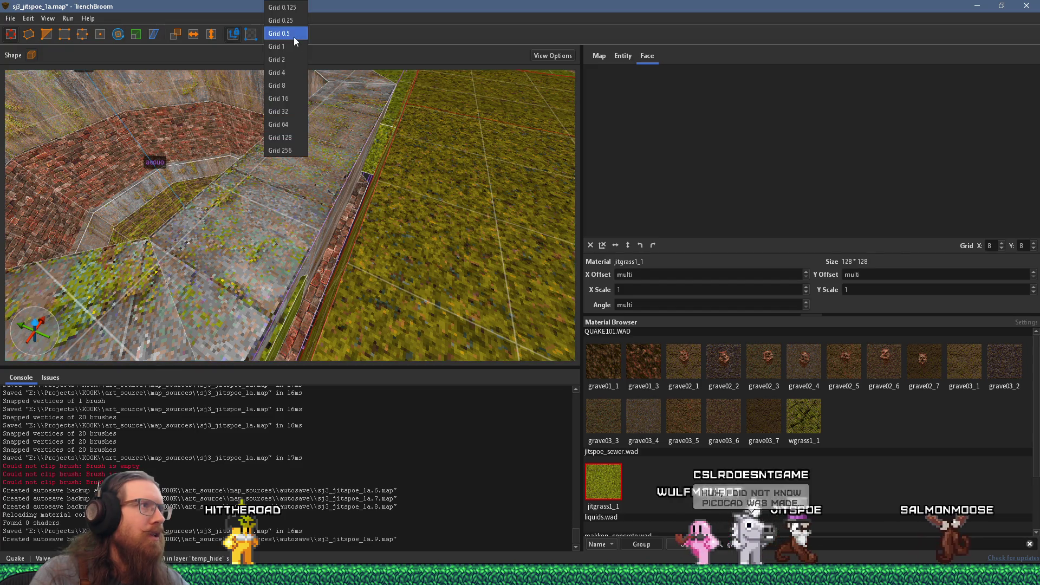
# - Set the grid spacing to 16 units and survey the wall corner and grass floor
pyautogui.click(293, 103)
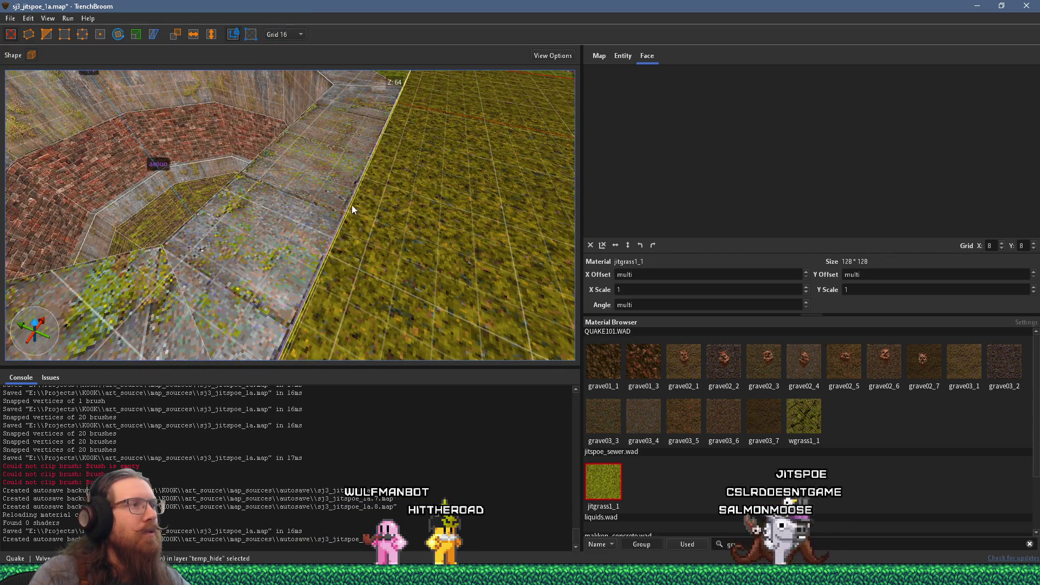
pyautogui.scroll(5, 352, 205)
pyautogui.scroll(8, 371, 113)
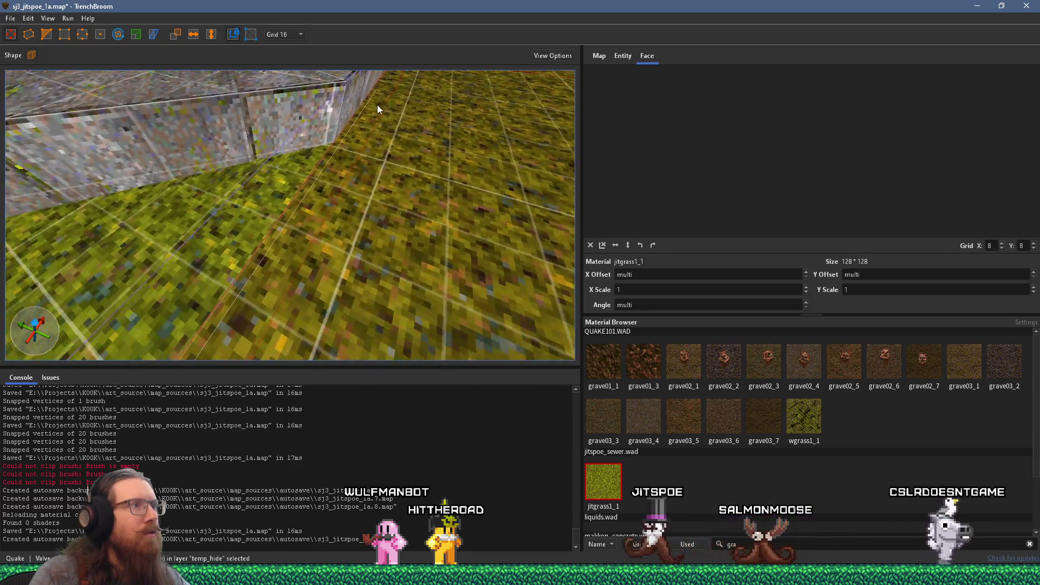
pyautogui.scroll(-8, 320, 179)
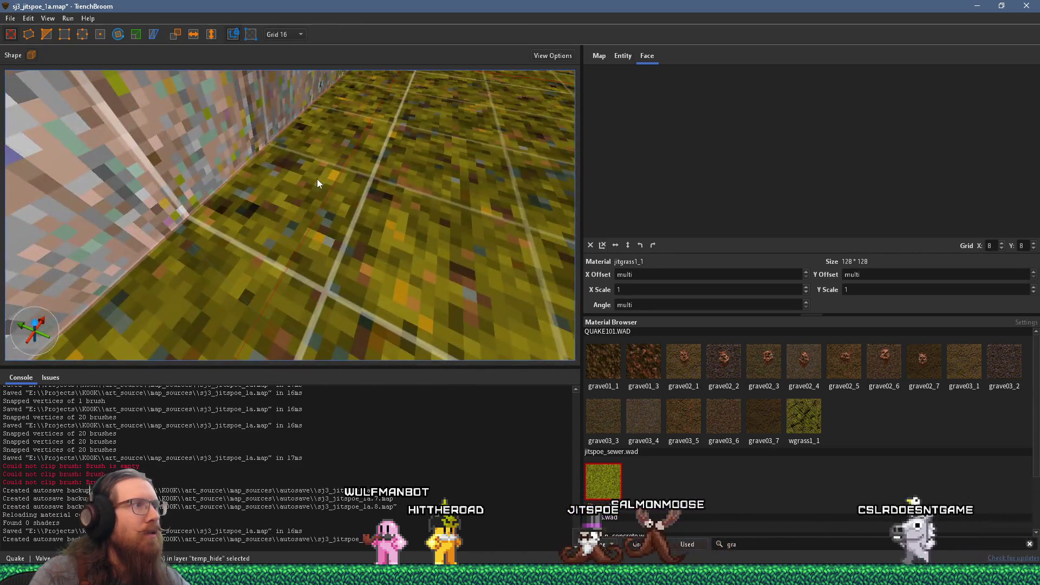
pyautogui.scroll(6, 364, 125)
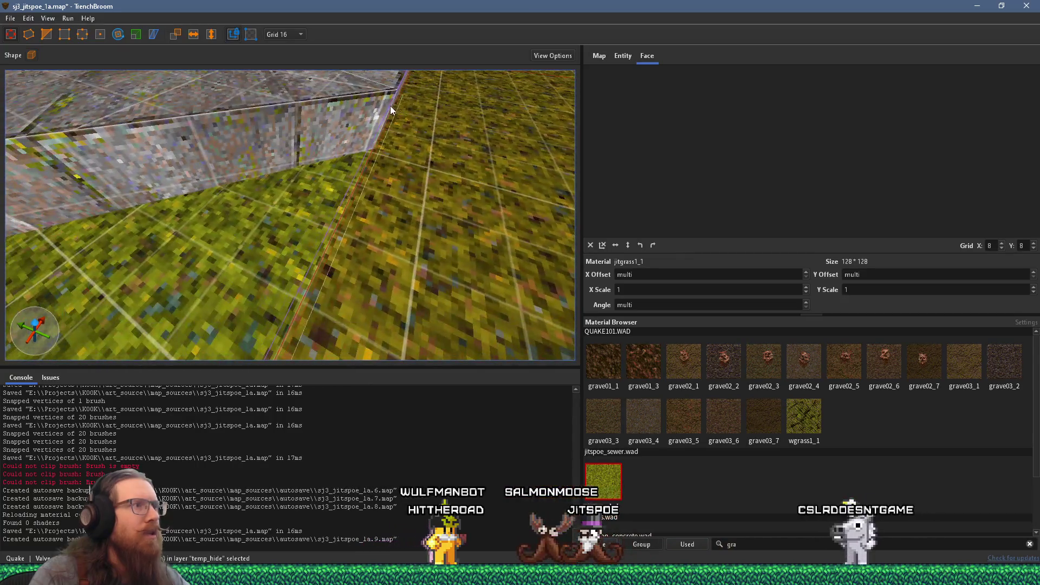
pyautogui.moveTo(335, 184)
pyautogui.mouseDown()
pyautogui.moveTo(341, 170)
pyautogui.moveTo(391, 167)
pyautogui.mouseUp()
pyautogui.moveTo(318, 141)
pyautogui.mouseDown()
pyautogui.moveTo(323, 158)
pyautogui.moveTo(257, 167)
pyautogui.moveTo(413, 235)
pyautogui.mouseUp()
pyautogui.scroll(-3, 252, 160)
pyautogui.moveTo(328, 207)
pyautogui.mouseDown()
pyautogui.moveTo(273, 205)
pyautogui.moveTo(167, 162)
pyautogui.moveTo(341, 196)
pyautogui.moveTo(469, 185)
pyautogui.moveTo(358, 186)
pyautogui.moveTo(356, 135)
pyautogui.moveTo(394, 71)
pyautogui.moveTo(289, 82)
pyautogui.moveTo(307, 75)
pyautogui.moveTo(321, 184)
pyautogui.moveTo(287, 151)
pyautogui.moveTo(355, 170)
pyautogui.mouseUp()
# - Undo the last grass-brush change and reselect the grass brush
pyautogui.hotkey('ctrl', 'z')
pyautogui.press('Escape')
pyautogui.click(373, 169)
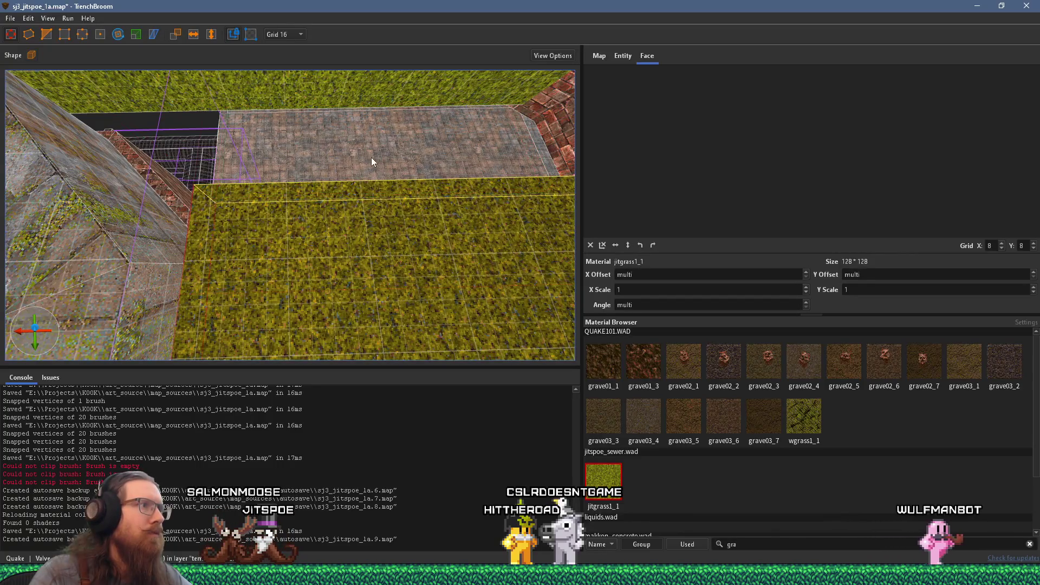
pyautogui.click(375, 223)
pyautogui.moveTo(358, 224)
pyautogui.mouseDown()
pyautogui.moveTo(265, 140)
pyautogui.moveTo(179, 193)
pyautogui.mouseUp()
pyautogui.keyDown('shift'); pyautogui.click(450, 134); pyautogui.keyUp('shift')
pyautogui.click(426, 152)
pyautogui.scroll(3, 427, 152)
pyautogui.moveTo(427, 151)
pyautogui.mouseDown()
pyautogui.moveTo(541, 222)
pyautogui.moveTo(451, 208)
pyautogui.moveTo(402, 238)
pyautogui.mouseUp()
# - Select the grass block right of the stone wall and remove it, opening a gap to the pit
pyautogui.moveTo(329, 238)
pyautogui.mouseDown()
pyautogui.moveTo(266, 243)
pyautogui.moveTo(330, 192)
pyautogui.moveTo(289, 314)
pyautogui.moveTo(313, 276)
pyautogui.mouseUp()
pyautogui.keyDown('shift'); pyautogui.click(293, 216); pyautogui.keyUp('shift')
pyautogui.keyDown('shift'); pyautogui.click(313, 294); pyautogui.keyUp('shift')
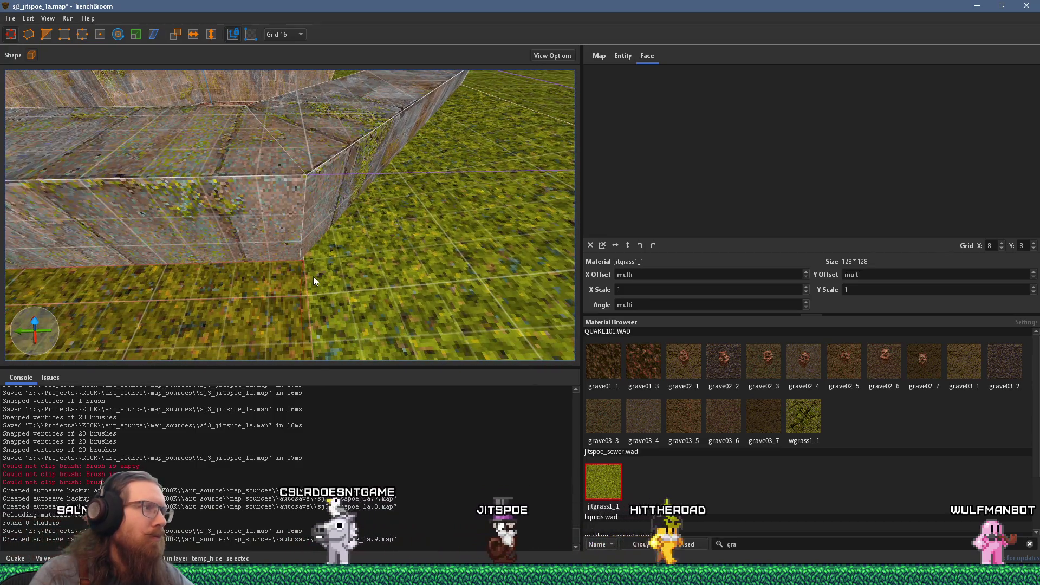
pyautogui.click(309, 321)
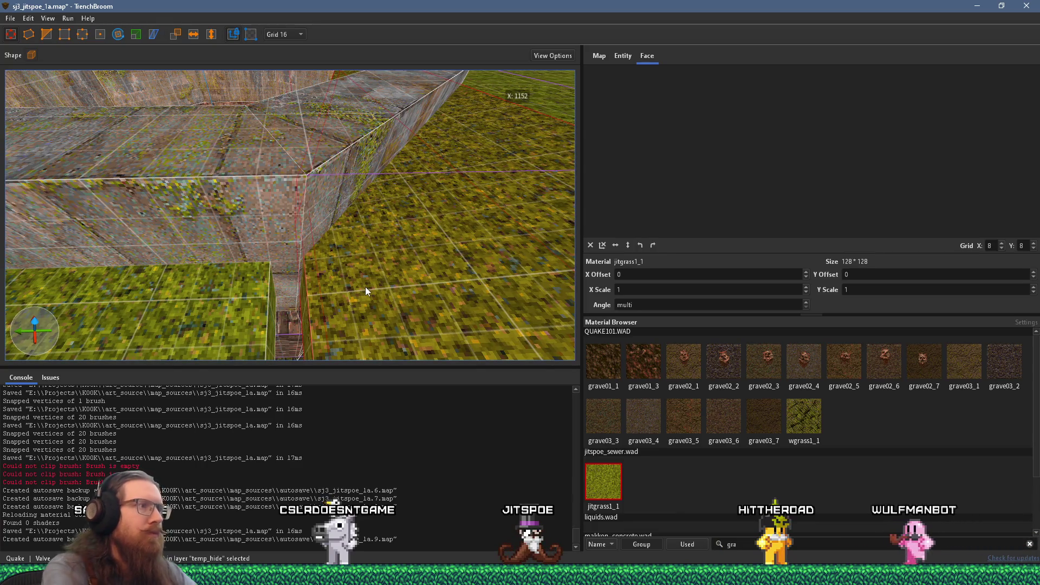
pyautogui.hotkey('ctrl', 'h')
pyautogui.click(484, 196)
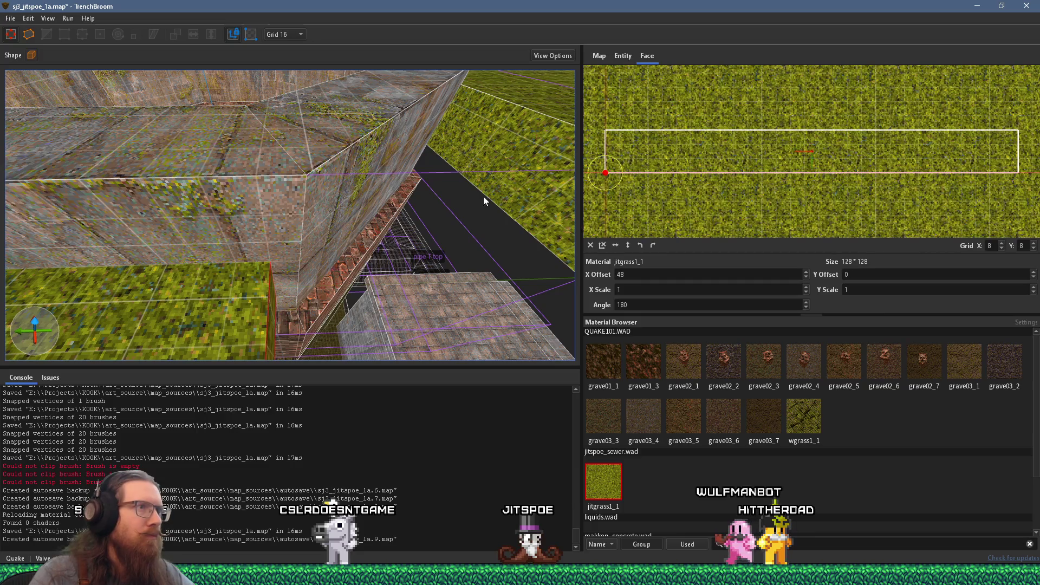
# - Select the grass floor brush beside the pit edge and drag its face to resize it
pyautogui.moveTo(485, 231); pyautogui.dragTo(86, 54)
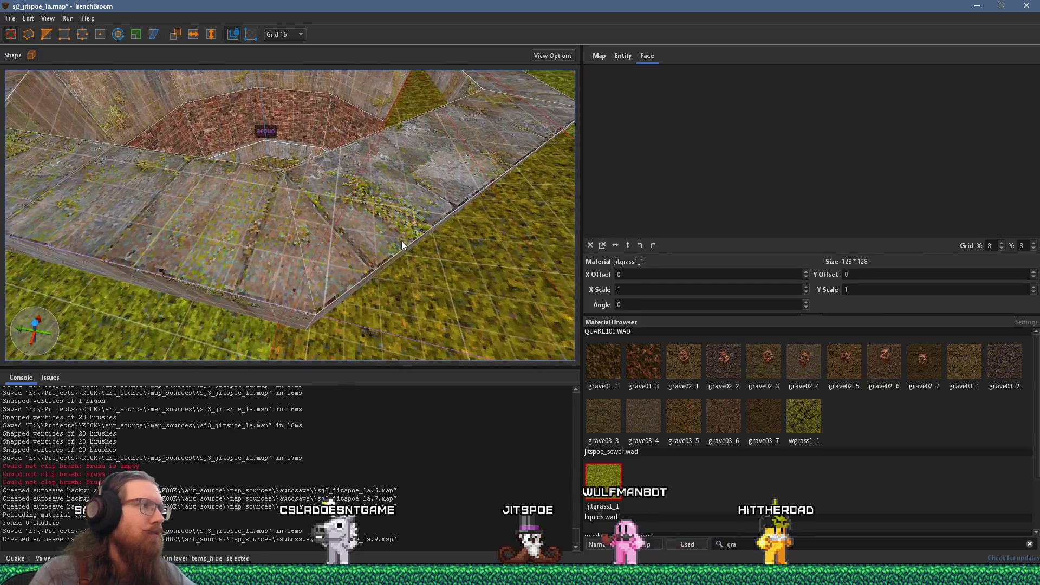
pyautogui.click(327, 238)
pyautogui.moveTo(327, 236); pyautogui.dragTo(336, 269)
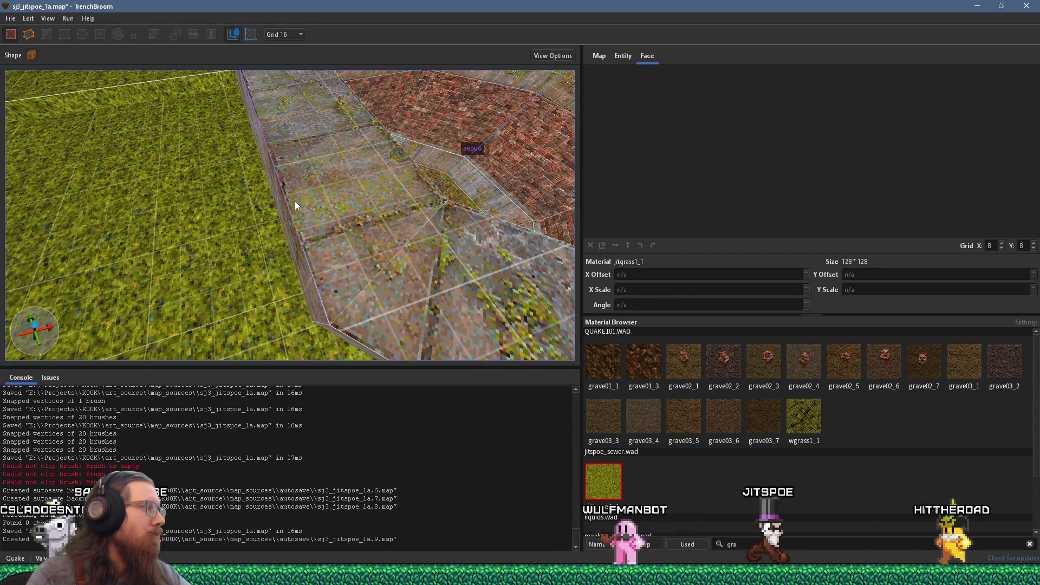
pyautogui.moveTo(311, 202)
pyautogui.mouseDown()
pyautogui.moveTo(290, 206)
pyautogui.moveTo(232, 177)
pyautogui.moveTo(360, 233)
pyautogui.moveTo(334, 209)
pyautogui.moveTo(124, 172)
pyautogui.moveTo(249, 178)
pyautogui.moveTo(305, 202)
pyautogui.moveTo(393, 193)
pyautogui.moveTo(496, 204)
pyautogui.mouseUp()
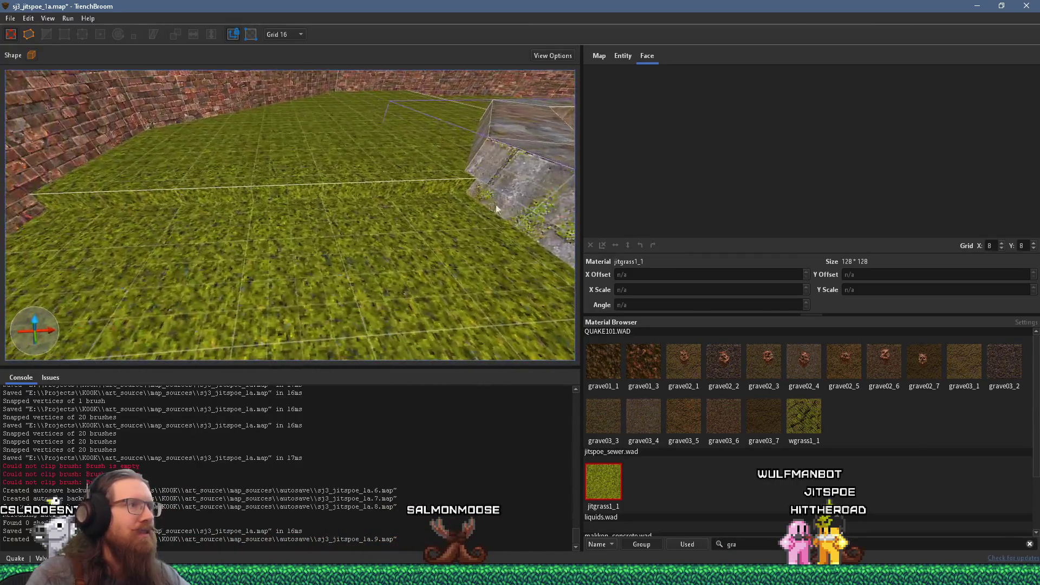
pyautogui.click(364, 189)
pyautogui.moveTo(370, 192); pyautogui.dragTo(392, 287)
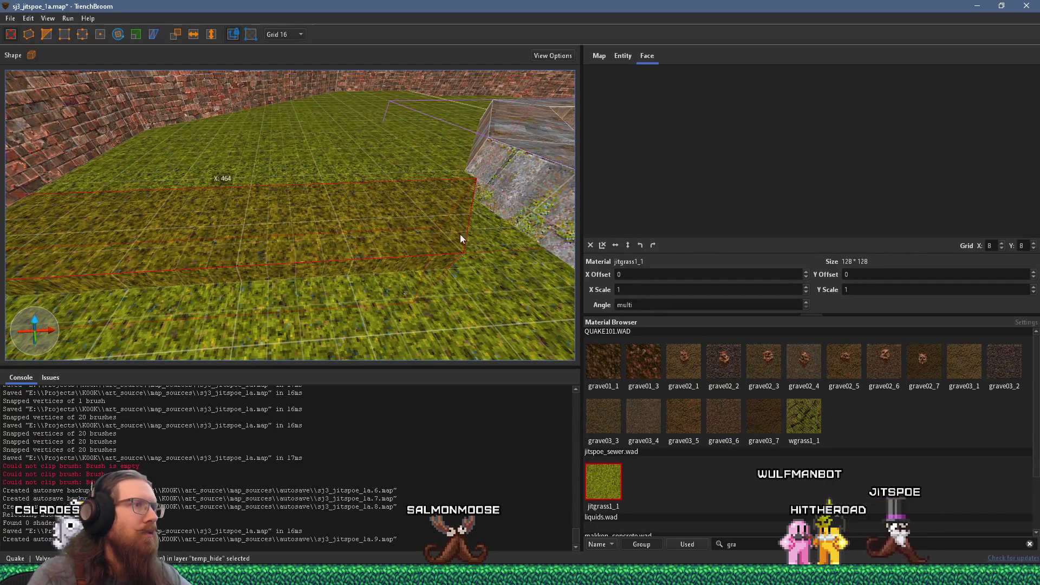
# - Try the Clip tool near the stone ledge, then cancel it with Esc
pyautogui.press('d')
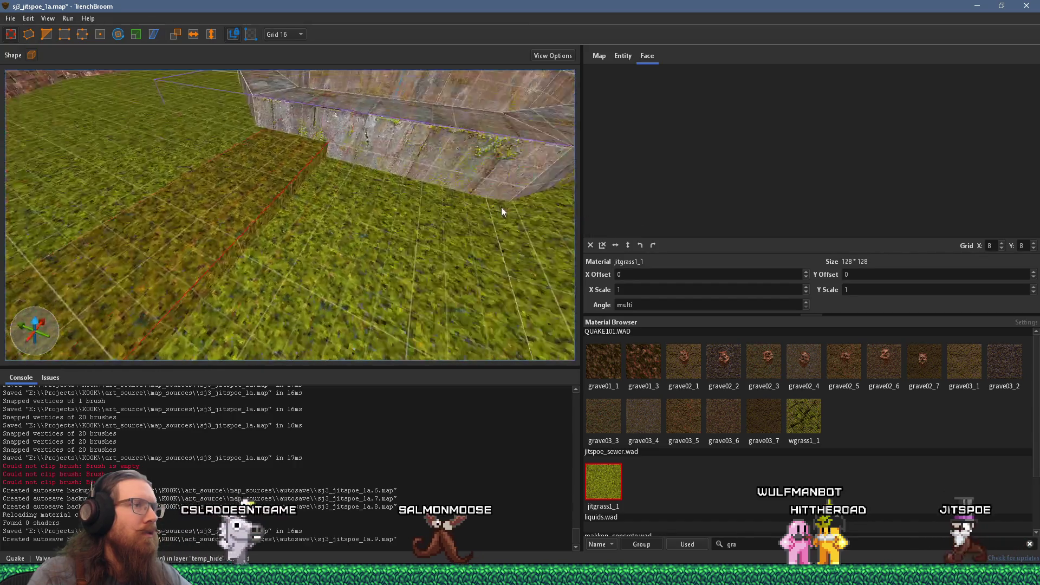
pyautogui.press('w')
pyautogui.click(52, 33)
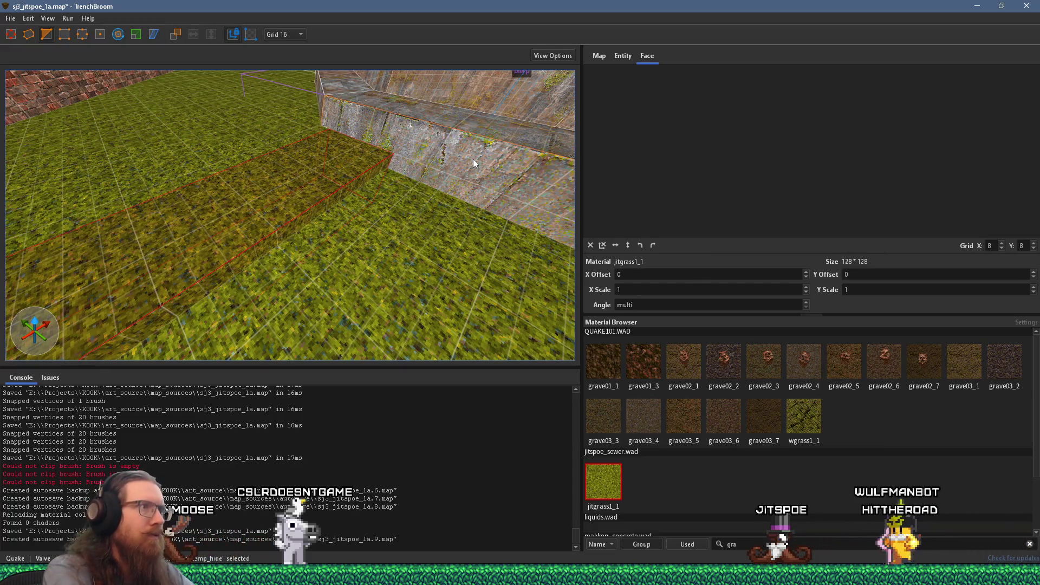
pyautogui.moveTo(473, 158)
pyautogui.mouseDown()
pyautogui.moveTo(380, 177)
pyautogui.moveTo(365, 139)
pyautogui.mouseUp()
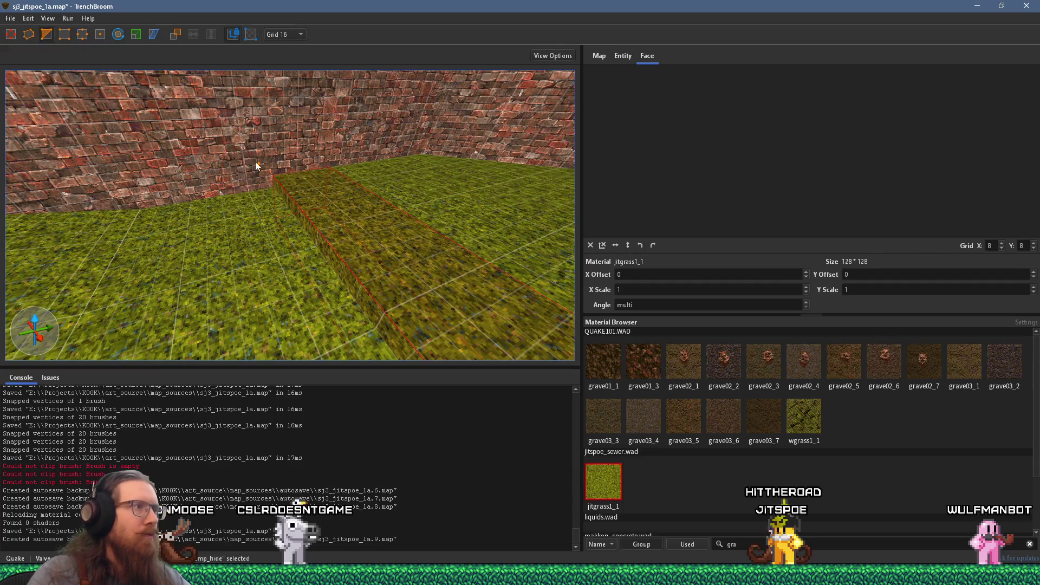
pyautogui.press('Escape')
pyautogui.press('Escape')
pyautogui.scroll(5, 325, 190)
# - Raise the grass floor brush near the wall, then undo the move and deselect it
pyautogui.click(498, 235)
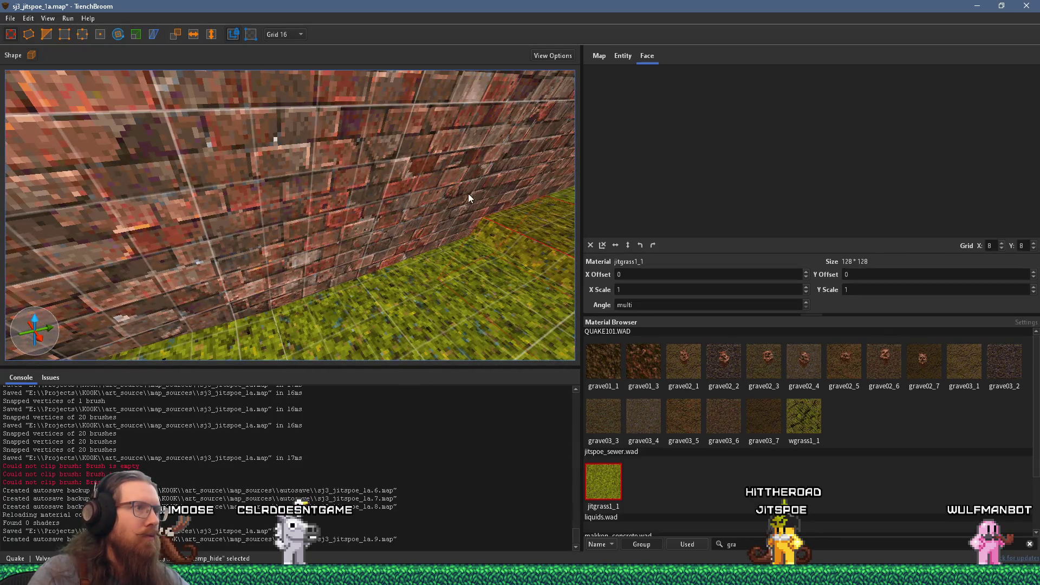
pyautogui.scroll(-5, 438, 185)
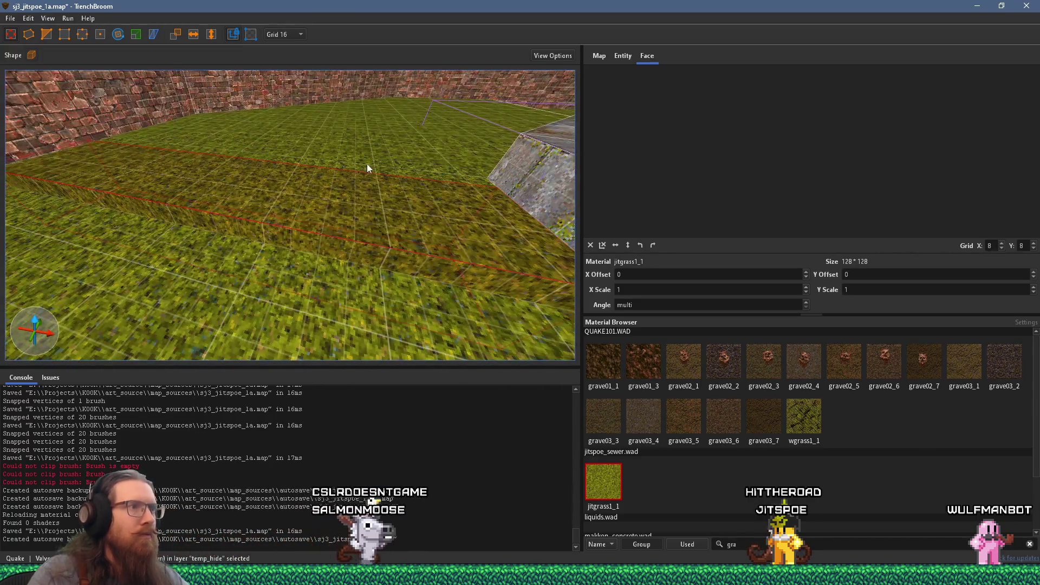
pyautogui.scroll(5, 366, 163)
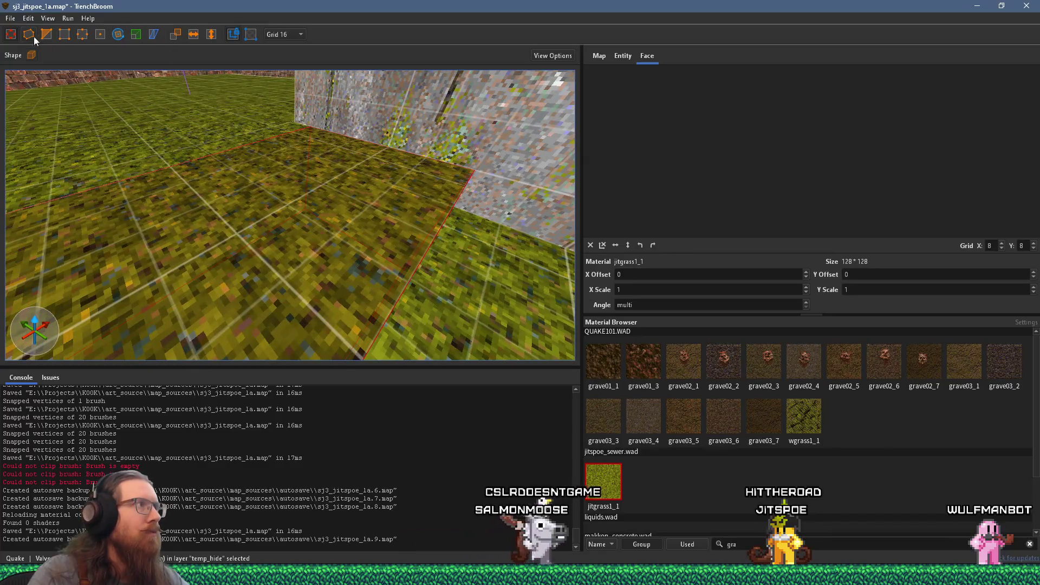
pyautogui.moveTo(309, 129); pyautogui.dragTo(317, 123)
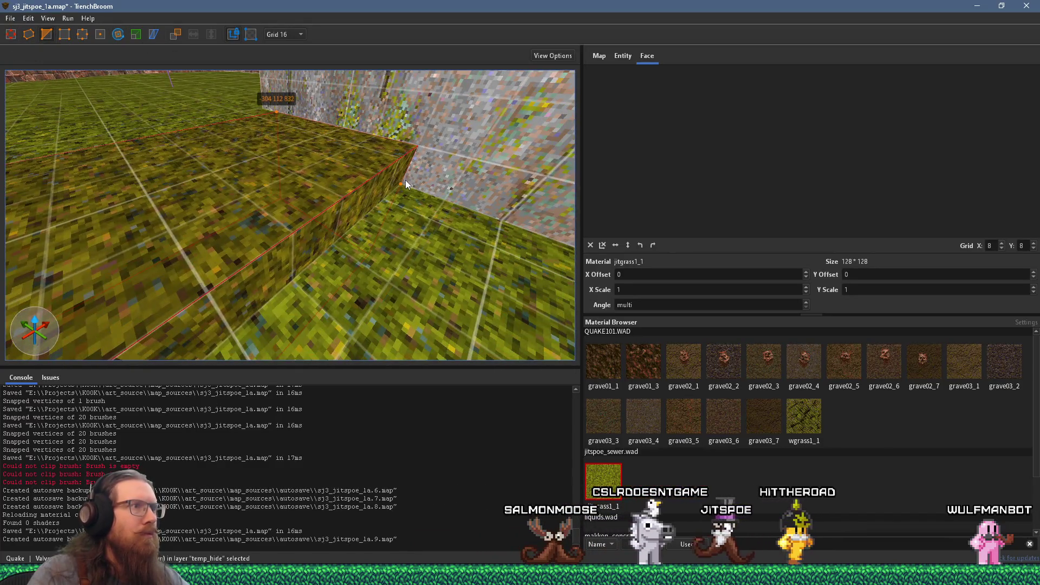
pyautogui.hotkey('ctrl', 'z')
pyautogui.press('Escape')
pyautogui.scroll(-10, 387, 166)
pyautogui.scroll(10, 370, 163)
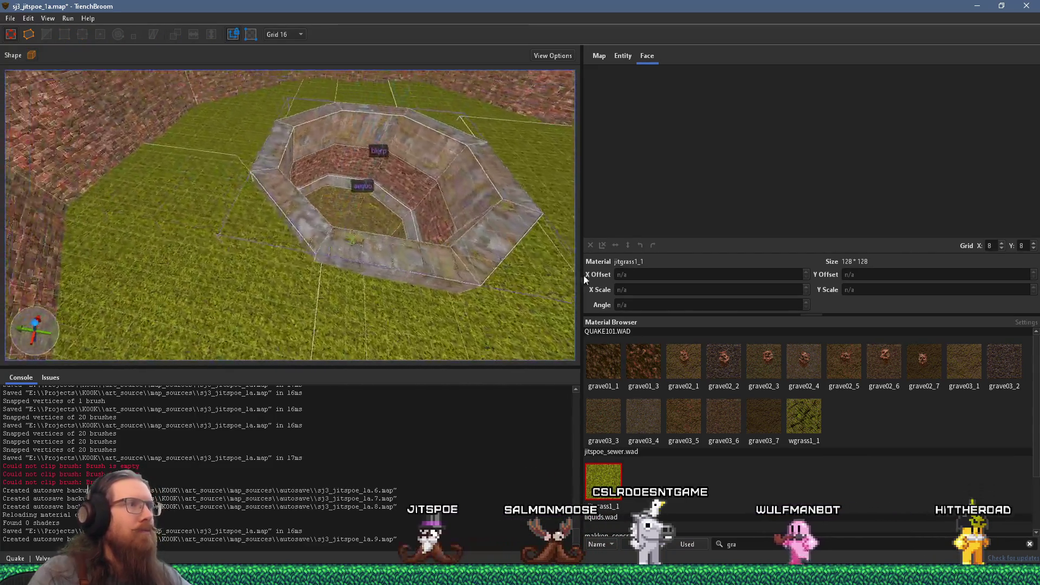
pyautogui.moveTo(327, 172)
pyautogui.mouseDown()
pyautogui.moveTo(371, 214)
pyautogui.moveTo(345, 141)
pyautogui.moveTo(356, 121)
pyautogui.moveTo(330, 145)
pyautogui.moveTo(363, 109)
pyautogui.mouseUp()
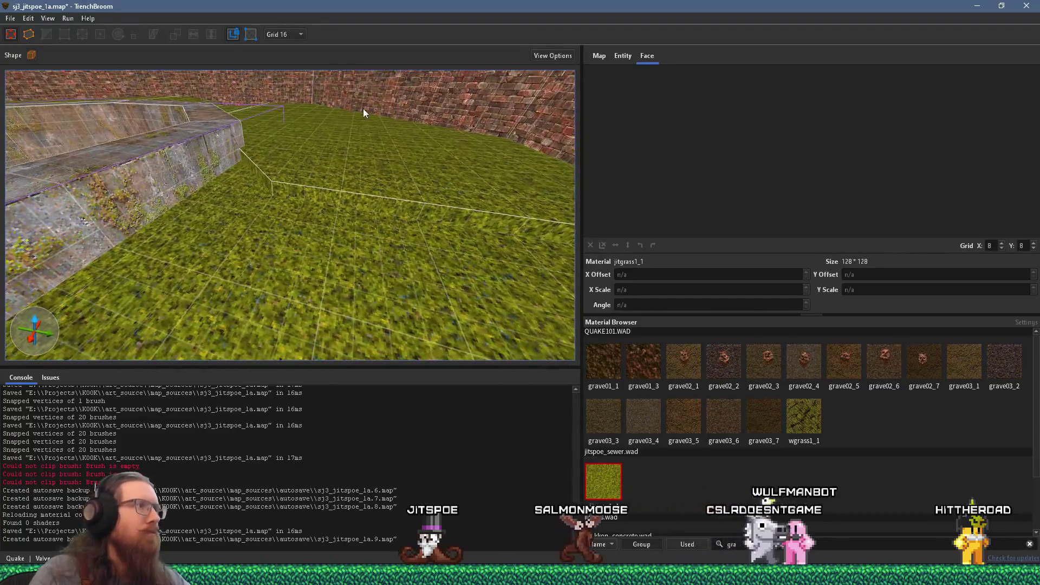
# - Draw a new brush on the grass floor and size it to 272 by 192
pyautogui.moveTo(215, 250)
pyautogui.mouseDown()
pyautogui.moveTo(330, 237)
pyautogui.moveTo(299, 195)
pyautogui.moveTo(370, 136)
pyautogui.mouseUp()
pyautogui.moveTo(250, 163); pyautogui.dragTo(203, 164)
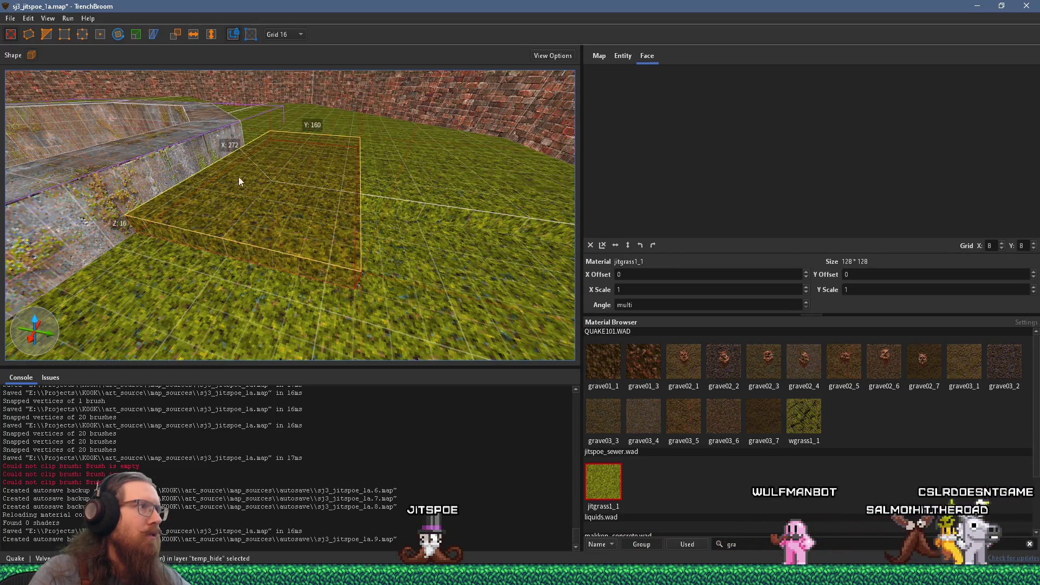
pyautogui.moveTo(427, 216)
pyautogui.mouseDown()
pyautogui.moveTo(379, 170)
pyautogui.moveTo(240, 167)
pyautogui.mouseUp()
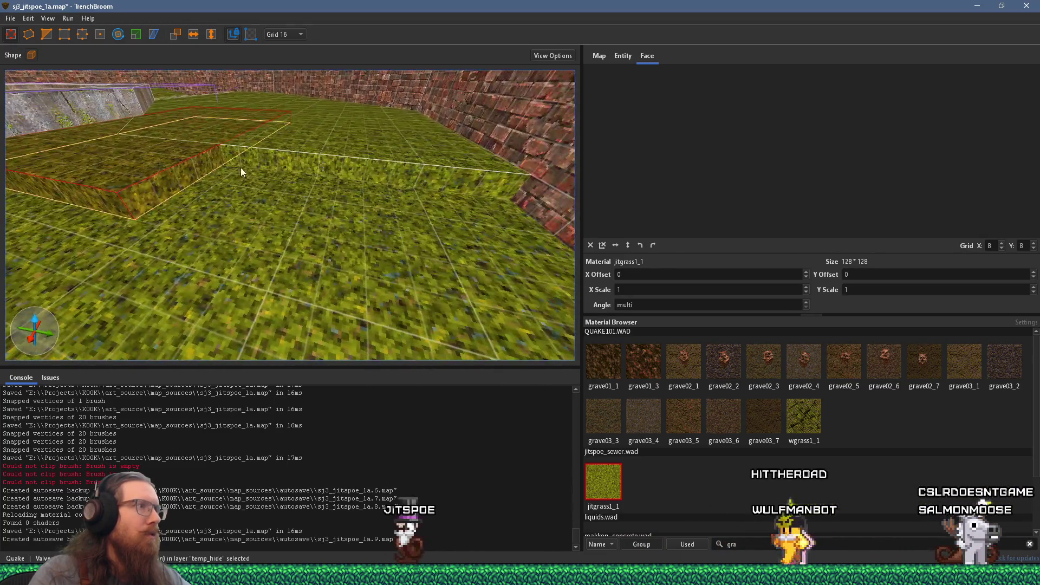
pyautogui.moveTo(196, 129)
pyautogui.mouseDown()
pyautogui.moveTo(244, 156)
pyautogui.moveTo(321, 161)
pyautogui.moveTo(241, 219)
pyautogui.mouseUp()
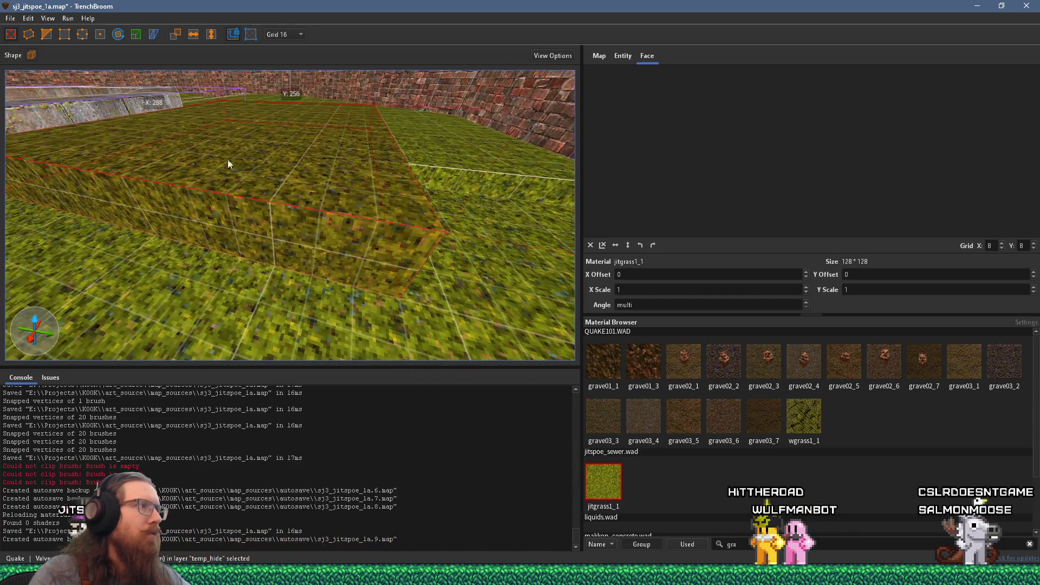
# - Stretch the new grass brush out to the brick wall
pyautogui.click(38, 34)
pyautogui.press('s')
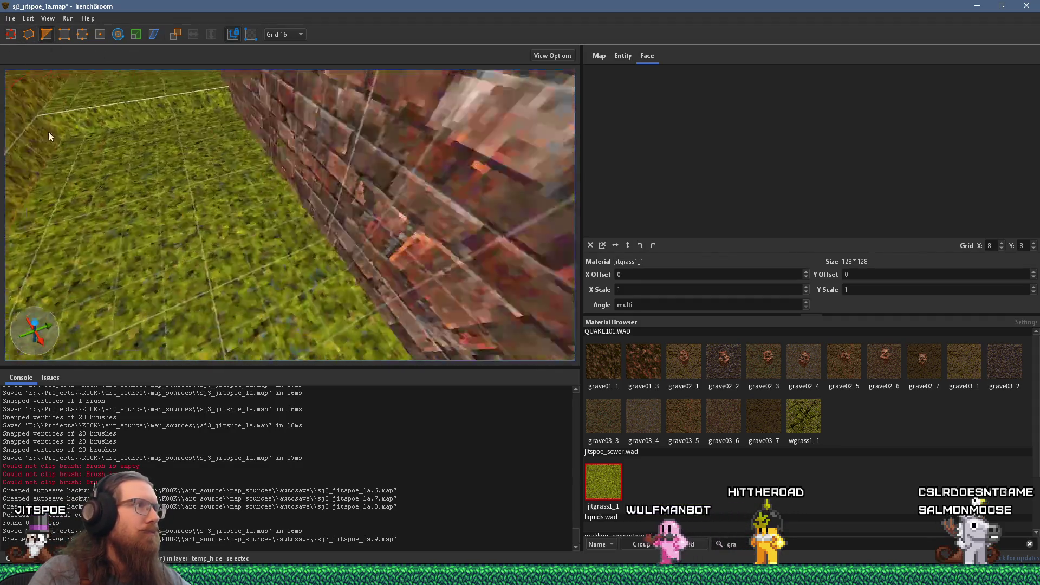
pyautogui.click(23, 39)
pyautogui.moveTo(251, 153)
pyautogui.mouseDown()
pyautogui.moveTo(438, 210)
pyautogui.moveTo(431, 215)
pyautogui.mouseUp()
# - Clip an angled corner off the grass brush through -80 544 848 and -48 592 848
pyautogui.click(46, 34)
pyautogui.click(295, 232)
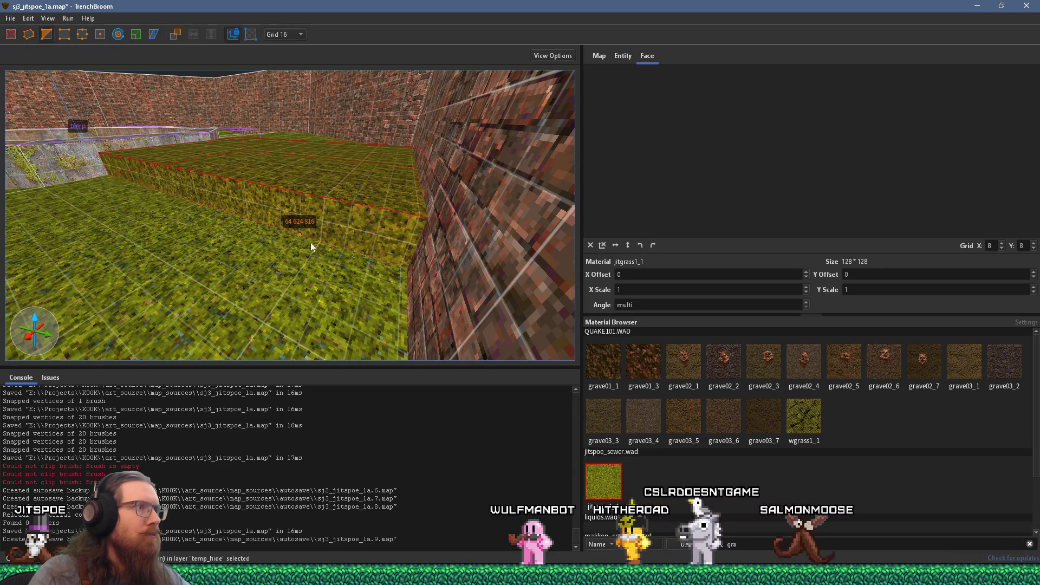
pyautogui.click(415, 221)
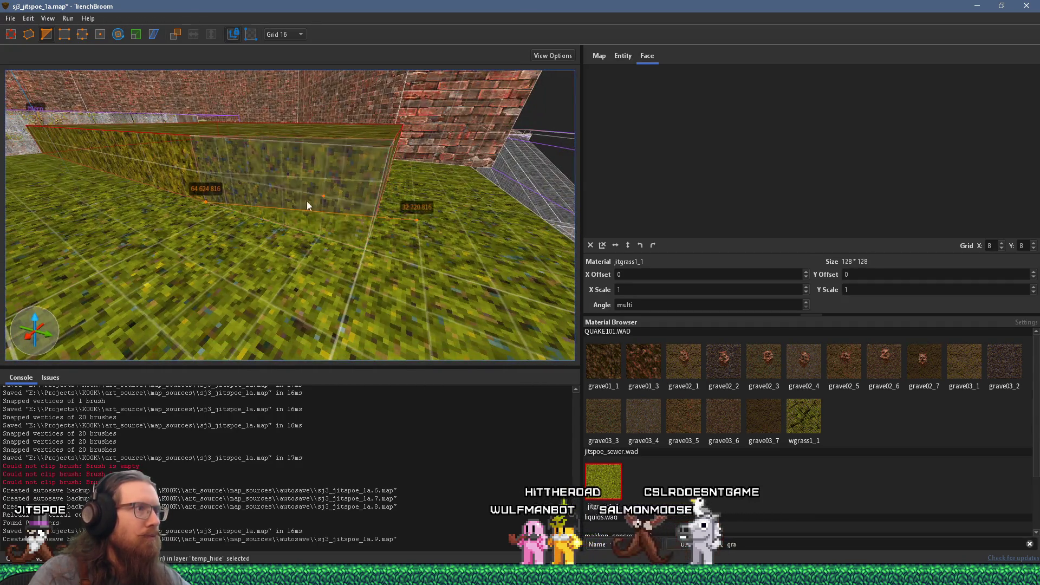
pyautogui.click(302, 184)
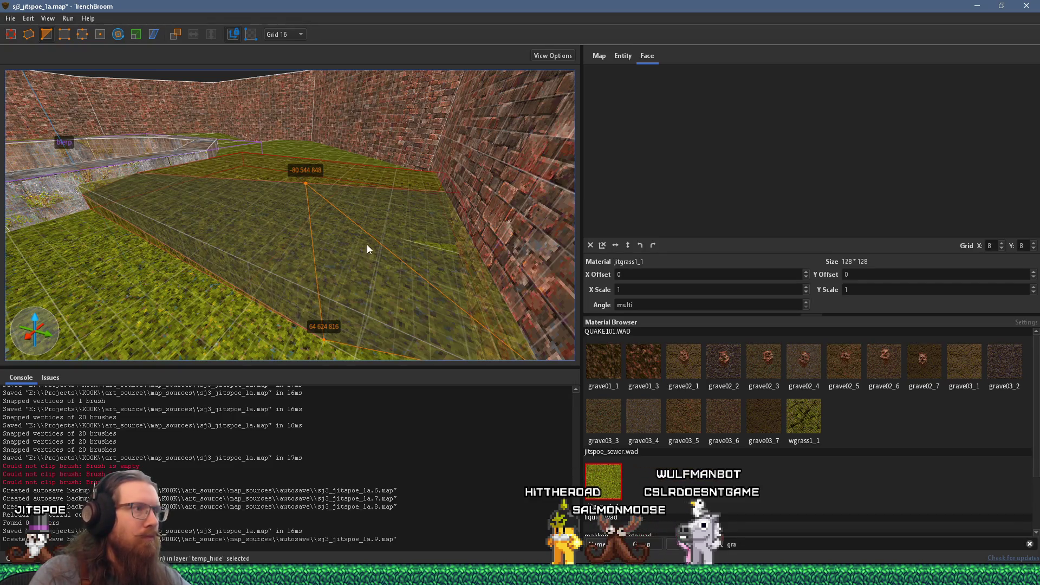
pyautogui.moveTo(307, 185); pyautogui.dragTo(331, 199)
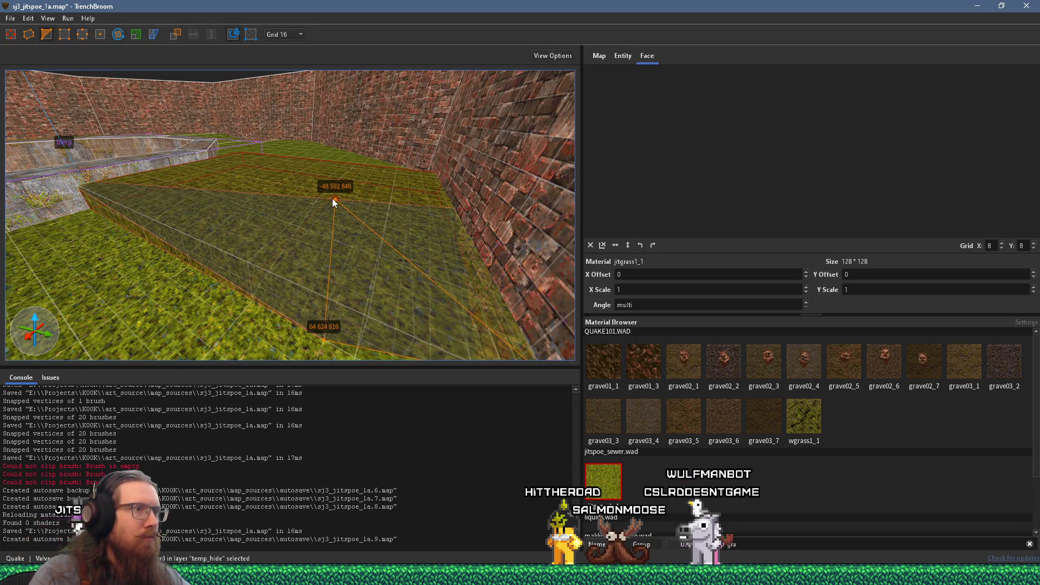
pyautogui.press('Return')
# - Cut a second angled corner with a clip point at 64 416 848, choosing the kept side
pyautogui.scroll(3, 349, 214)
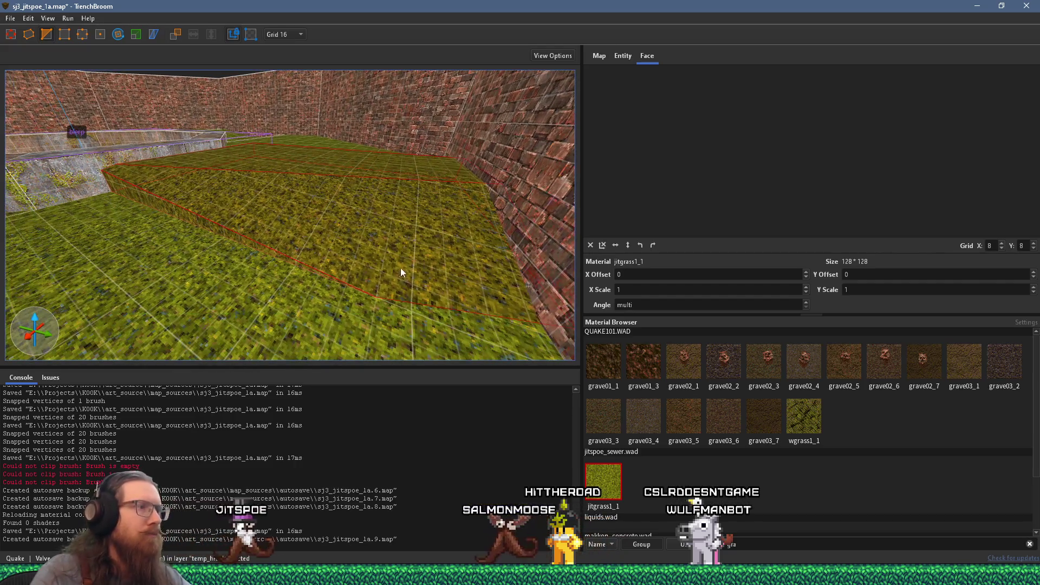
pyautogui.scroll(3, 360, 277)
pyautogui.moveTo(221, 224)
pyautogui.mouseDown()
pyautogui.moveTo(316, 226)
pyautogui.moveTo(444, 204)
pyautogui.moveTo(237, 269)
pyautogui.mouseUp()
pyautogui.click(237, 269)
pyautogui.moveTo(291, 245)
pyautogui.mouseDown()
pyautogui.moveTo(250, 267)
pyautogui.moveTo(250, 216)
pyautogui.mouseUp()
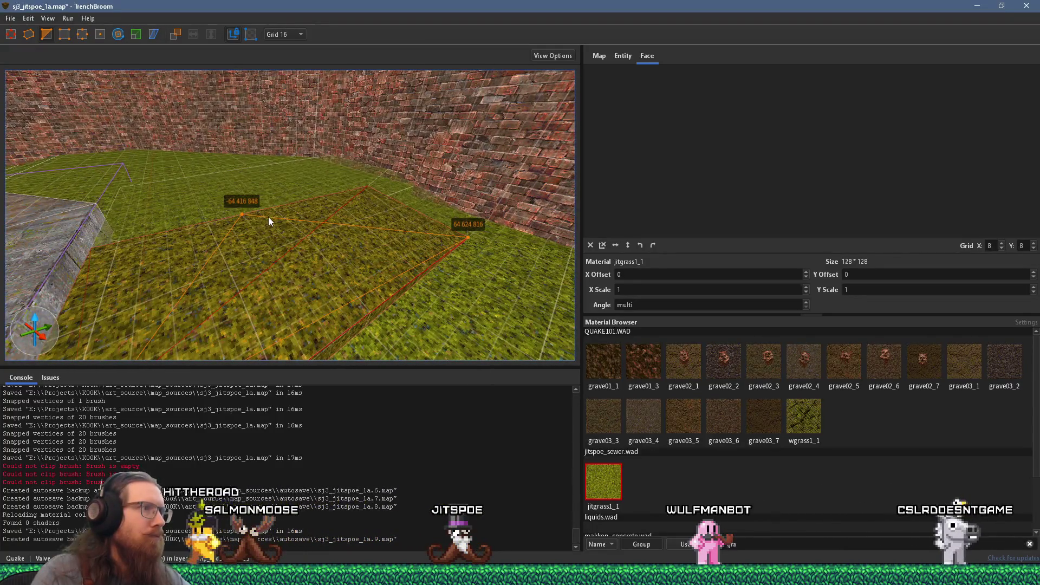
pyautogui.press('Tab')
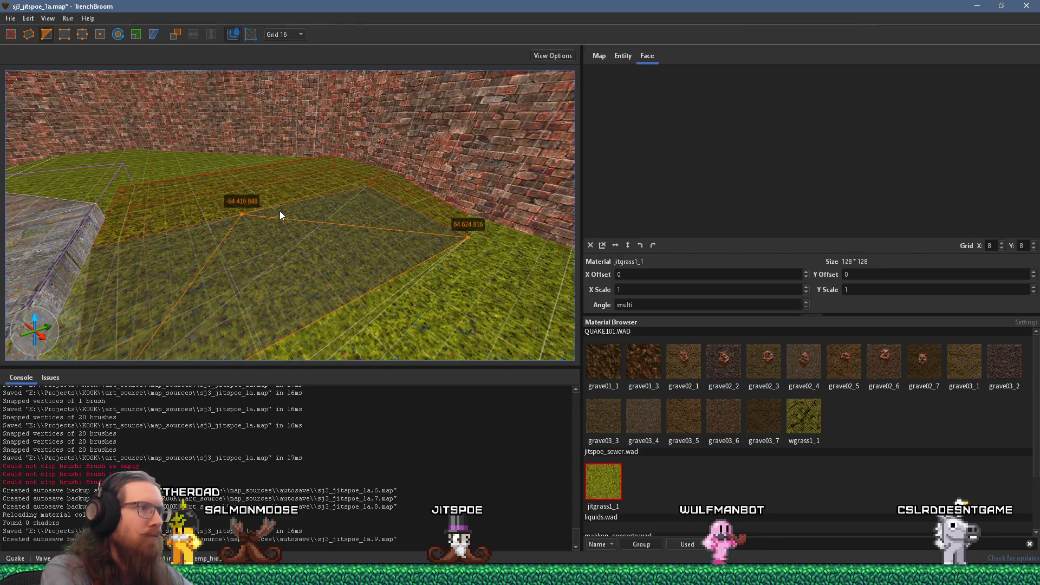
pyautogui.press('Return')
# - Make a third clip on the grass brush, then cancel the leftover clip points
pyautogui.moveTo(280, 210)
pyautogui.mouseDown()
pyautogui.moveTo(304, 252)
pyautogui.moveTo(259, 184)
pyautogui.moveTo(320, 203)
pyautogui.moveTo(316, 176)
pyautogui.moveTo(249, 126)
pyautogui.moveTo(187, 120)
pyautogui.moveTo(185, 143)
pyautogui.moveTo(375, 179)
pyautogui.moveTo(274, 192)
pyautogui.moveTo(260, 223)
pyautogui.moveTo(361, 162)
pyautogui.moveTo(273, 186)
pyautogui.moveTo(342, 99)
pyautogui.moveTo(324, 81)
pyautogui.moveTo(373, 144)
pyautogui.moveTo(297, 177)
pyautogui.moveTo(368, 242)
pyautogui.moveTo(191, 224)
pyautogui.moveTo(500, 194)
pyautogui.moveTo(390, 204)
pyautogui.moveTo(343, 222)
pyautogui.moveTo(343, 260)
pyautogui.moveTo(387, 250)
pyautogui.moveTo(393, 232)
pyautogui.moveTo(438, 301)
pyautogui.moveTo(385, 246)
pyautogui.moveTo(468, 230)
pyautogui.moveTo(204, 201)
pyautogui.moveTo(315, 177)
pyautogui.mouseUp()
pyautogui.click(316, 166)
pyautogui.press('Return')
pyautogui.click(369, 269)
pyautogui.click(381, 209)
pyautogui.press('Escape')
# - Select several grass floor faces beside the octagonal ledge
pyautogui.moveTo(256, 121)
pyautogui.mouseDown()
pyautogui.moveTo(168, 71)
pyautogui.moveTo(161, 119)
pyautogui.moveTo(433, 120)
pyautogui.moveTo(420, 215)
pyautogui.moveTo(411, 205)
pyautogui.moveTo(563, 136)
pyautogui.moveTo(524, 92)
pyautogui.moveTo(511, 233)
pyautogui.moveTo(323, 203)
pyautogui.moveTo(265, 173)
pyautogui.moveTo(292, 173)
pyautogui.moveTo(235, 168)
pyautogui.moveTo(390, 172)
pyautogui.mouseUp()
pyautogui.keyDown('shift'); pyautogui.click(420, 216); pyautogui.keyUp('shift')
pyautogui.keyDown('shift'); pyautogui.click(277, 179); pyautogui.keyUp('shift')
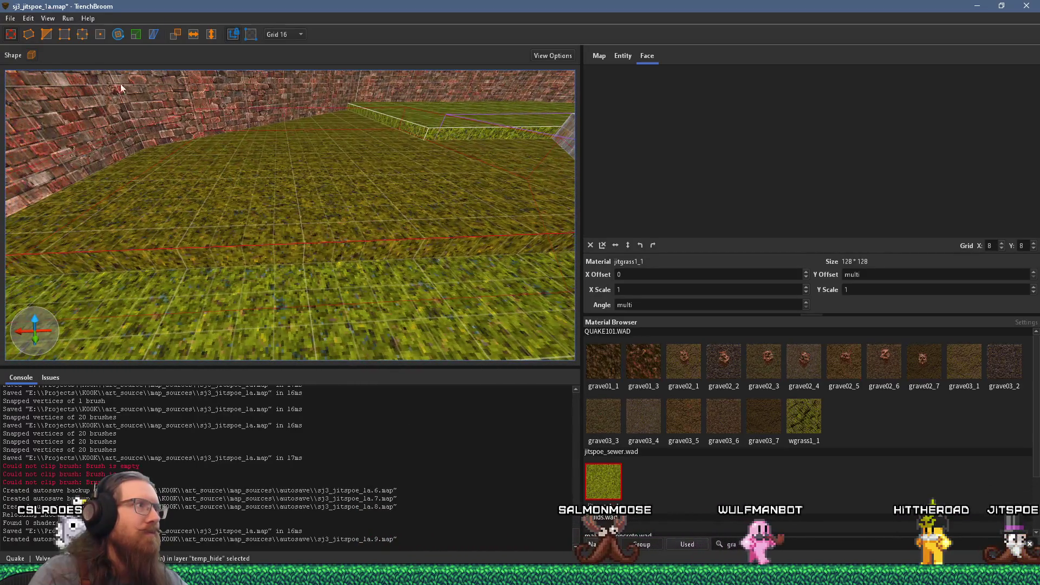
pyautogui.click(48, 32)
pyautogui.scroll(-3, 277, 128)
# - Clip a grass brush at the brick wall with a point at 656 -112 816
pyautogui.moveTo(240, 143); pyautogui.dragTo(405, 179)
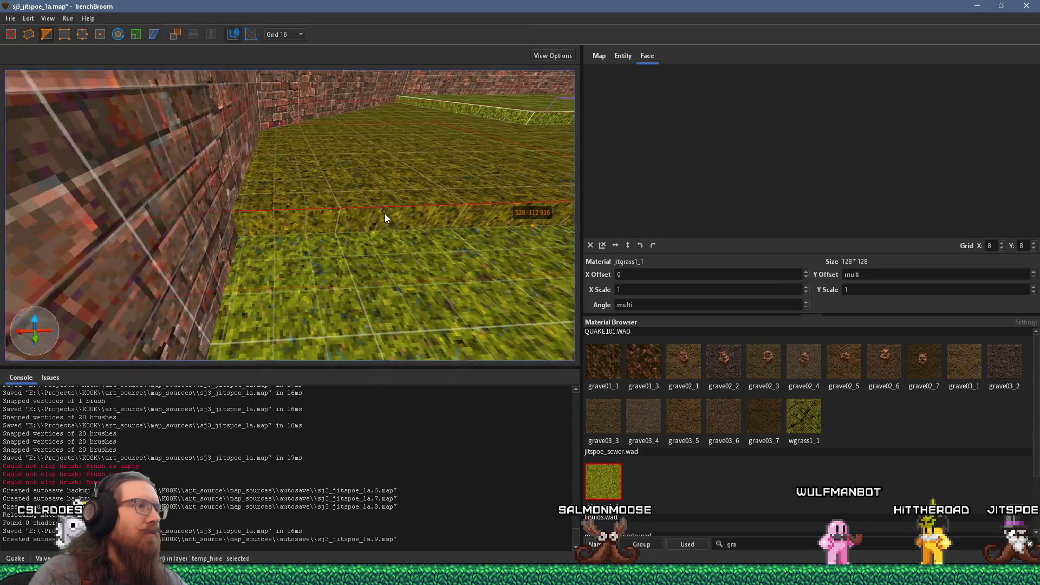
pyautogui.click(293, 245)
pyautogui.scroll(-3, 321, 225)
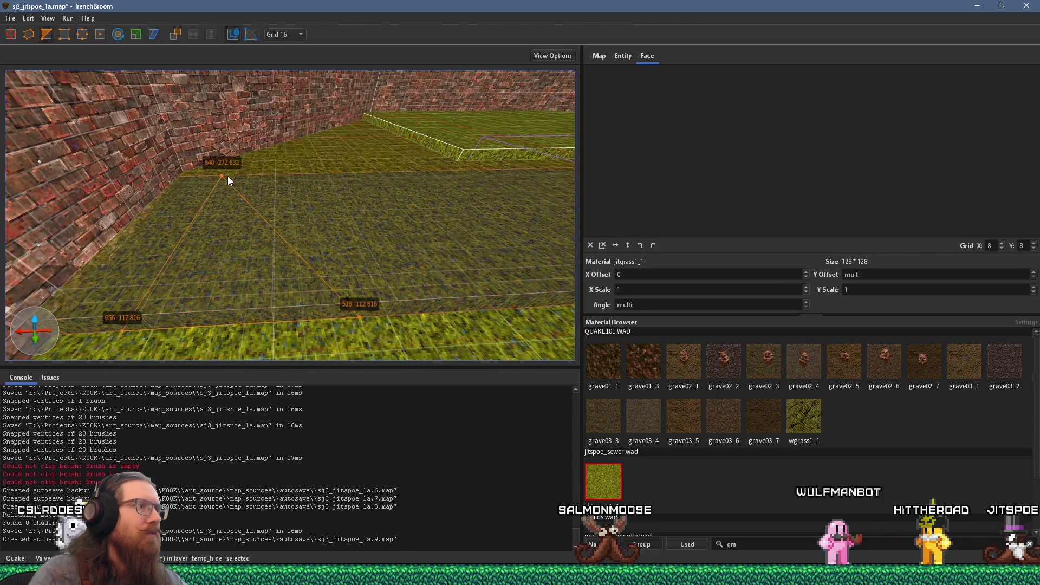
pyautogui.press('Return')
pyautogui.moveTo(277, 191)
pyautogui.mouseDown()
pyautogui.moveTo(327, 205)
pyautogui.moveTo(348, 286)
pyautogui.moveTo(347, 245)
pyautogui.mouseUp()
pyautogui.click(388, 236)
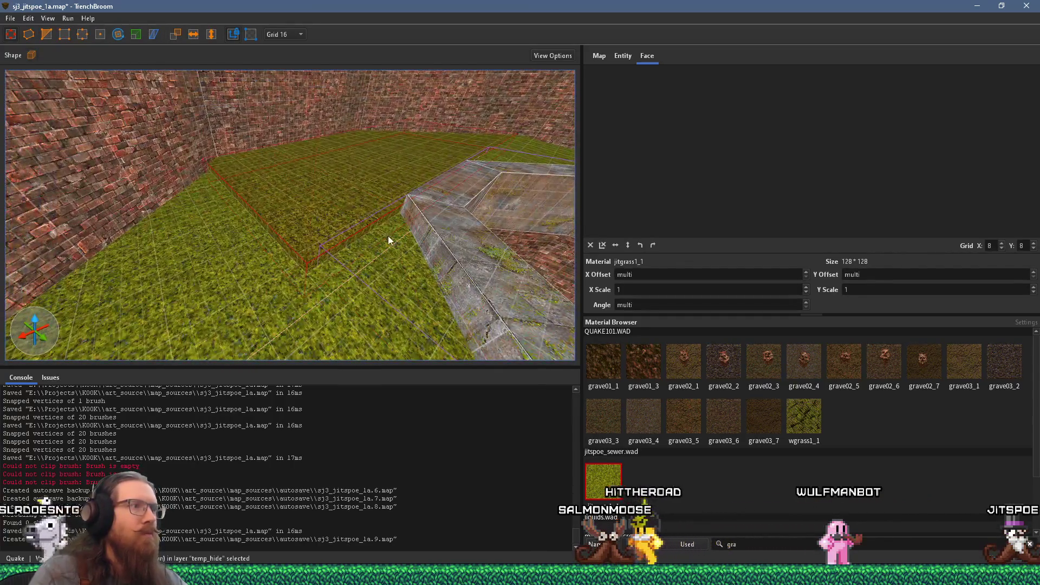
pyautogui.press('Escape')
# - Apply another clip to a grass brush by the grey stone ledge and deselect
pyautogui.moveTo(372, 199)
pyautogui.mouseDown()
pyautogui.moveTo(279, 154)
pyautogui.moveTo(228, 193)
pyautogui.moveTo(281, 180)
pyautogui.moveTo(149, 154)
pyautogui.mouseUp()
pyautogui.moveTo(253, 210)
pyautogui.mouseDown()
pyautogui.moveTo(315, 259)
pyautogui.moveTo(464, 279)
pyautogui.moveTo(360, 239)
pyautogui.moveTo(248, 251)
pyautogui.mouseUp()
pyautogui.click(479, 207)
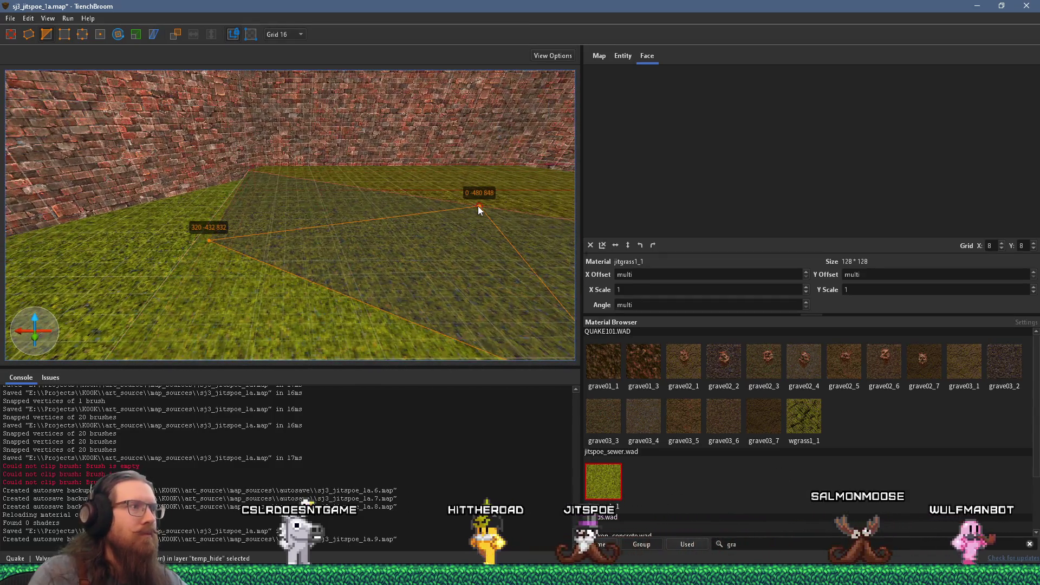
pyautogui.press('Return')
pyautogui.moveTo(478, 206)
pyautogui.mouseDown()
pyautogui.moveTo(310, 265)
pyautogui.moveTo(434, 206)
pyautogui.moveTo(447, 235)
pyautogui.moveTo(362, 277)
pyautogui.moveTo(262, 294)
pyautogui.moveTo(363, 288)
pyautogui.moveTo(323, 236)
pyautogui.moveTo(369, 209)
pyautogui.moveTo(253, 194)
pyautogui.moveTo(216, 215)
pyautogui.moveTo(152, 207)
pyautogui.moveTo(338, 222)
pyautogui.moveTo(226, 193)
pyautogui.moveTo(363, 217)
pyautogui.moveTo(351, 199)
pyautogui.moveTo(220, 164)
pyautogui.mouseUp()
pyautogui.press('Escape')
# - Split a temp_hide grass brush with a clip along the brick wall's lower edge
pyautogui.click(368, 208)
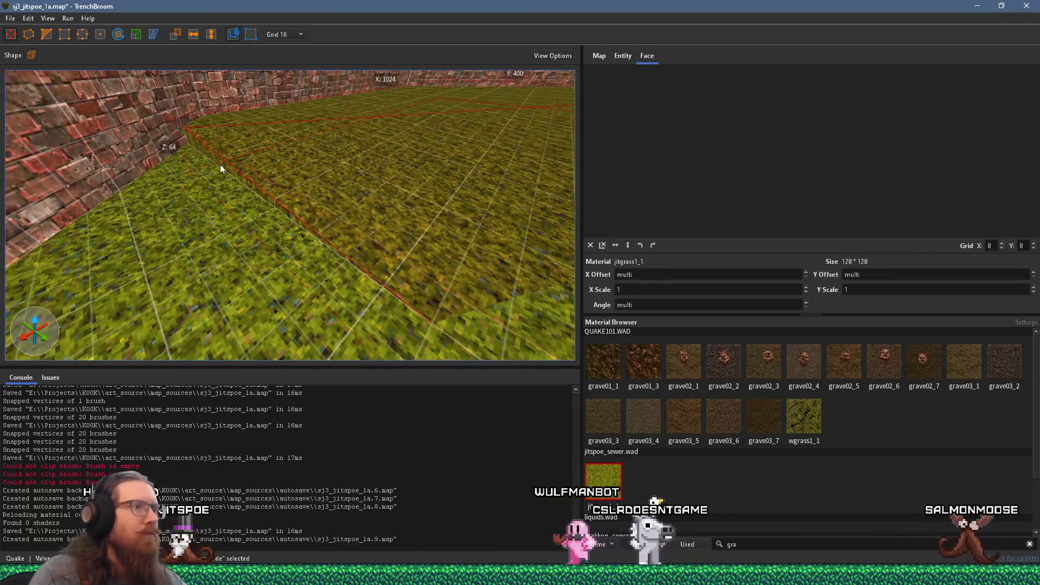
pyautogui.click(46, 34)
pyautogui.moveTo(288, 255)
pyautogui.mouseDown()
pyautogui.moveTo(501, 281)
pyautogui.moveTo(349, 235)
pyautogui.moveTo(319, 194)
pyautogui.moveTo(257, 248)
pyautogui.moveTo(331, 219)
pyautogui.moveTo(368, 230)
pyautogui.moveTo(299, 188)
pyautogui.moveTo(260, 295)
pyautogui.moveTo(153, 172)
pyautogui.mouseUp()
pyautogui.click(146, 175)
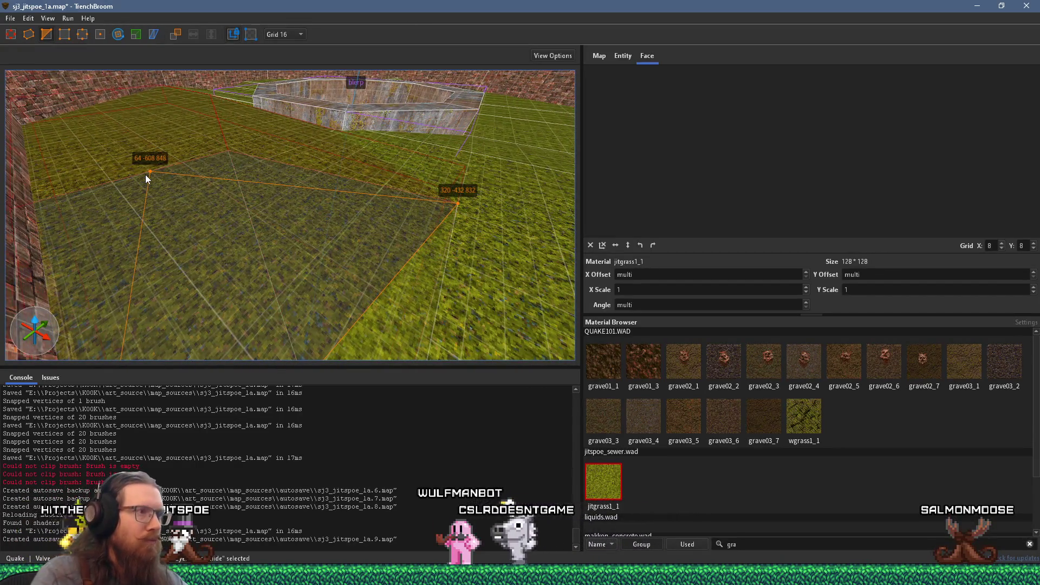
pyautogui.press('Return')
pyautogui.moveTo(186, 168)
pyautogui.mouseDown()
pyautogui.moveTo(178, 325)
pyautogui.moveTo(151, 254)
pyautogui.mouseUp()
pyautogui.press('Escape')
# - Filter the material list by 'gra' and select a floor face
pyautogui.moveTo(266, 266)
pyautogui.mouseDown()
pyautogui.moveTo(346, 250)
pyautogui.moveTo(110, 95)
pyautogui.moveTo(48, 131)
pyautogui.moveTo(240, 129)
pyautogui.moveTo(219, 177)
pyautogui.moveTo(246, 196)
pyautogui.moveTo(253, 180)
pyautogui.mouseUp()
pyautogui.write('gra')
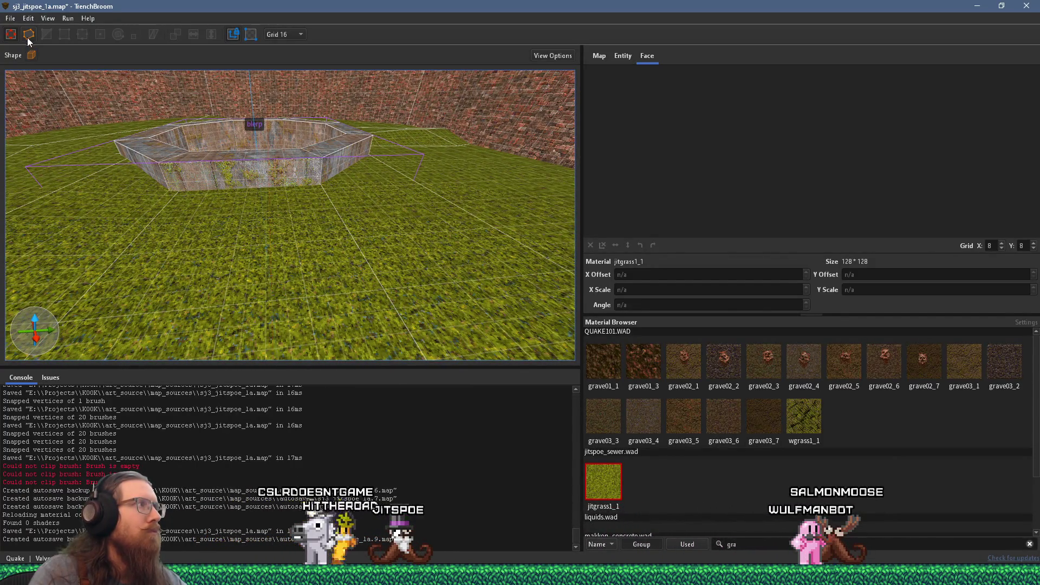
pyautogui.keyDown('shift'); pyautogui.click(234, 264); pyautogui.keyUp('shift')
# - Select the raised grass brush and move a top-edge vertex in vertex editing mode
pyautogui.click(255, 279)
pyautogui.scroll(-2, 357, 248)
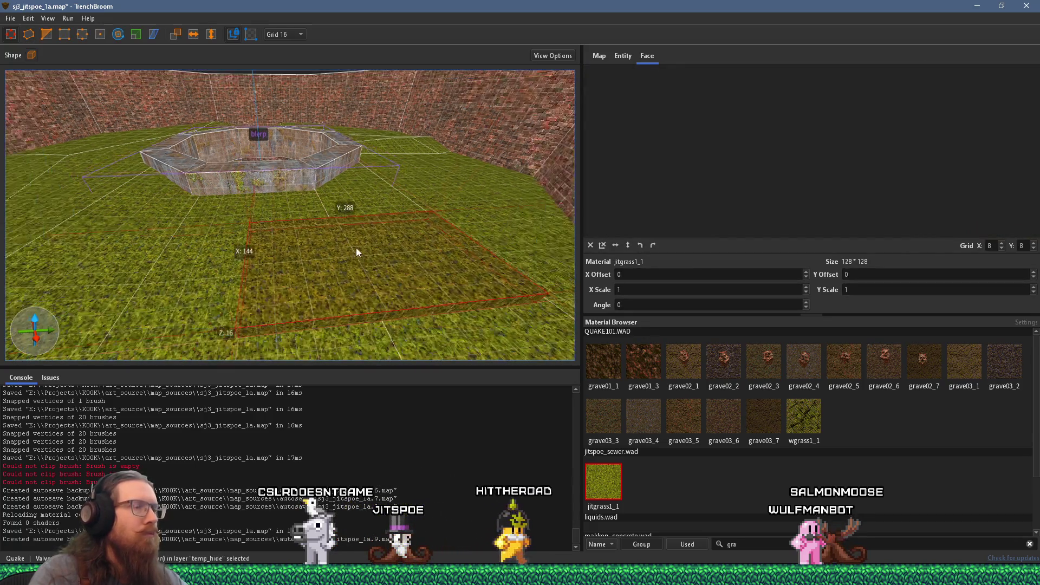
pyautogui.moveTo(368, 289)
pyautogui.mouseDown()
pyautogui.moveTo(378, 242)
pyautogui.moveTo(353, 209)
pyautogui.mouseUp()
pyautogui.moveTo(526, 292)
pyautogui.mouseDown()
pyautogui.moveTo(294, 232)
pyautogui.moveTo(547, 236)
pyautogui.moveTo(411, 203)
pyautogui.moveTo(382, 103)
pyautogui.moveTo(390, 78)
pyautogui.moveTo(288, 195)
pyautogui.moveTo(325, 115)
pyautogui.moveTo(294, 113)
pyautogui.mouseUp()
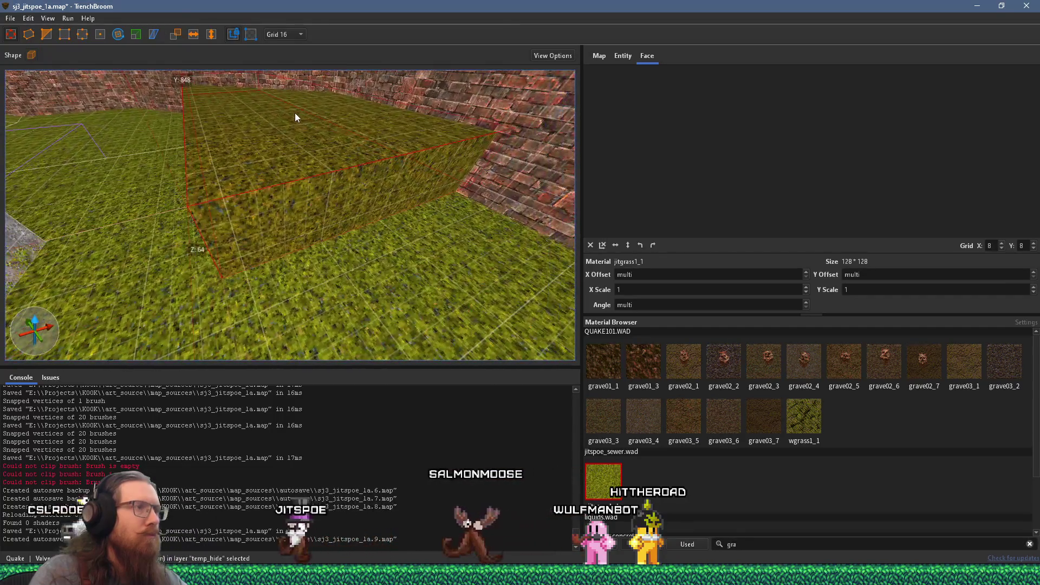
pyautogui.click(75, 35)
pyautogui.moveTo(372, 227)
pyautogui.mouseDown()
pyautogui.moveTo(430, 248)
pyautogui.moveTo(411, 182)
pyautogui.moveTo(398, 202)
pyautogui.moveTo(431, 124)
pyautogui.mouseUp()
pyautogui.click(461, 124)
pyautogui.click(457, 130)
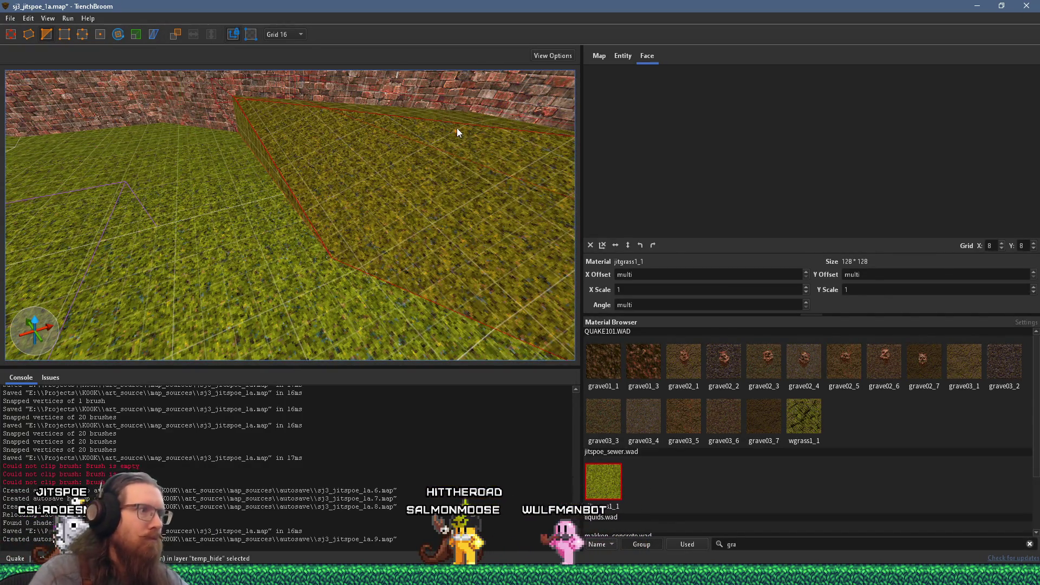
# - Cut the grass brush along a two-point clip line at the brick-walled corner
pyautogui.moveTo(336, 256)
pyautogui.mouseDown()
pyautogui.moveTo(419, 290)
pyautogui.moveTo(344, 215)
pyautogui.moveTo(383, 278)
pyautogui.mouseUp()
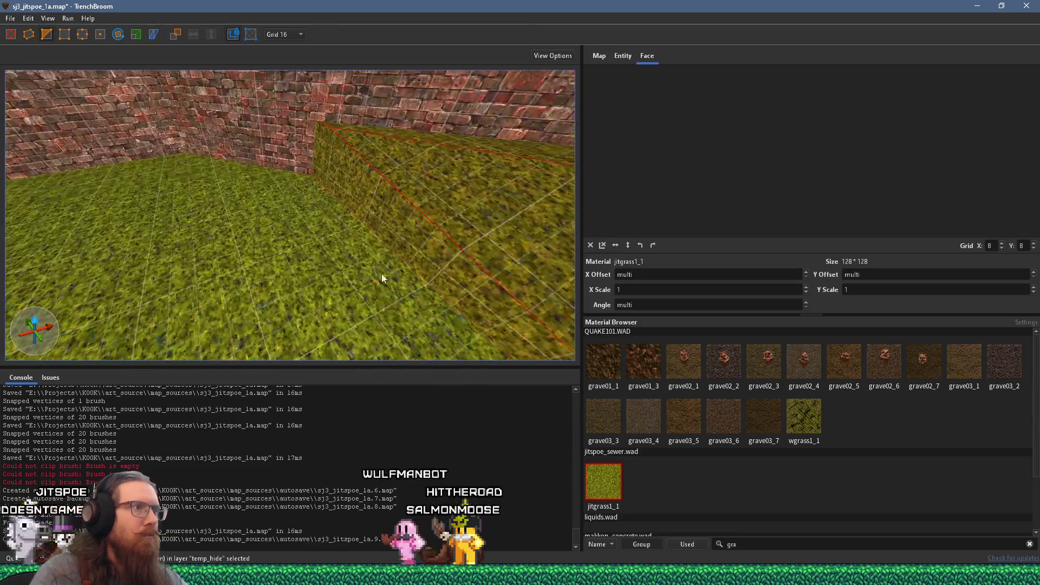
pyautogui.moveTo(388, 228)
pyautogui.mouseDown()
pyautogui.moveTo(313, 222)
pyautogui.moveTo(251, 186)
pyautogui.moveTo(351, 254)
pyautogui.moveTo(286, 177)
pyautogui.moveTo(314, 248)
pyautogui.mouseUp()
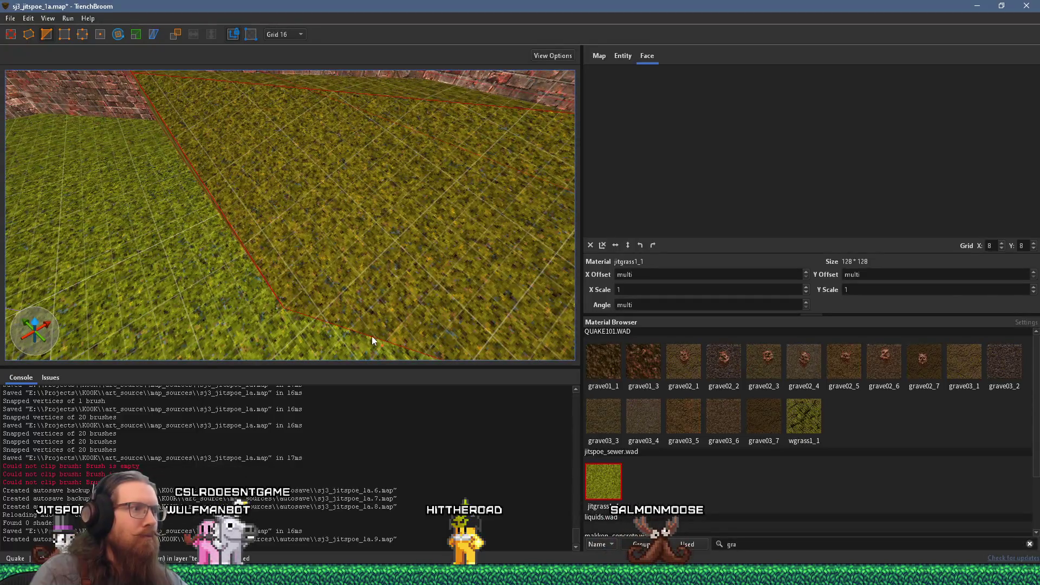
pyautogui.moveTo(424, 354)
pyautogui.mouseDown()
pyautogui.moveTo(426, 298)
pyautogui.moveTo(290, 174)
pyautogui.mouseUp()
pyautogui.click(290, 173)
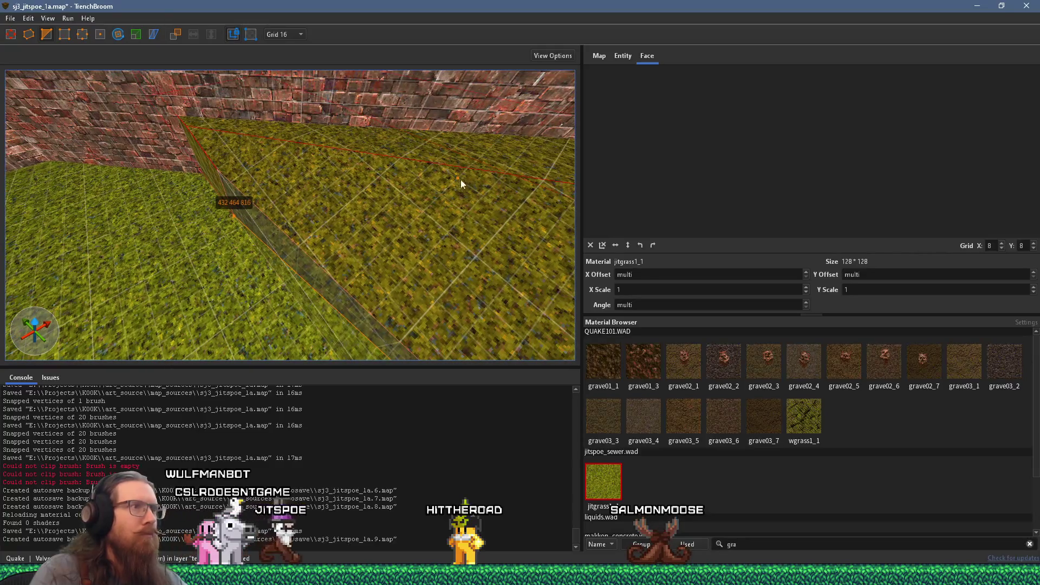
pyautogui.click(507, 172)
pyautogui.press('Return')
# - Place a clip point at the next corner, then delete it as misplaced
pyautogui.moveTo(509, 171)
pyautogui.mouseDown()
pyautogui.moveTo(357, 248)
pyautogui.moveTo(365, 224)
pyautogui.moveTo(480, 162)
pyautogui.moveTo(424, 210)
pyautogui.moveTo(440, 268)
pyautogui.mouseUp()
pyautogui.click(440, 268)
pyautogui.press('Delete')
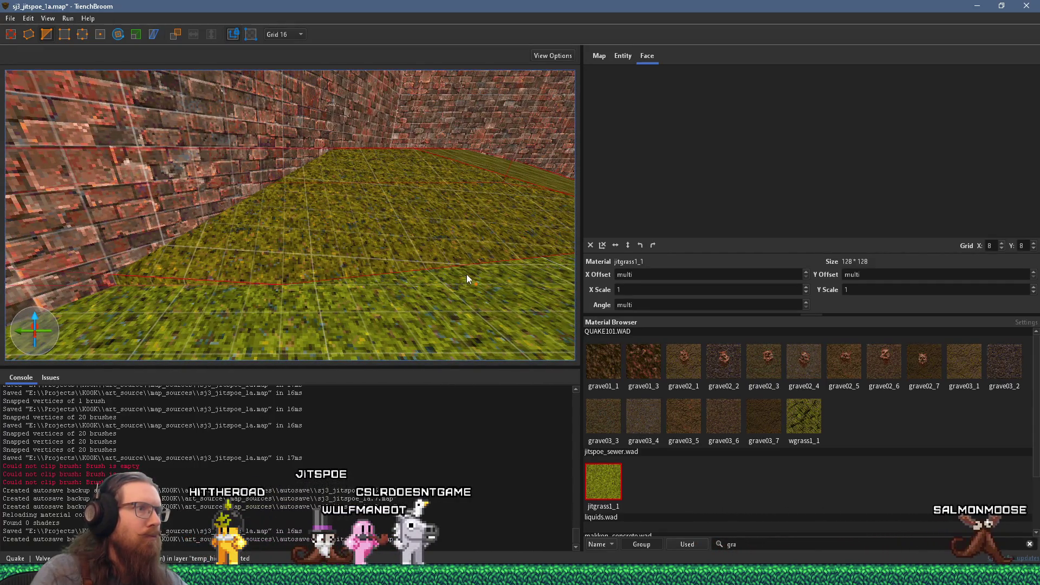
pyautogui.moveTo(446, 276); pyautogui.dragTo(428, 308)
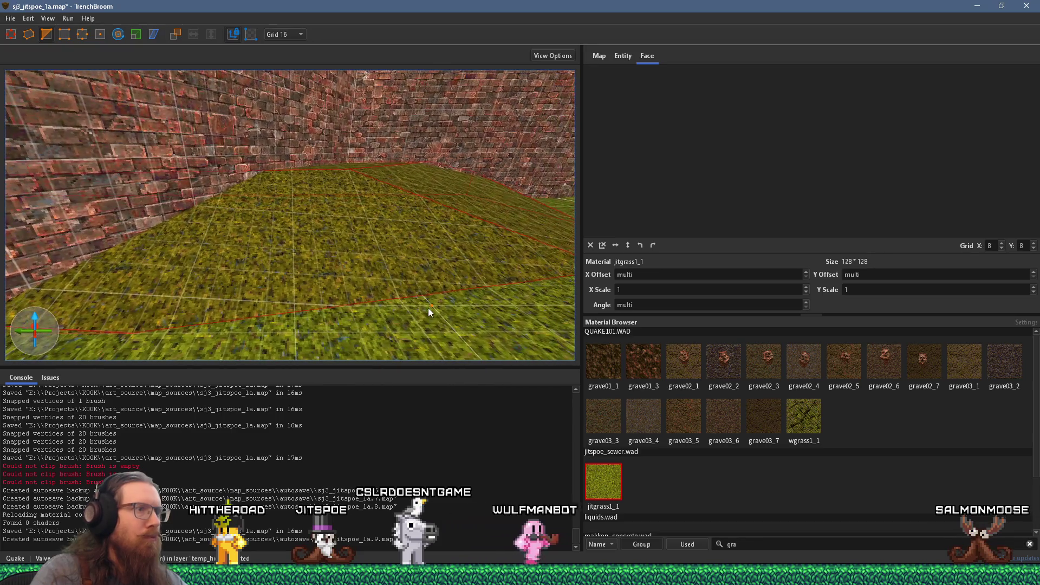
pyautogui.moveTo(310, 304); pyautogui.dragTo(417, 284)
pyautogui.moveTo(306, 303)
pyautogui.mouseDown()
pyautogui.moveTo(130, 335)
pyautogui.moveTo(279, 214)
pyautogui.mouseUp()
pyautogui.scroll(2, 363, 193)
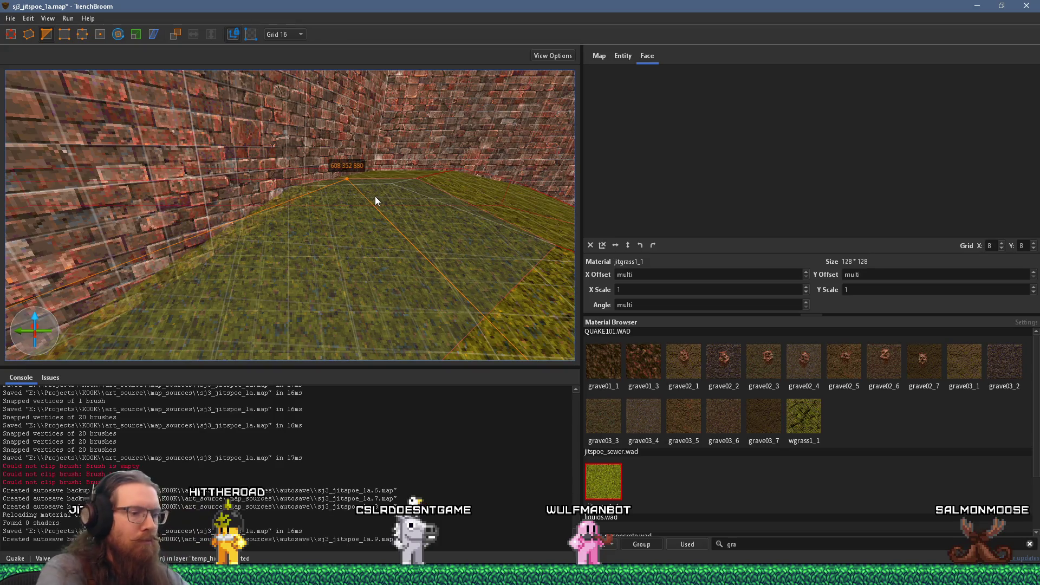
pyautogui.scroll(3, 374, 197)
pyautogui.moveTo(362, 253)
pyautogui.mouseDown()
pyautogui.moveTo(338, 263)
pyautogui.moveTo(386, 233)
pyautogui.moveTo(290, 171)
pyautogui.moveTo(240, 195)
pyautogui.moveTo(193, 188)
pyautogui.moveTo(219, 176)
pyautogui.moveTo(265, 217)
pyautogui.moveTo(125, 212)
pyautogui.moveTo(298, 217)
pyautogui.mouseUp()
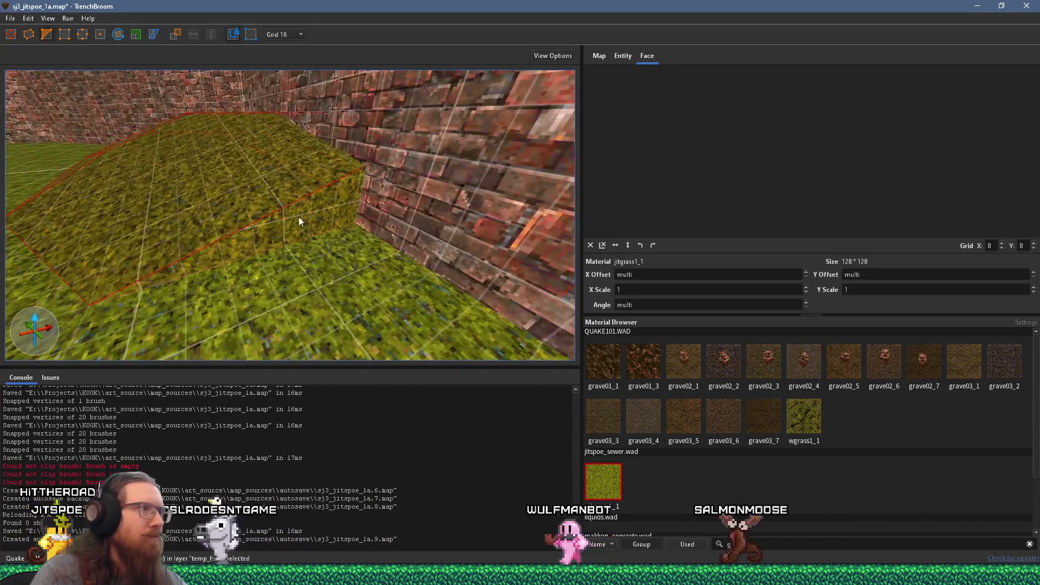
# - Cut the brush along a three-point clip plane following the wall corner
pyautogui.click(353, 227)
pyautogui.click(167, 261)
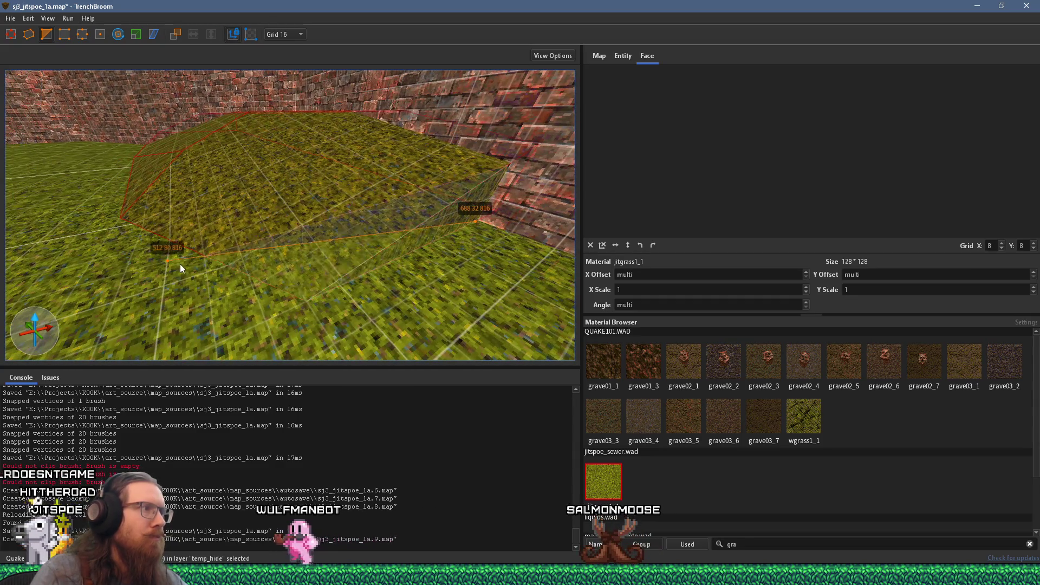
pyautogui.click(326, 135)
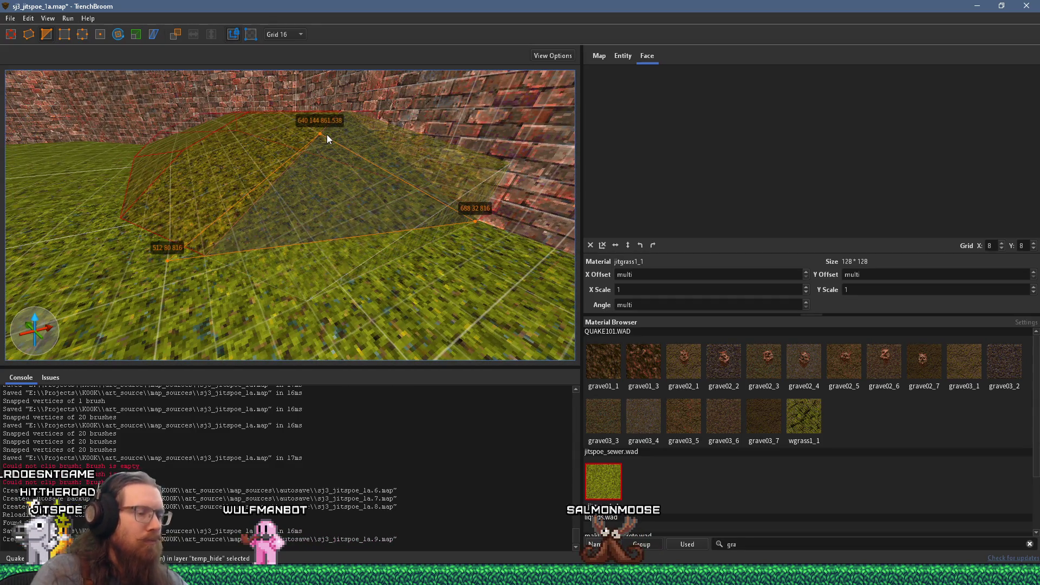
pyautogui.press('Return')
pyautogui.press('Escape')
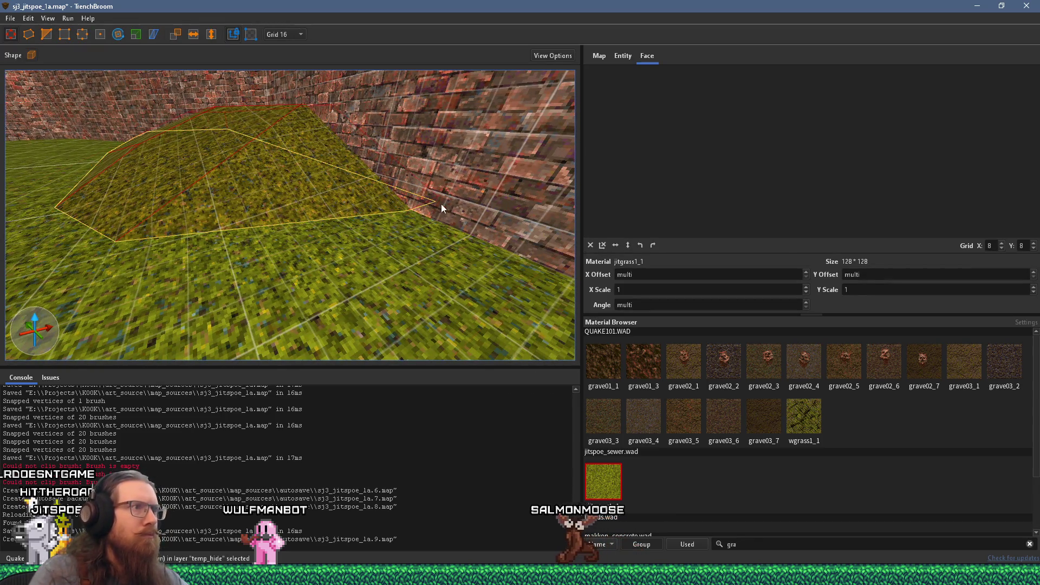
# - Deselect everything and pick another grass floor brush near the brick walls
pyautogui.moveTo(462, 213)
pyautogui.mouseDown()
pyautogui.moveTo(425, 284)
pyautogui.moveTo(366, 263)
pyautogui.moveTo(390, 246)
pyautogui.moveTo(609, 231)
pyautogui.mouseUp()
pyautogui.press('Escape')
pyautogui.moveTo(343, 194)
pyautogui.mouseDown()
pyautogui.moveTo(233, 171)
pyautogui.moveTo(376, 206)
pyautogui.moveTo(419, 204)
pyautogui.moveTo(378, 206)
pyautogui.moveTo(355, 186)
pyautogui.moveTo(232, 184)
pyautogui.moveTo(147, 158)
pyautogui.moveTo(233, 190)
pyautogui.mouseUp()
pyautogui.click(142, 170)
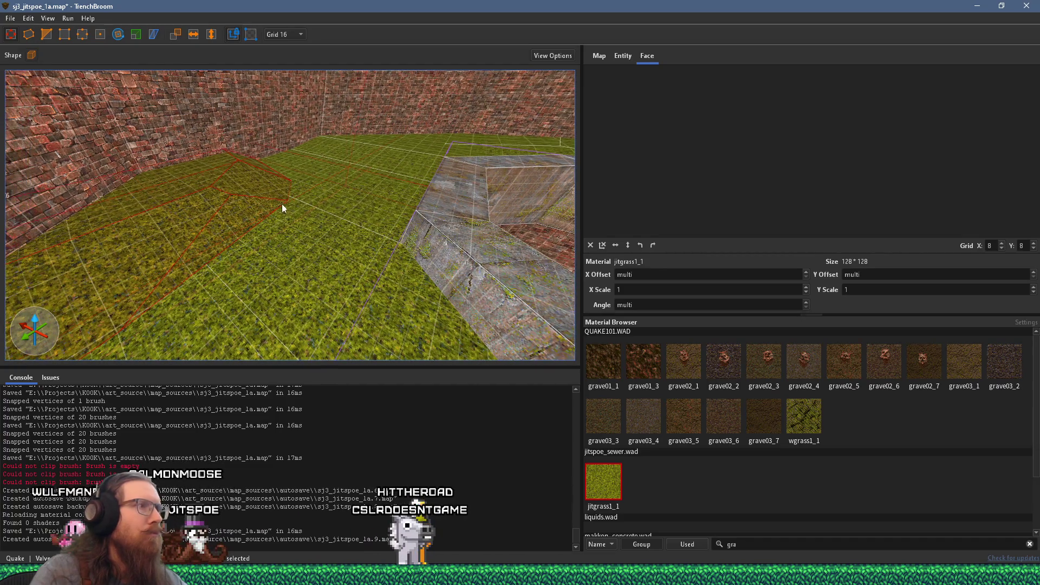
# - Select every jitgrass1_1 face via the Material Browser and reset their alignment
pyautogui.rightClick(226, 195)
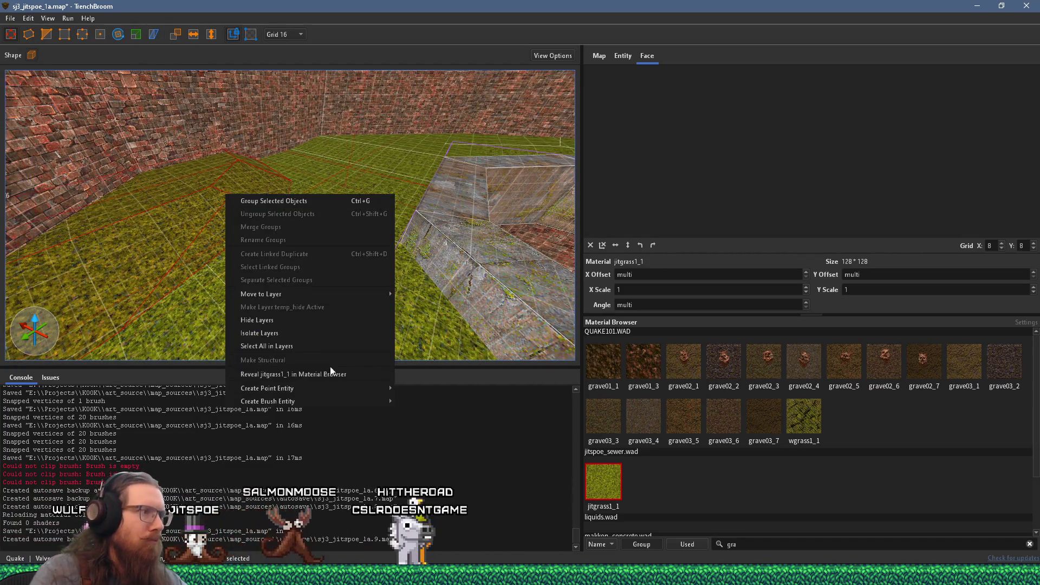
pyautogui.rightClick(603, 477)
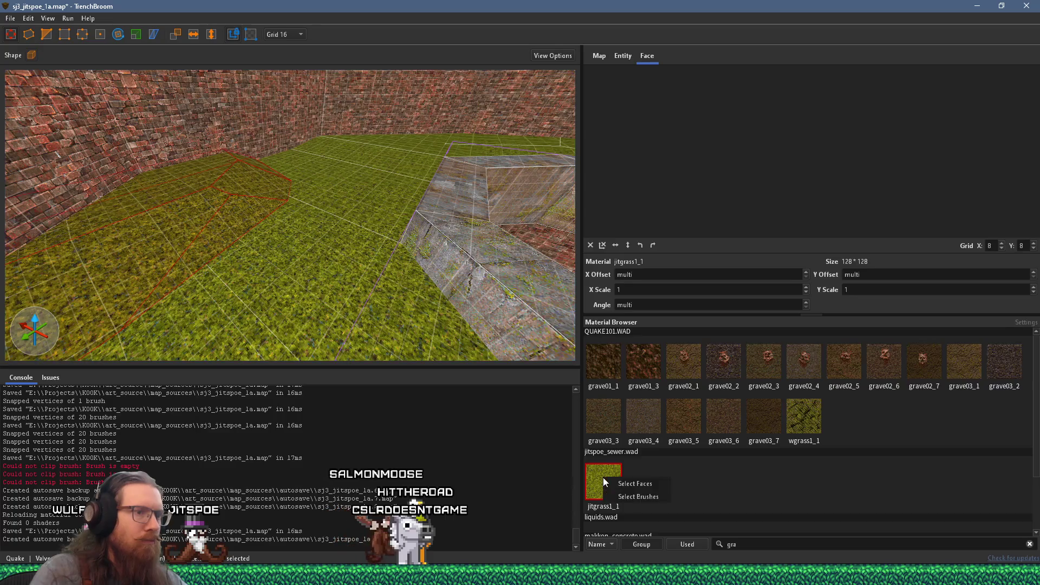
pyautogui.click(652, 489)
pyautogui.click(602, 245)
pyautogui.moveTo(347, 228)
pyautogui.mouseDown()
pyautogui.moveTo(337, 217)
pyautogui.moveTo(382, 320)
pyautogui.moveTo(397, 217)
pyautogui.moveTo(384, 363)
pyautogui.moveTo(340, 251)
pyautogui.moveTo(295, 241)
pyautogui.moveTo(326, 267)
pyautogui.mouseUp()
pyautogui.scroll(-10, 325, 259)
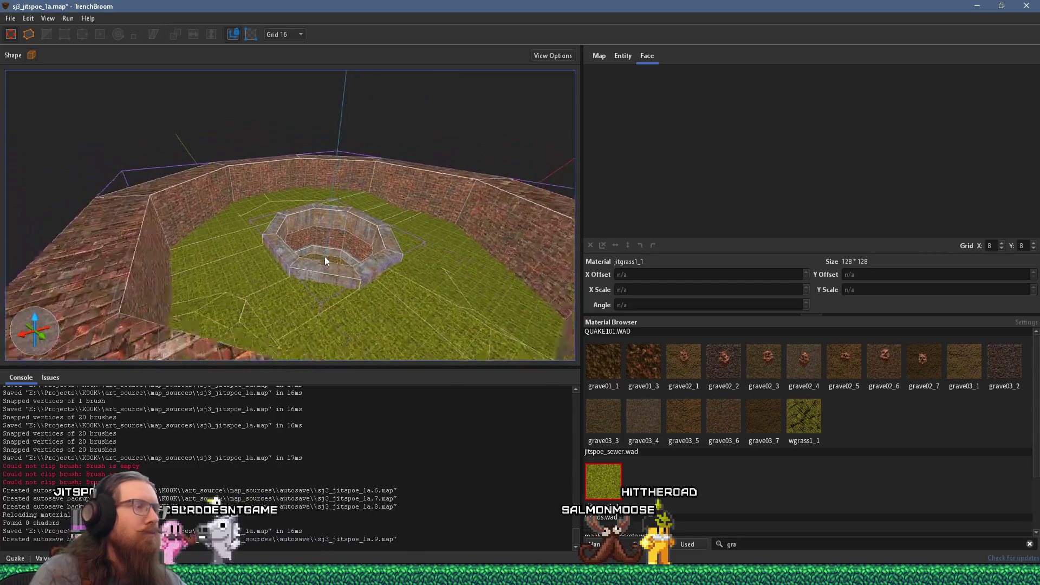
# - Filter the material list by 'sky' and select the ceiling brush above the walls
pyautogui.doubleClick(755, 545)
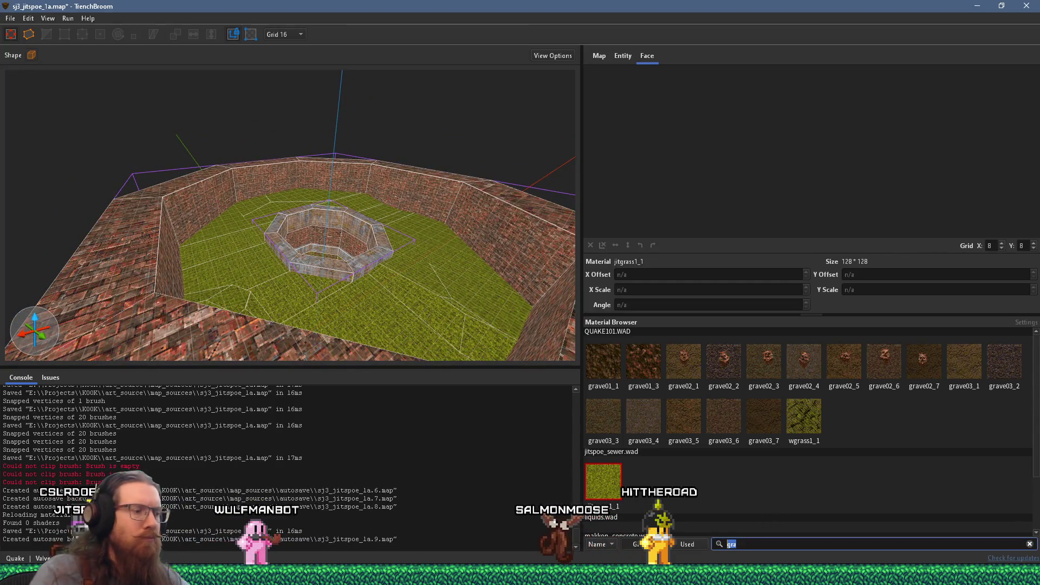
pyautogui.write('sky')
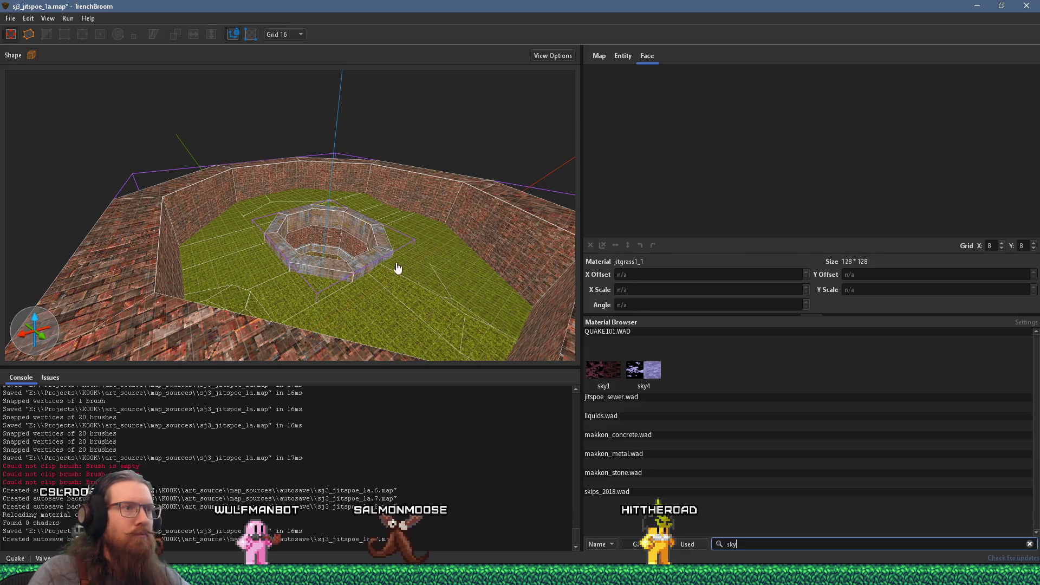
pyautogui.moveTo(397, 268); pyautogui.dragTo(391, 267)
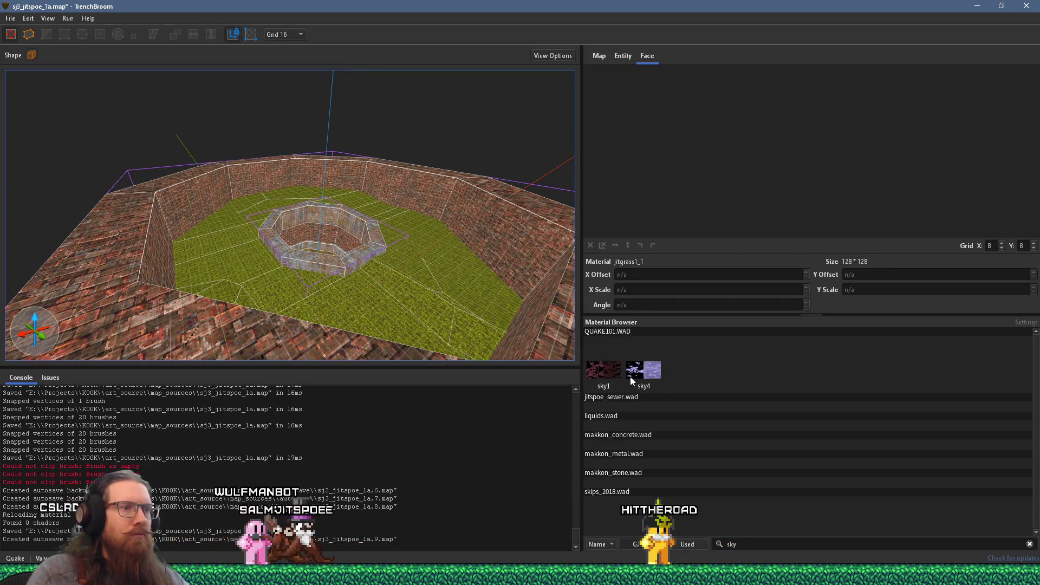
pyautogui.scroll(5, 475, 343)
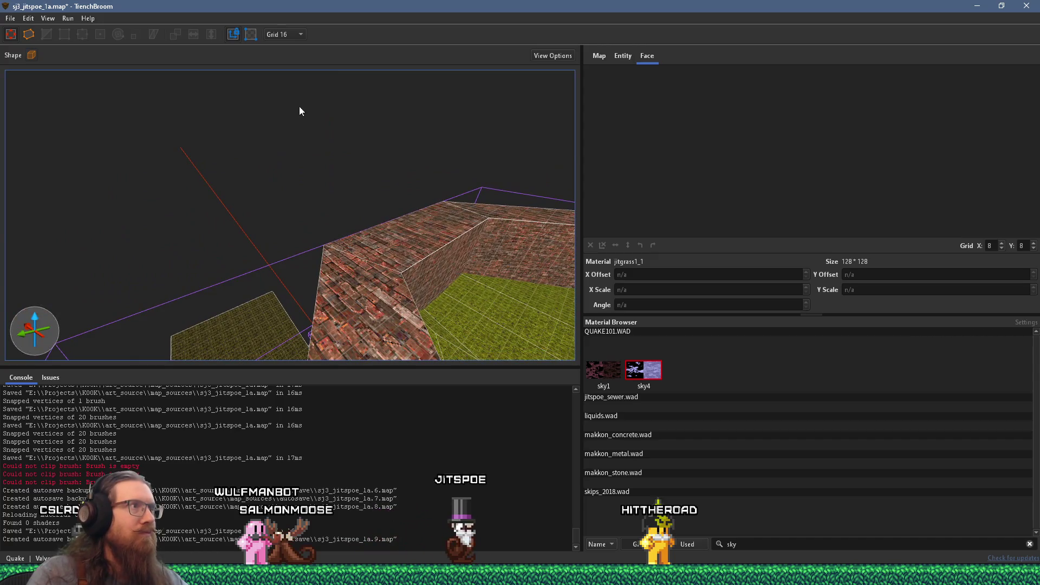
pyautogui.click(413, 260)
pyautogui.moveTo(425, 268)
pyautogui.mouseDown()
pyautogui.moveTo(289, 372)
pyautogui.moveTo(407, 314)
pyautogui.moveTo(478, 227)
pyautogui.moveTo(404, 266)
pyautogui.mouseUp()
pyautogui.scroll(-5, 404, 265)
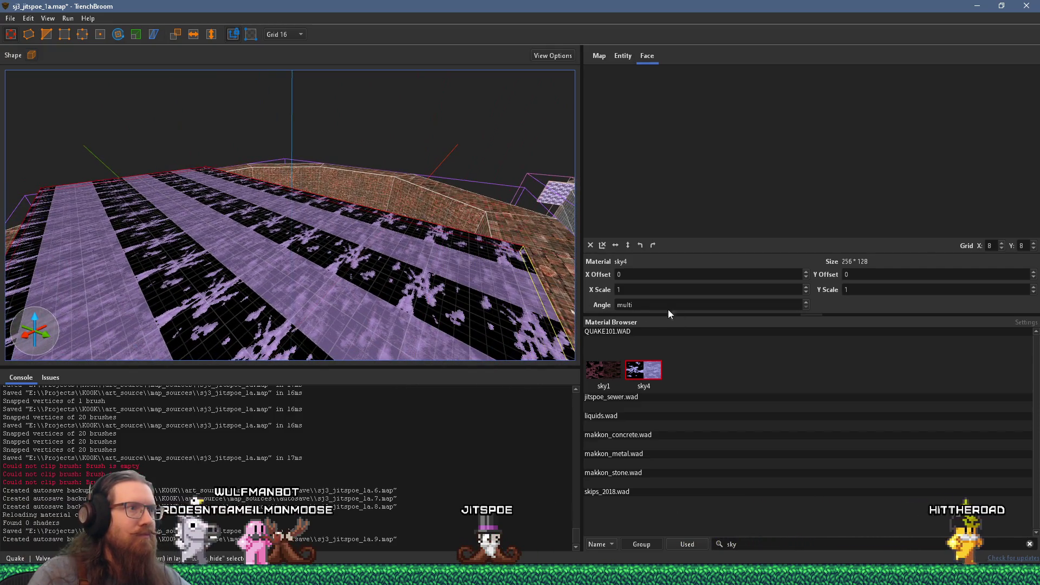
pyautogui.scroll(-3, 478, 177)
pyautogui.scroll(6, 477, 177)
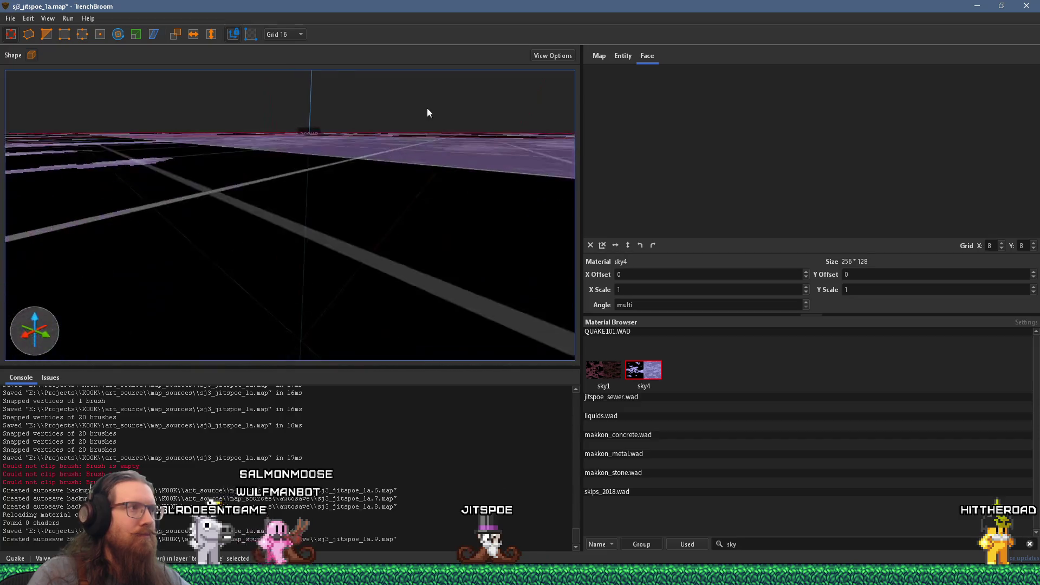
pyautogui.scroll(-5, 426, 113)
pyautogui.scroll(6, 275, 178)
pyautogui.moveTo(343, 208)
pyautogui.mouseDown()
pyautogui.moveTo(245, 178)
pyautogui.moveTo(243, 188)
pyautogui.moveTo(426, 232)
pyautogui.moveTo(352, 224)
pyautogui.moveTo(414, 257)
pyautogui.mouseUp()
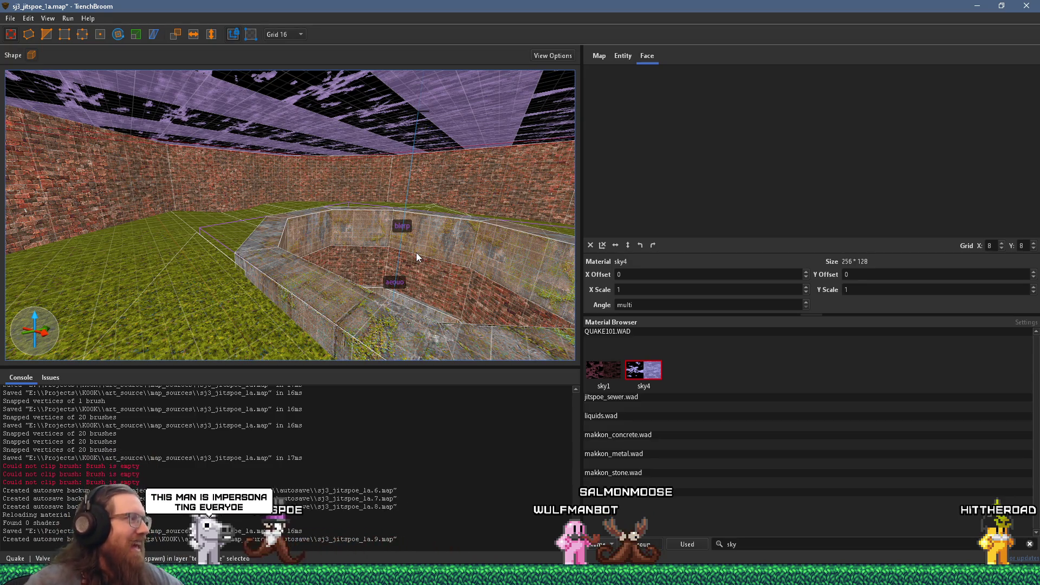
pyautogui.scroll(-3, 411, 238)
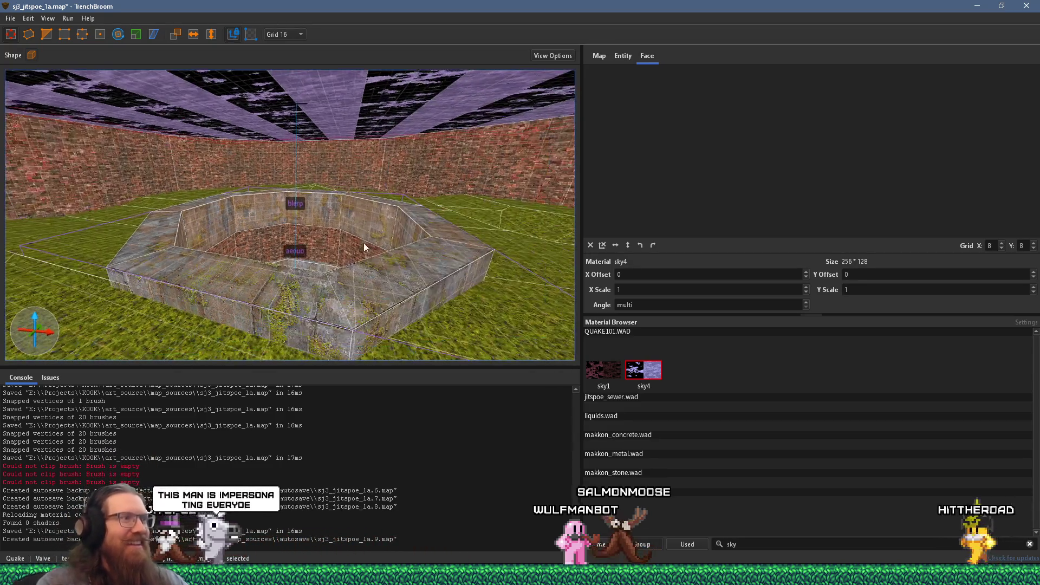
pyautogui.press('Escape')
pyautogui.moveTo(393, 231)
pyautogui.mouseDown()
pyautogui.moveTo(339, 147)
pyautogui.moveTo(365, 130)
pyautogui.moveTo(419, 217)
pyautogui.moveTo(394, 253)
pyautogui.moveTo(481, 294)
pyautogui.mouseUp()
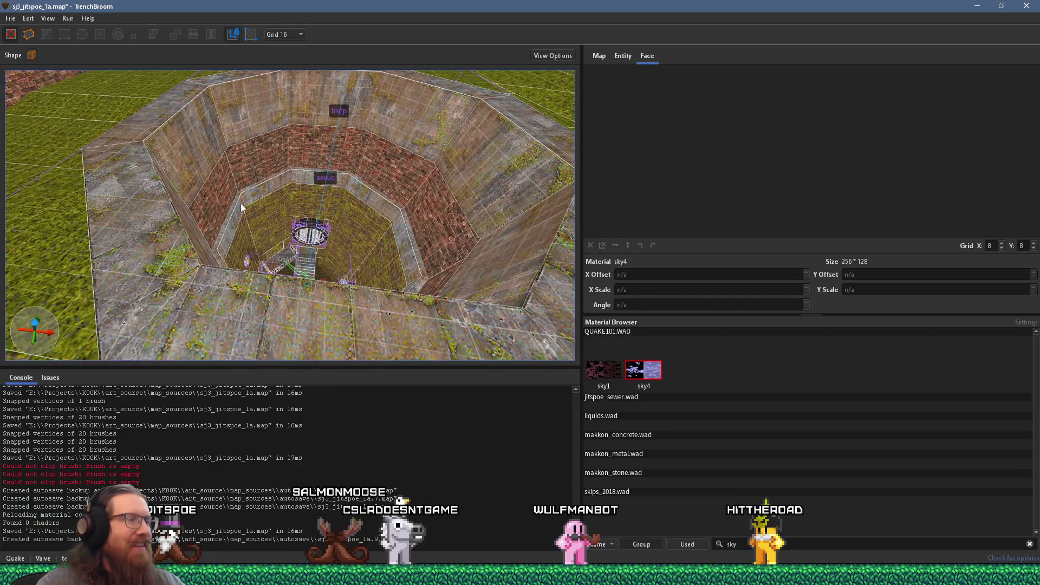
pyautogui.moveTo(241, 203); pyautogui.dragTo(200, 169)
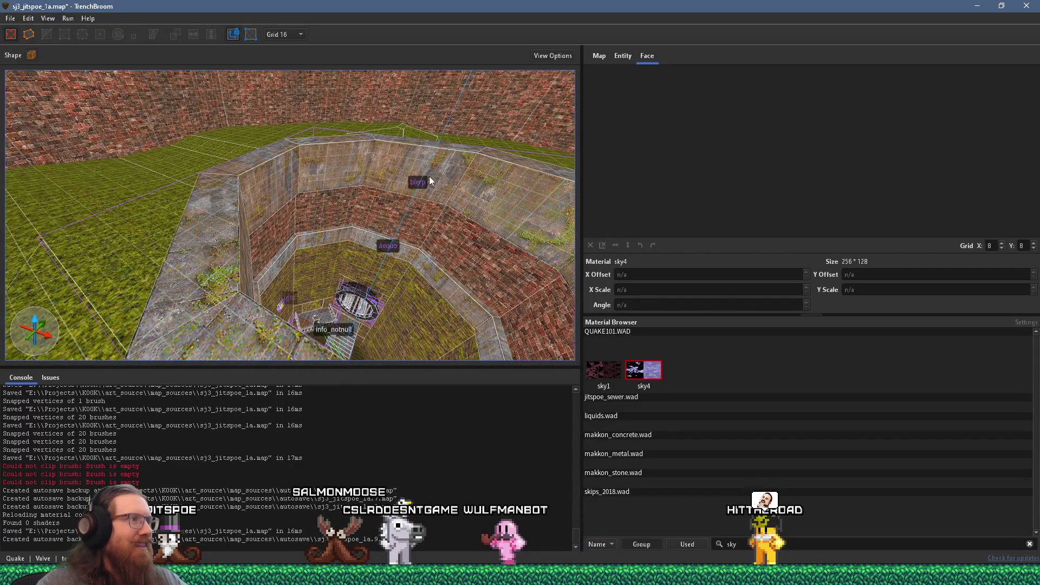
pyautogui.moveTo(429, 187)
pyautogui.mouseDown()
pyautogui.moveTo(390, 226)
pyautogui.moveTo(315, 127)
pyautogui.moveTo(277, 192)
pyautogui.moveTo(303, 178)
pyautogui.moveTo(290, 144)
pyautogui.moveTo(301, 105)
pyautogui.moveTo(331, 213)
pyautogui.moveTo(247, 207)
pyautogui.moveTo(355, 188)
pyautogui.moveTo(354, 196)
pyautogui.mouseUp()
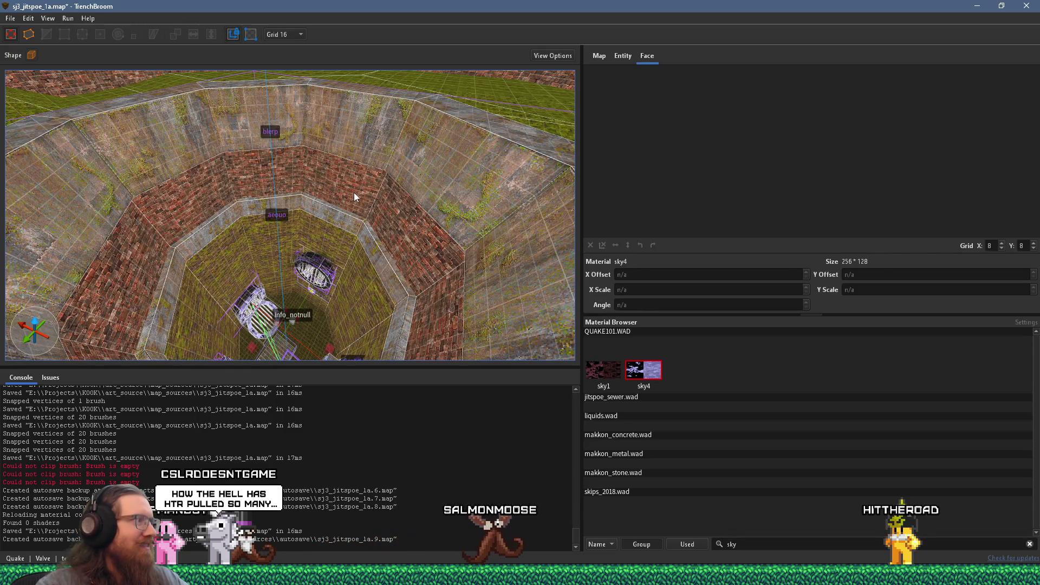
pyautogui.moveTo(336, 172)
pyautogui.mouseDown()
pyautogui.moveTo(317, 149)
pyautogui.moveTo(344, 192)
pyautogui.moveTo(177, 279)
pyautogui.moveTo(302, 250)
pyautogui.moveTo(196, 290)
pyautogui.moveTo(286, 266)
pyautogui.mouseUp()
pyautogui.click(285, 265)
# - Build a new brush from two placed points near the brick walls, then deselect it
pyautogui.moveTo(371, 245)
pyautogui.mouseDown()
pyautogui.moveTo(291, 267)
pyautogui.moveTo(360, 271)
pyautogui.moveTo(348, 272)
pyautogui.moveTo(360, 283)
pyautogui.moveTo(477, 264)
pyautogui.moveTo(496, 237)
pyautogui.moveTo(455, 298)
pyautogui.mouseUp()
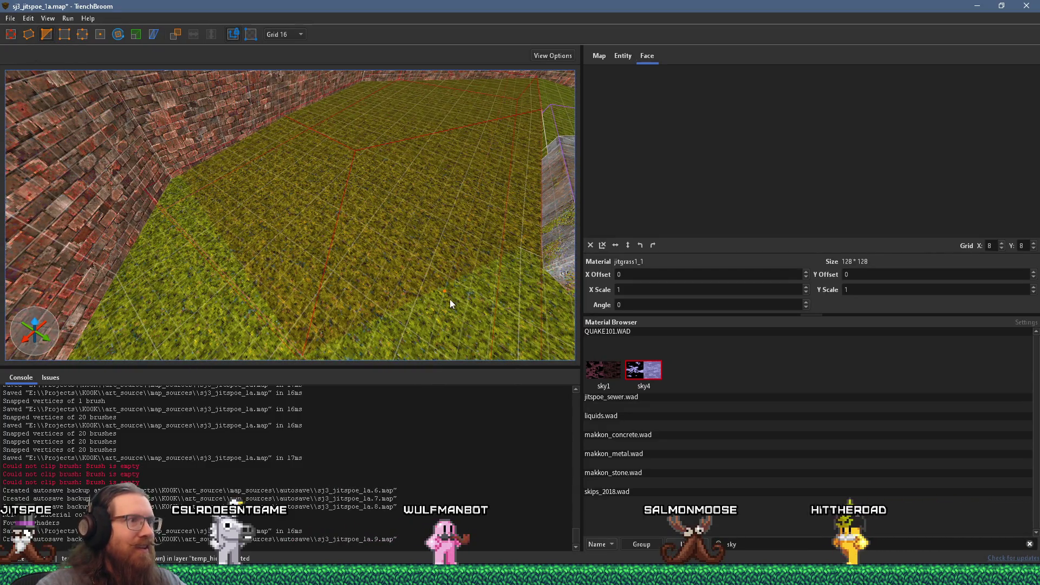
pyautogui.click(231, 271)
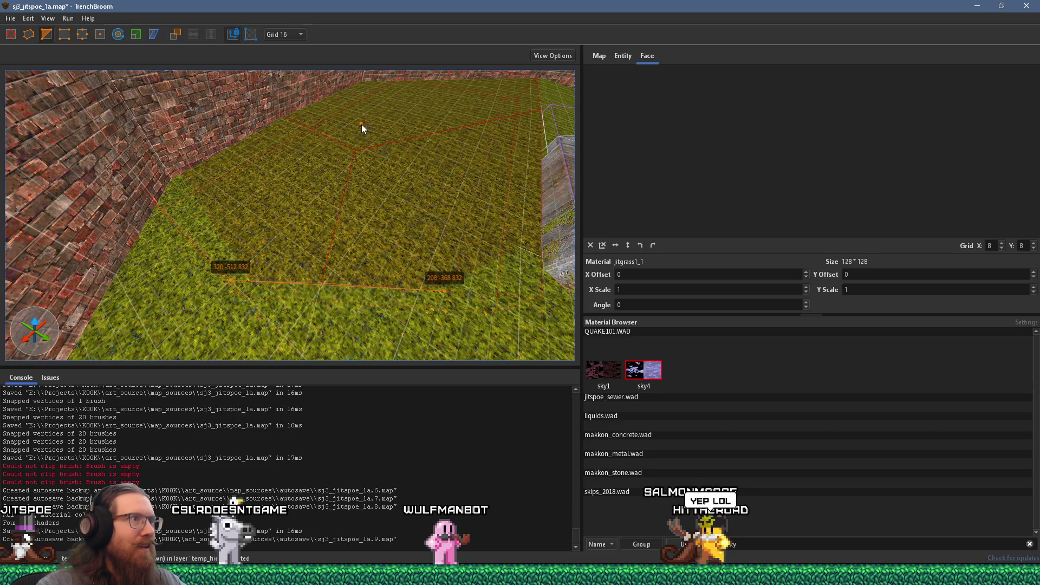
pyautogui.click(362, 124)
pyautogui.press('Return')
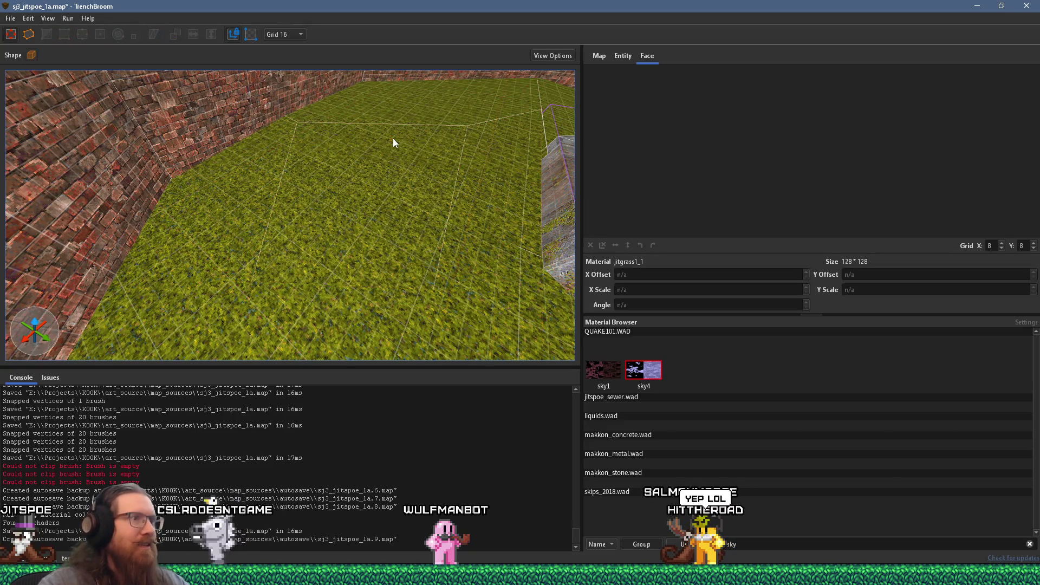
pyautogui.press('Escape')
# - Stretch the grass floor brush beside the stone ledge out toward the wall
pyautogui.press('w')
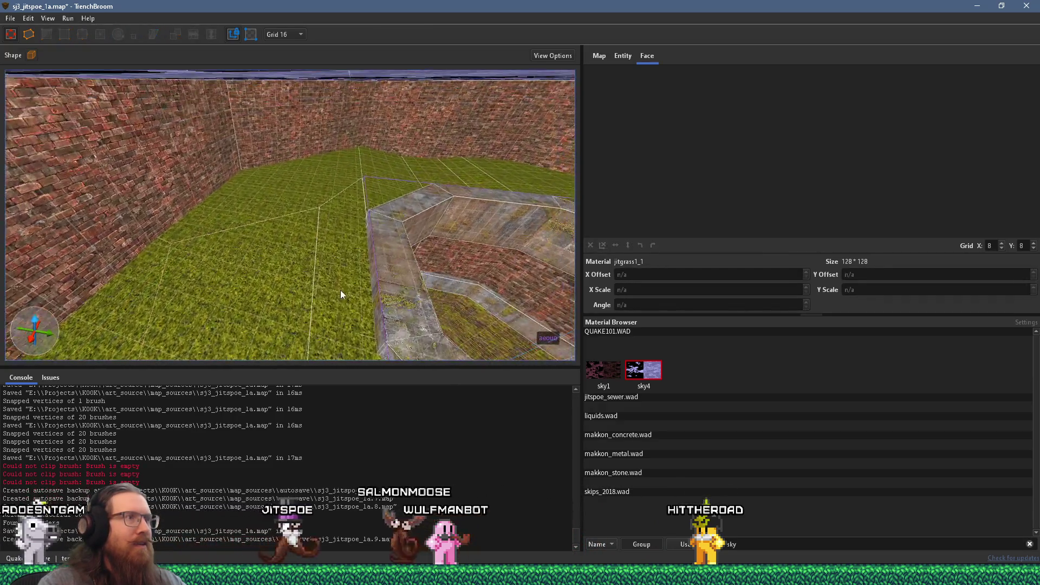
pyautogui.press('s')
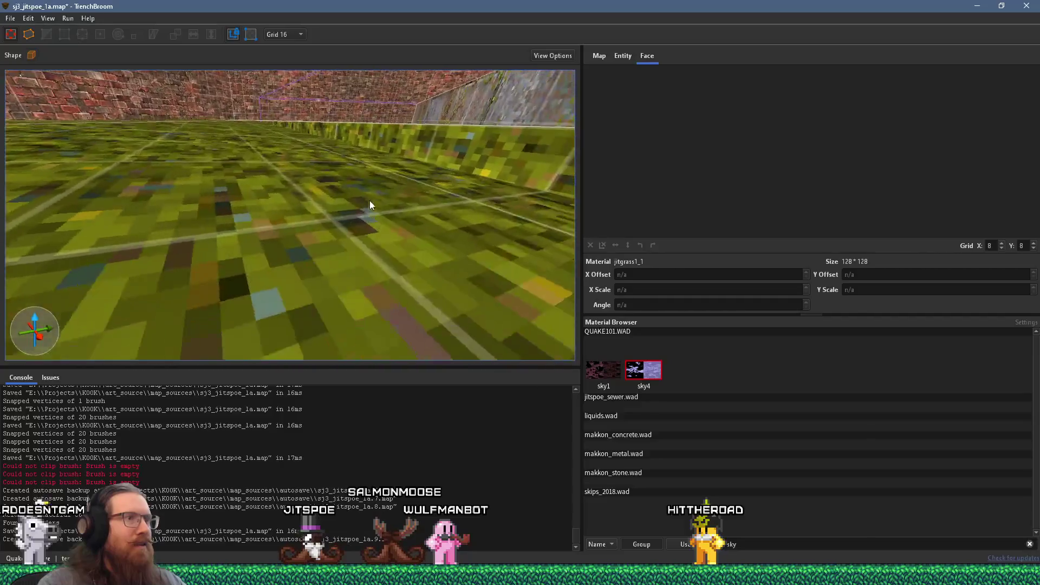
pyautogui.click(369, 242)
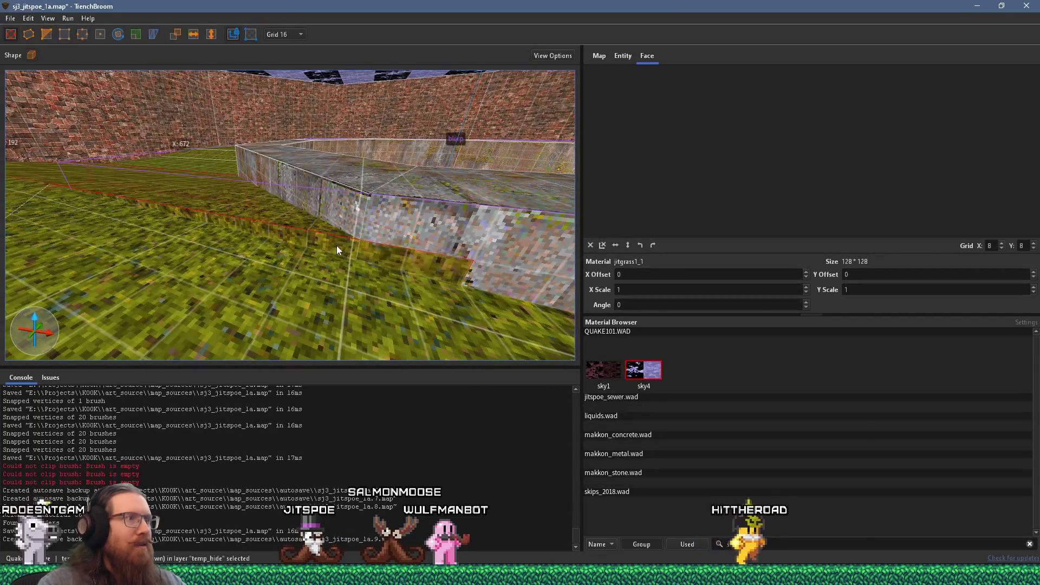
pyautogui.press('s')
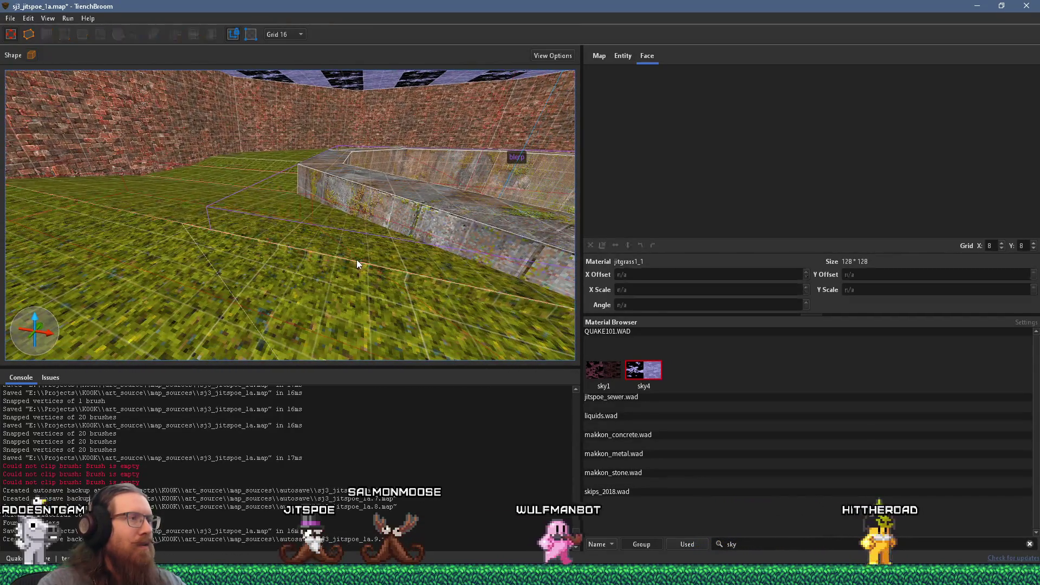
pyautogui.click(212, 203)
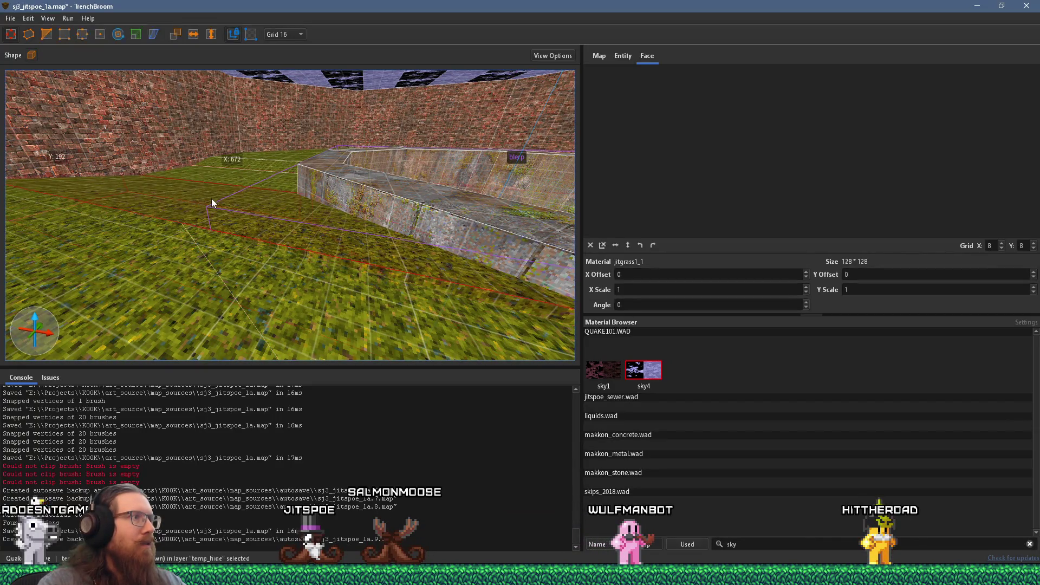
pyautogui.moveTo(191, 199); pyautogui.dragTo(288, 303)
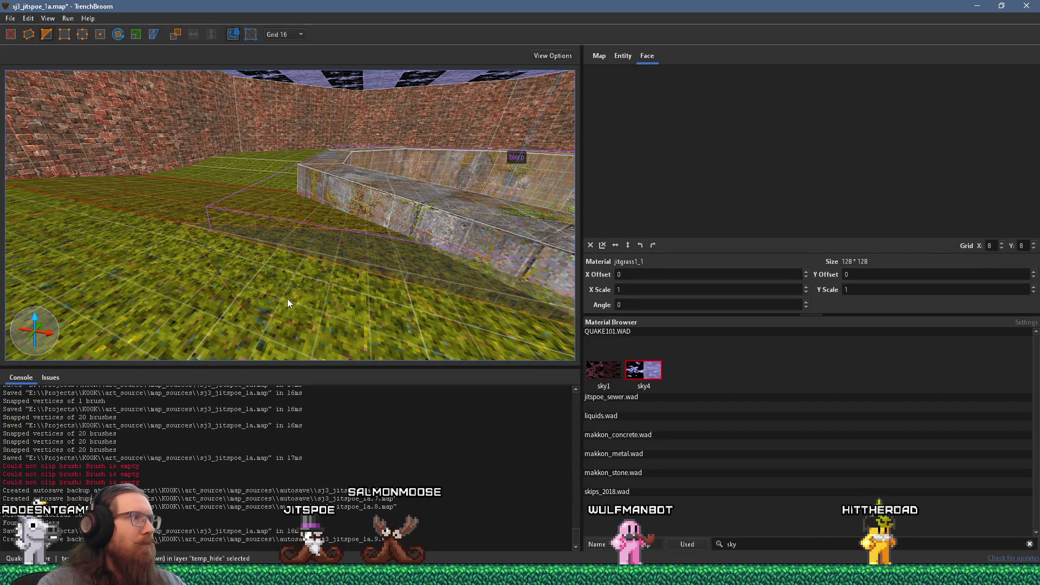
# - Orbit around the octagonal stone pit to check the extended floor
pyautogui.press('w')
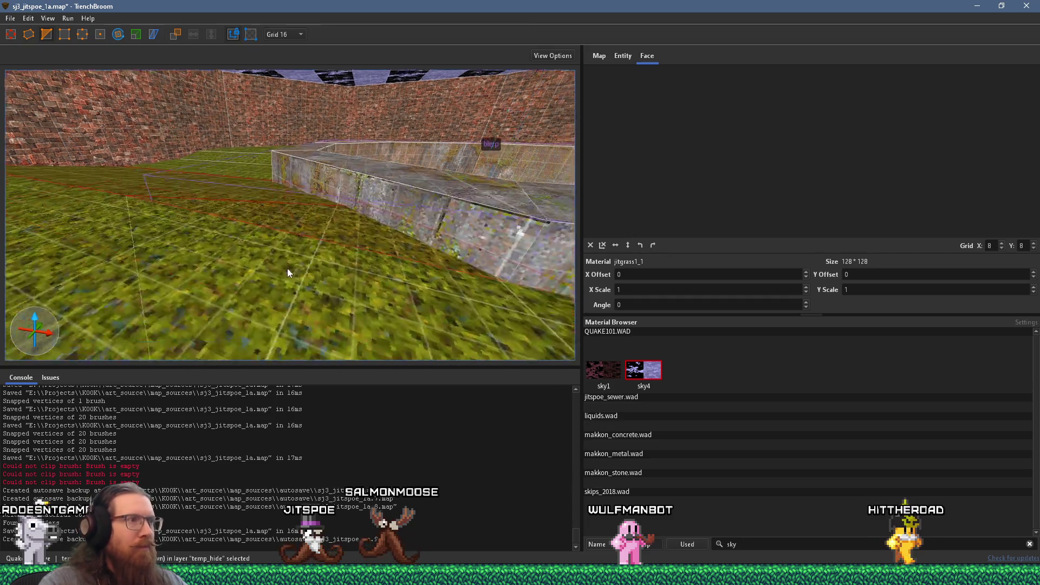
pyautogui.moveTo(237, 241)
pyautogui.mouseDown()
pyautogui.moveTo(321, 292)
pyautogui.moveTo(374, 297)
pyautogui.moveTo(191, 211)
pyautogui.moveTo(382, 261)
pyautogui.mouseUp()
pyautogui.press('Escape')
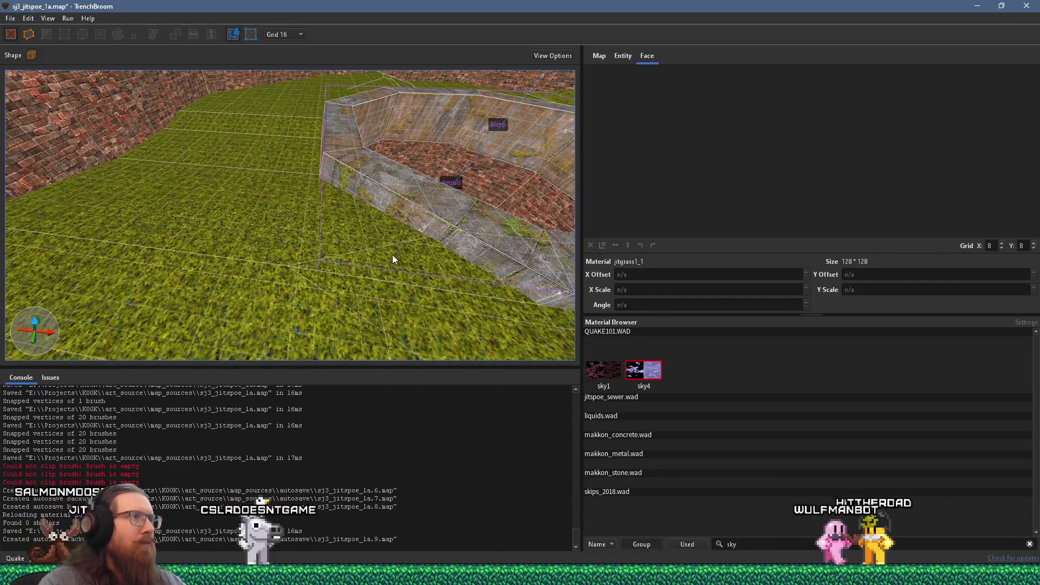
pyautogui.moveTo(350, 215); pyautogui.dragTo(391, 173)
pyautogui.scroll(-5, 394, 172)
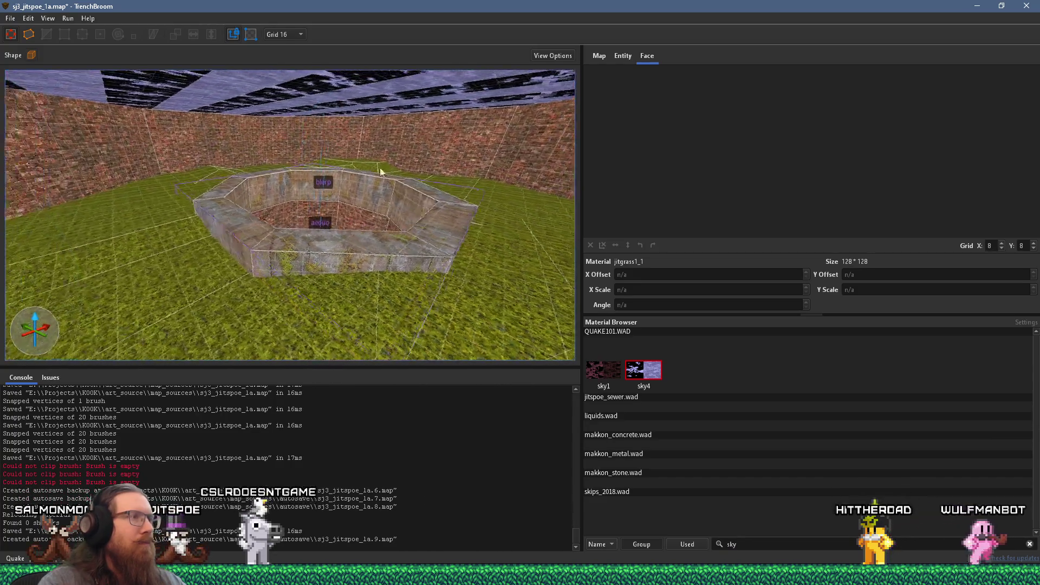
pyautogui.moveTo(550, 162)
pyautogui.mouseDown()
pyautogui.moveTo(328, 164)
pyautogui.moveTo(435, 262)
pyautogui.moveTo(330, 219)
pyautogui.mouseUp()
pyautogui.scroll(-10, 309, 189)
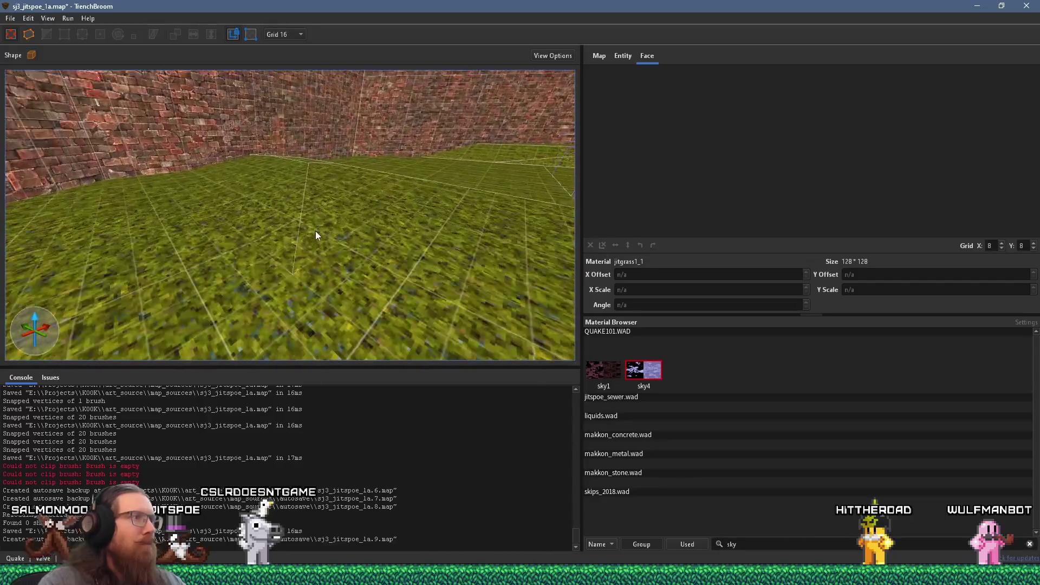
# - Draw a low grass slab, about 288 × 624 × 48 units, on the floor in the brick corner
pyautogui.click(325, 228)
pyautogui.scroll(10, 326, 228)
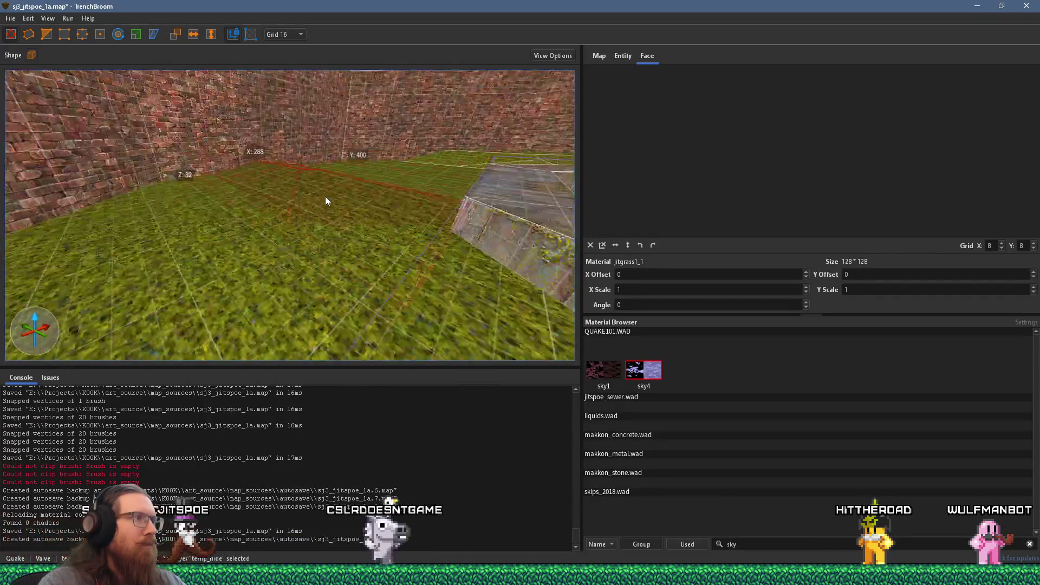
pyautogui.press('Escape')
pyautogui.moveTo(328, 206)
pyautogui.mouseDown()
pyautogui.moveTo(180, 144)
pyautogui.moveTo(487, 235)
pyautogui.moveTo(244, 214)
pyautogui.moveTo(211, 189)
pyautogui.mouseUp()
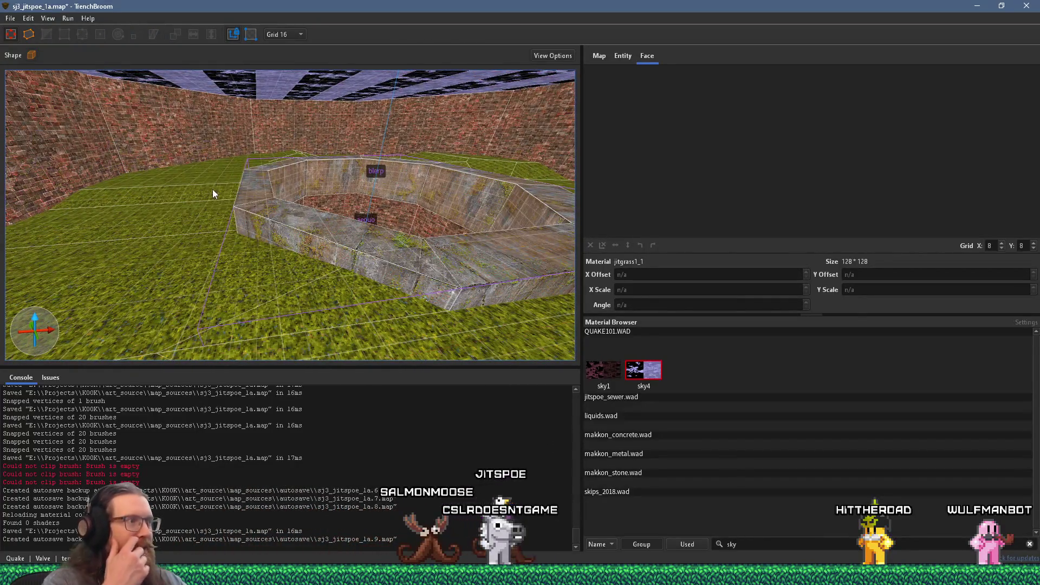
pyautogui.moveTo(441, 201)
pyautogui.mouseDown()
pyautogui.moveTo(352, 187)
pyautogui.moveTo(294, 283)
pyautogui.moveTo(310, 235)
pyautogui.mouseUp()
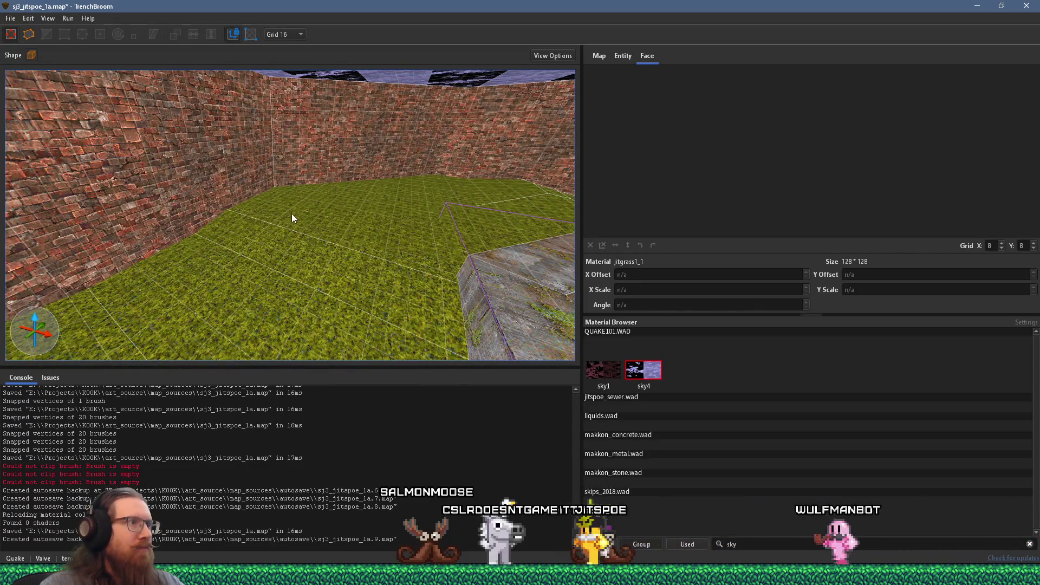
pyautogui.keyDown('shift'); pyautogui.click(291, 214); pyautogui.keyUp('shift')
pyautogui.click(271, 208)
pyautogui.moveTo(234, 185)
pyautogui.mouseDown()
pyautogui.moveTo(325, 189)
pyautogui.moveTo(355, 158)
pyautogui.moveTo(284, 217)
pyautogui.moveTo(251, 271)
pyautogui.moveTo(297, 310)
pyautogui.moveTo(307, 221)
pyautogui.moveTo(341, 238)
pyautogui.moveTo(371, 173)
pyautogui.moveTo(332, 156)
pyautogui.mouseUp()
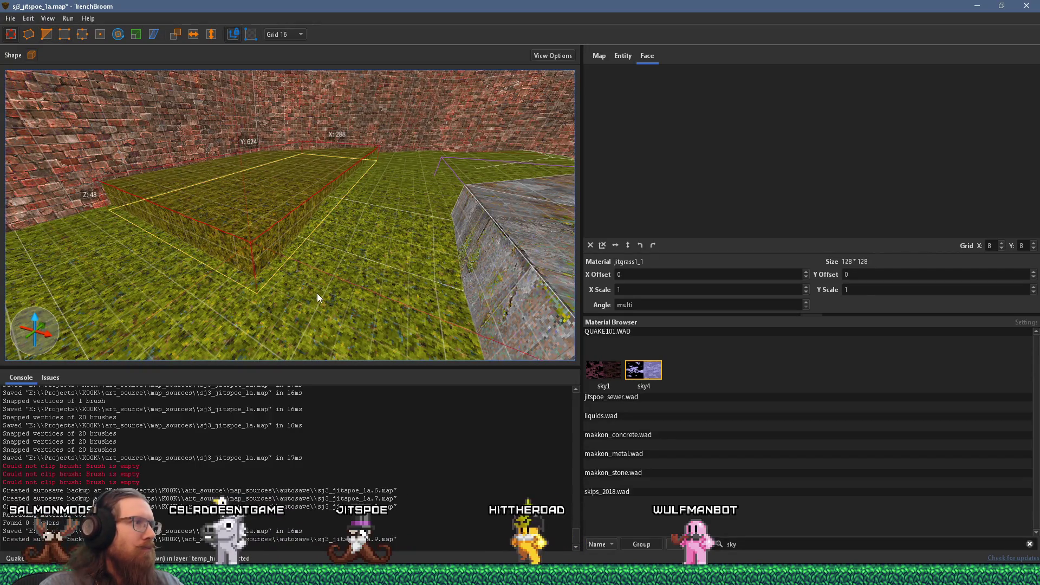
# - Clip the slab with a slanted three-point cut, lowering it to 288 × 624 × 32 units
pyautogui.click(47, 34)
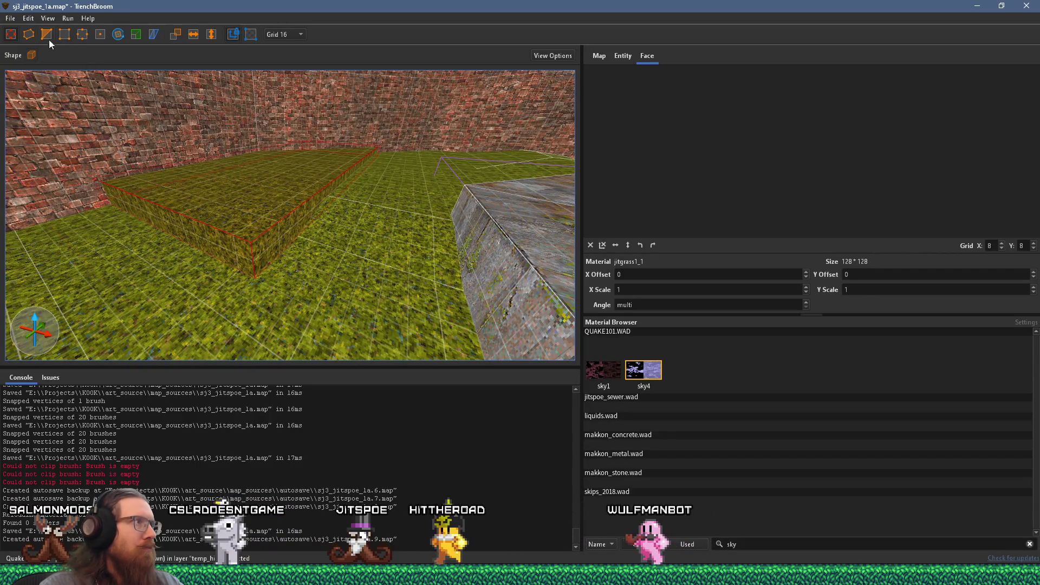
pyautogui.click(297, 246)
pyautogui.click(161, 240)
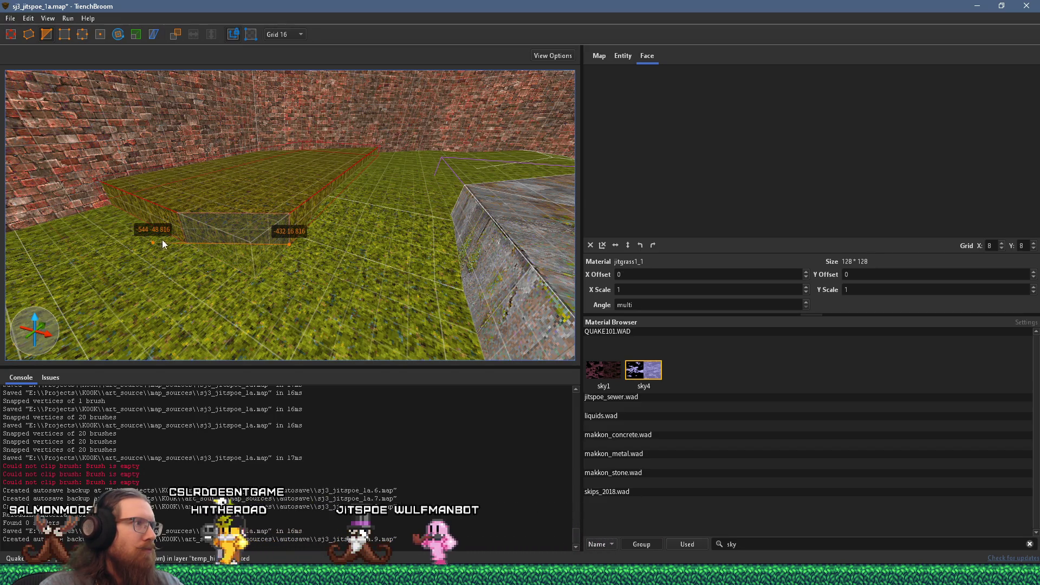
pyautogui.click(253, 159)
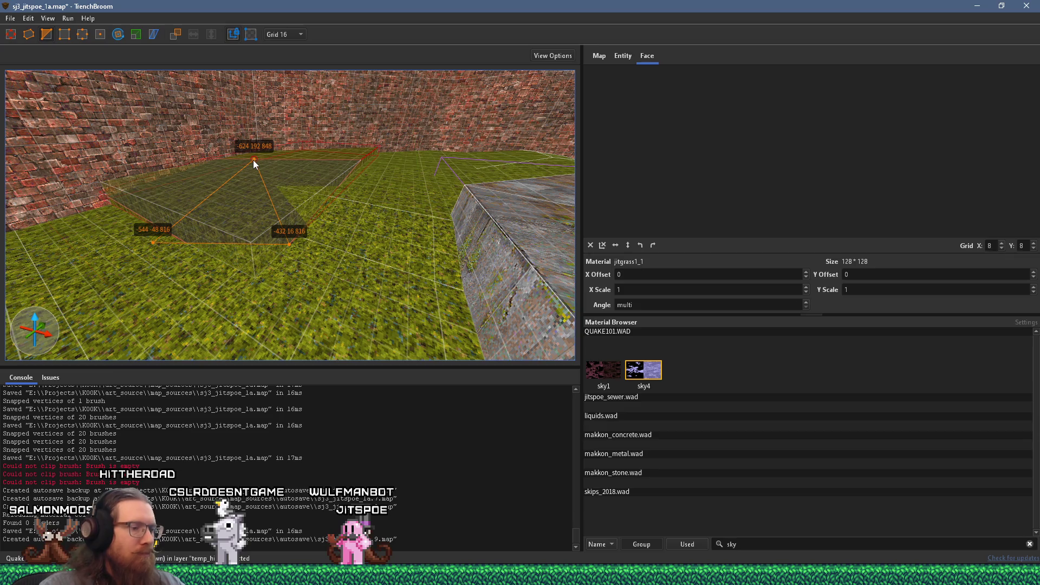
pyautogui.press('Return')
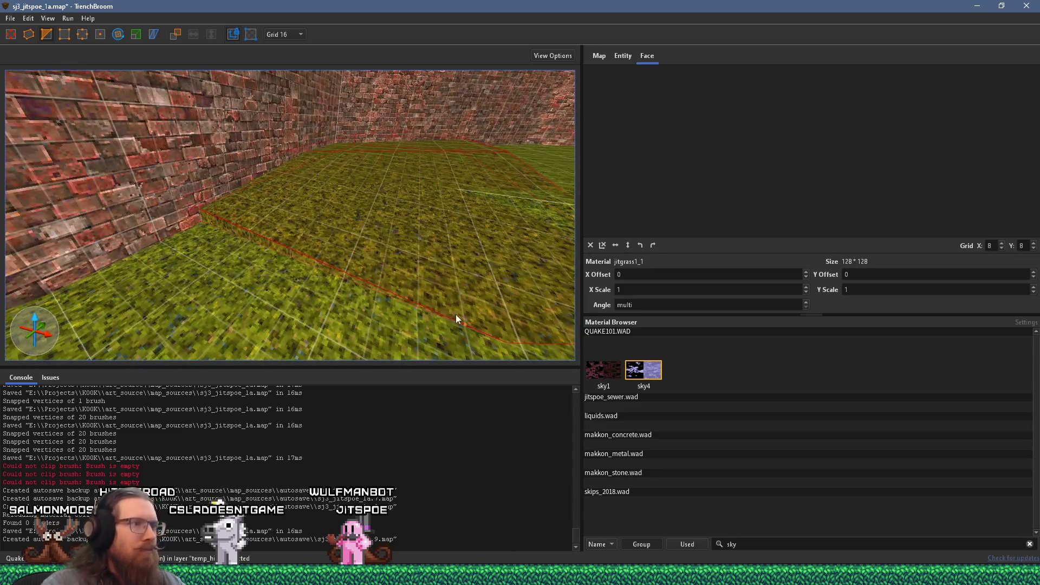
pyautogui.moveTo(515, 339); pyautogui.dragTo(429, 330)
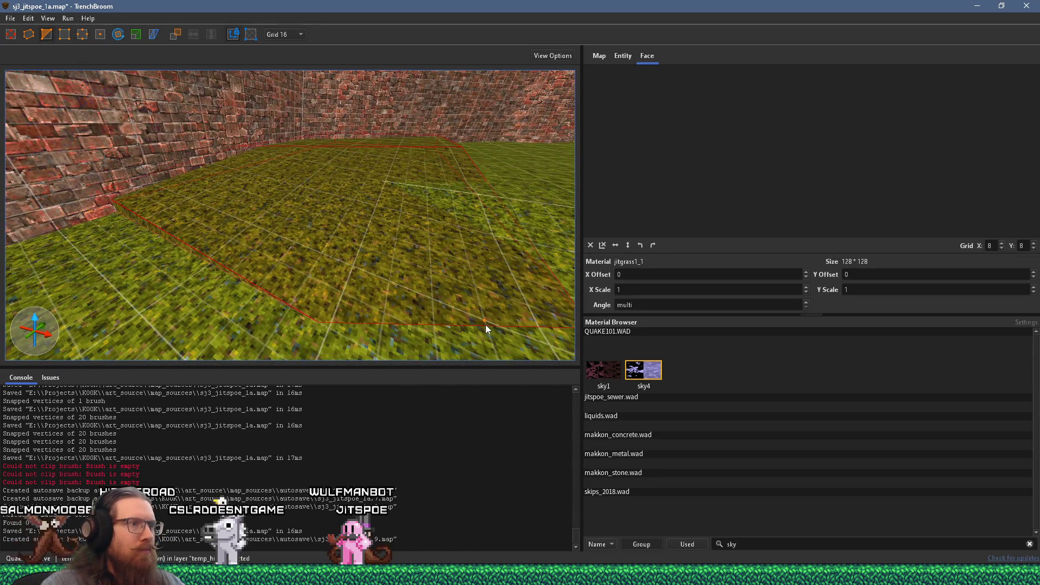
pyautogui.moveTo(513, 339)
pyautogui.mouseDown()
pyautogui.moveTo(447, 286)
pyautogui.moveTo(333, 266)
pyautogui.moveTo(394, 175)
pyautogui.moveTo(443, 158)
pyautogui.mouseUp()
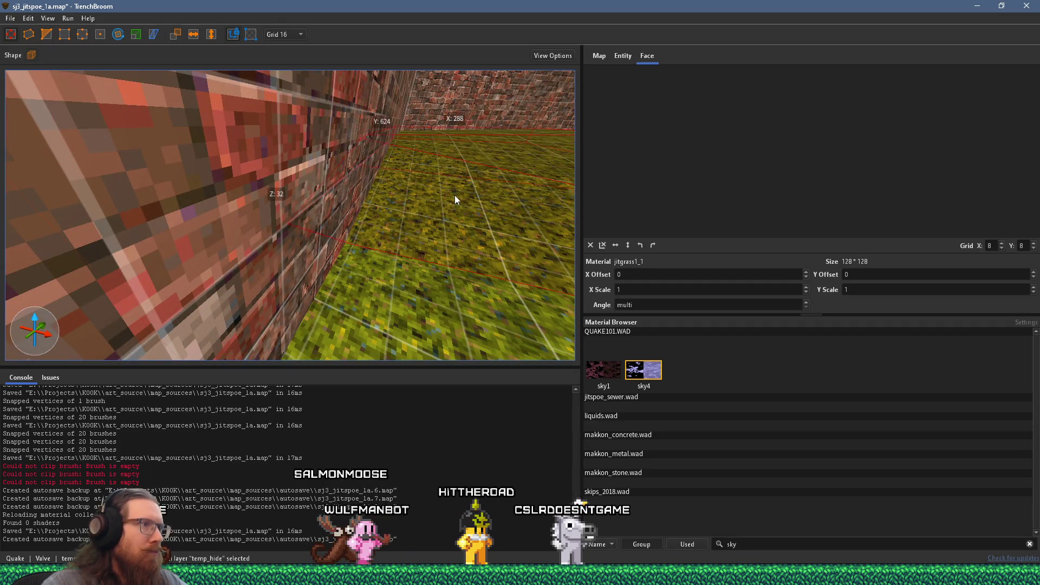
# - Apply a second slanted three-point clip along the slab's other edge and inspect the grass floor
pyautogui.click(300, 230)
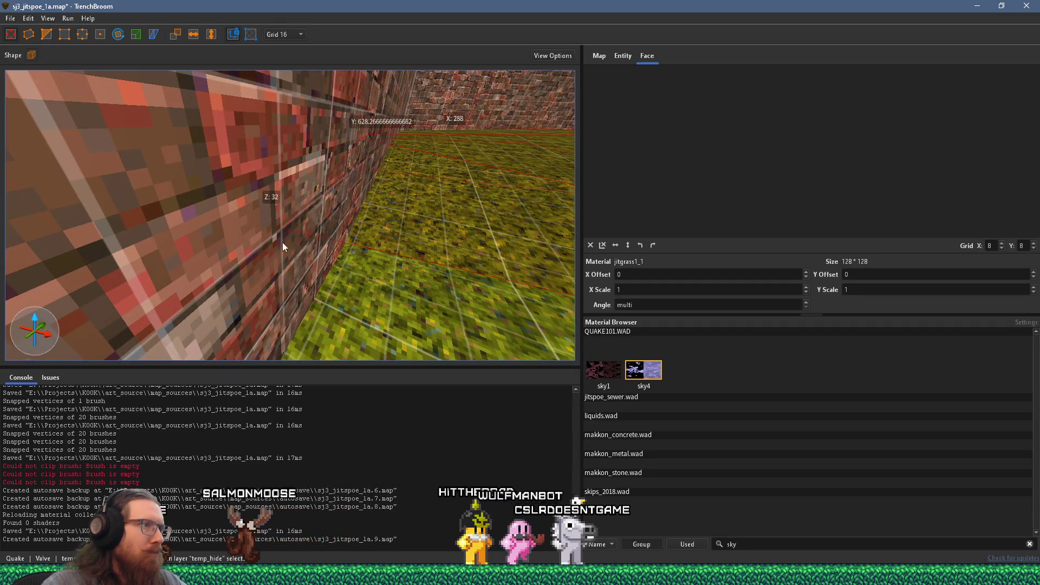
pyautogui.moveTo(339, 225)
pyautogui.mouseDown()
pyautogui.moveTo(109, 233)
pyautogui.moveTo(276, 205)
pyautogui.moveTo(108, 111)
pyautogui.mouseUp()
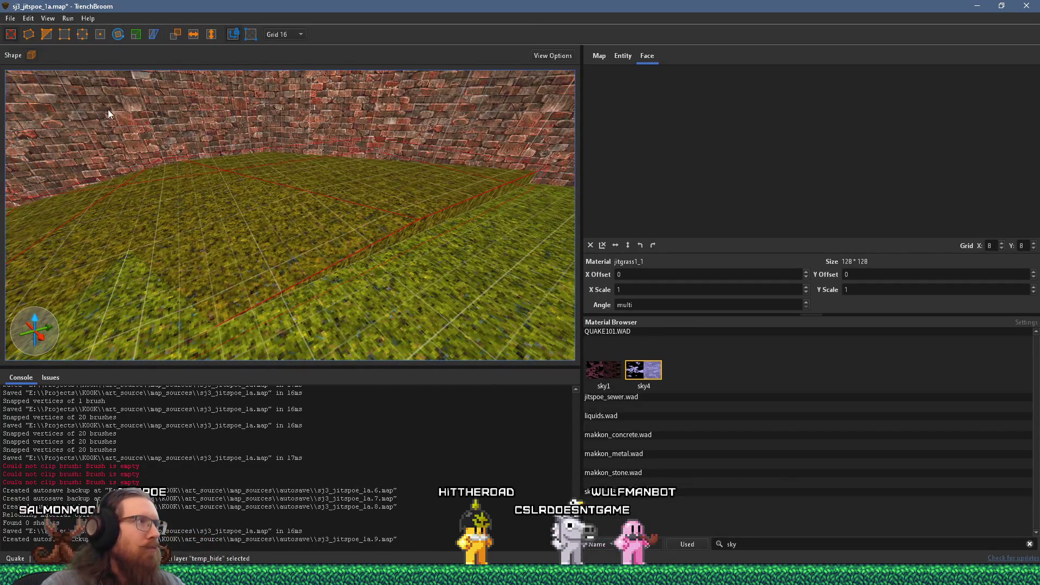
pyautogui.click(148, 277)
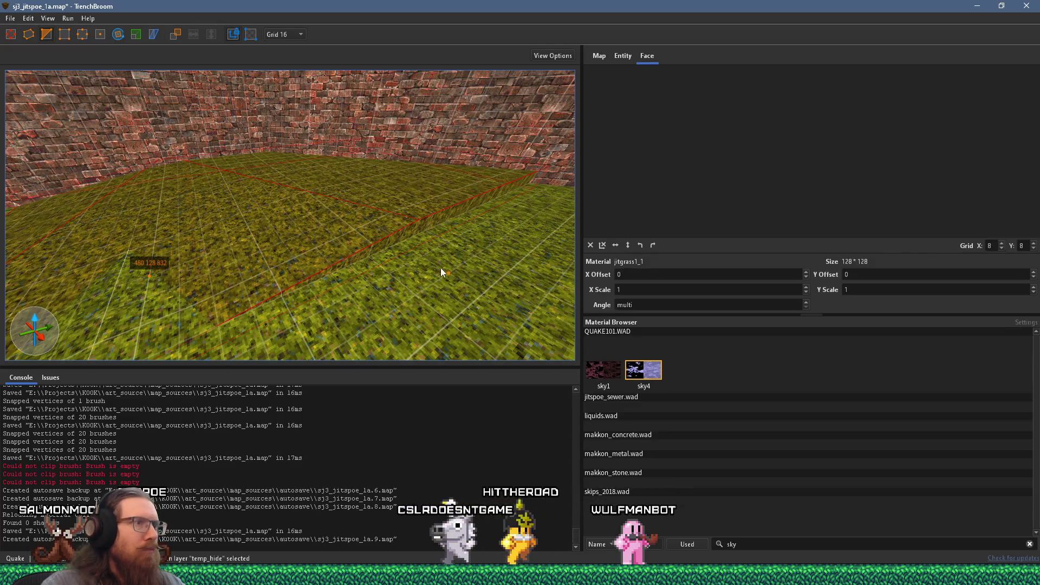
pyautogui.click(461, 236)
pyautogui.click(372, 173)
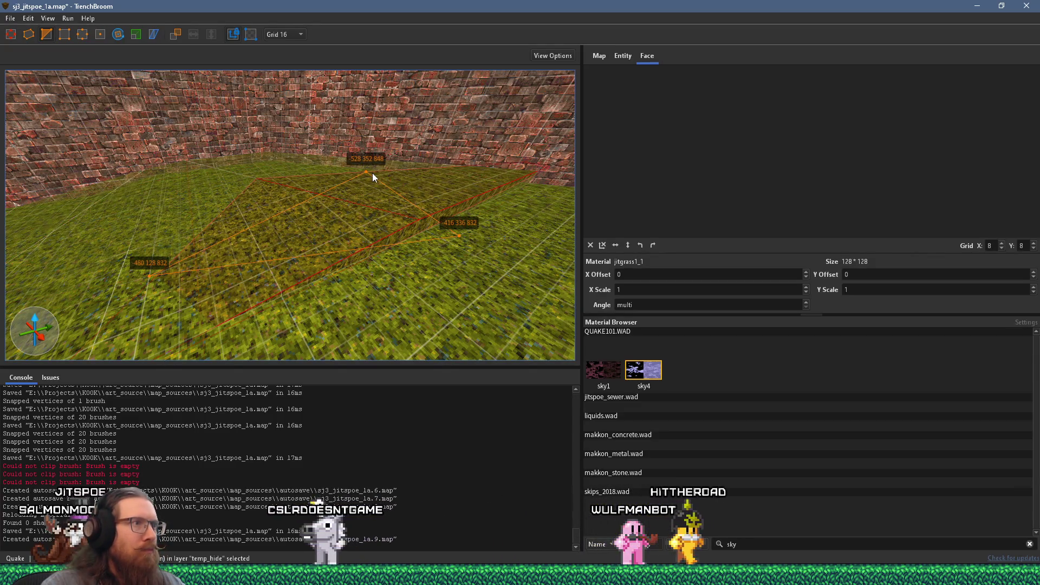
pyautogui.press('Return')
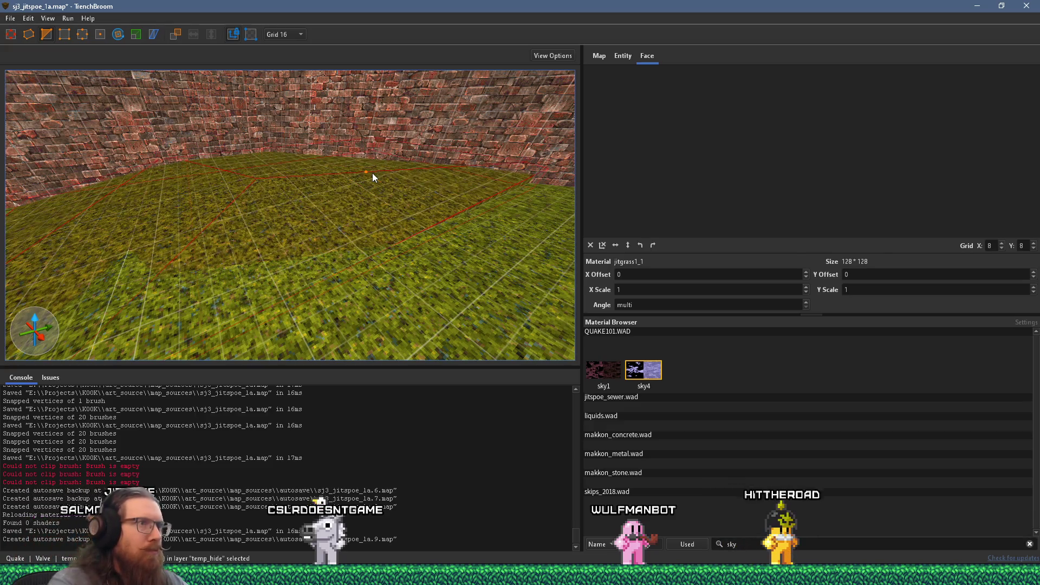
pyautogui.moveTo(471, 149)
pyautogui.mouseDown()
pyautogui.moveTo(361, 107)
pyautogui.moveTo(516, 167)
pyautogui.moveTo(364, 215)
pyautogui.moveTo(474, 219)
pyautogui.mouseUp()
pyautogui.press('Escape')
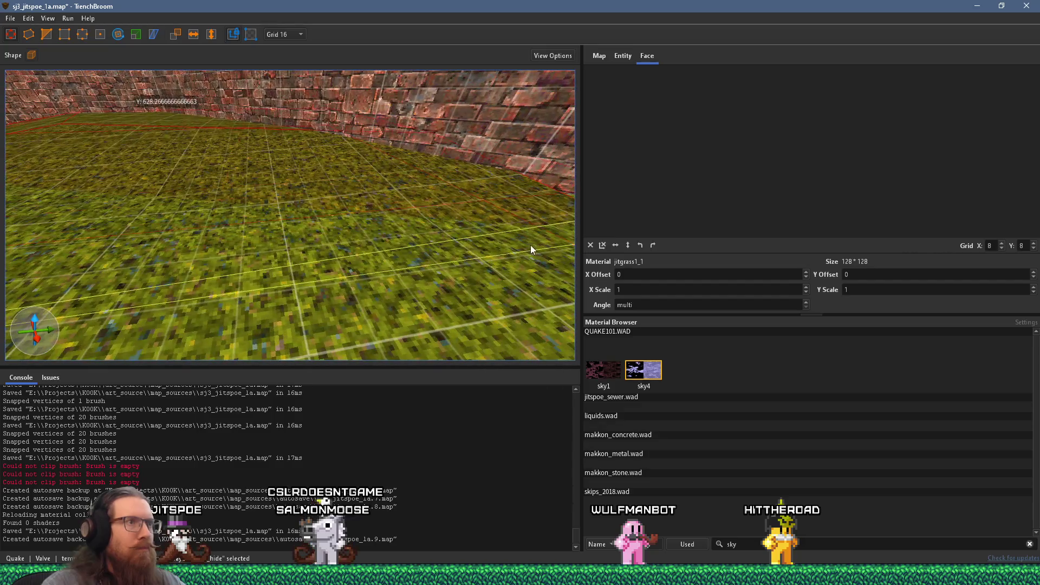
pyautogui.moveTo(550, 245)
pyautogui.mouseDown()
pyautogui.moveTo(399, 228)
pyautogui.moveTo(563, 199)
pyautogui.mouseUp()
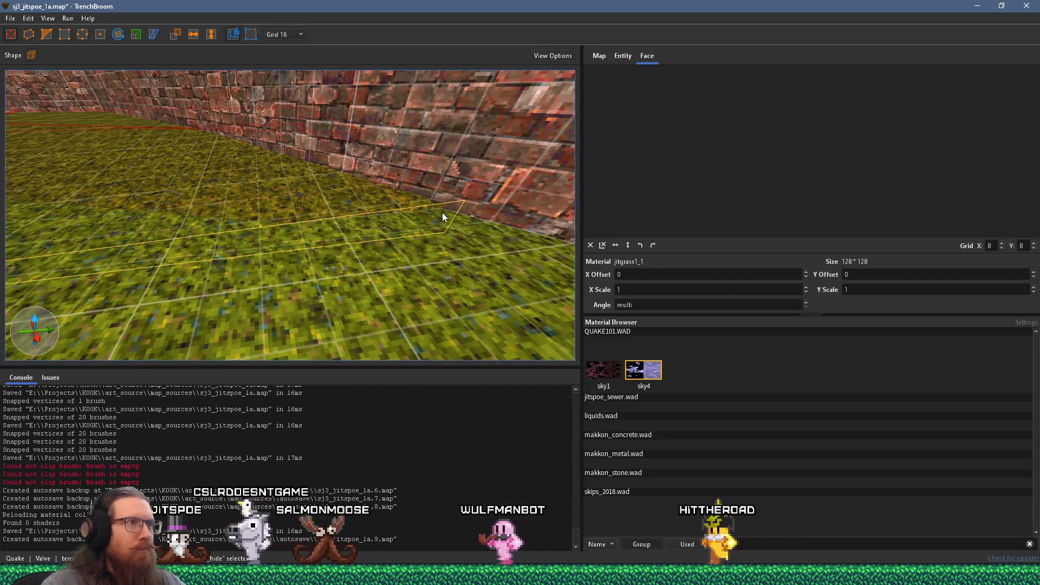
pyautogui.moveTo(476, 250)
pyautogui.mouseDown()
pyautogui.moveTo(231, 195)
pyautogui.moveTo(375, 234)
pyautogui.moveTo(126, 217)
pyautogui.moveTo(412, 176)
pyautogui.moveTo(296, 170)
pyautogui.moveTo(364, 188)
pyautogui.moveTo(476, 242)
pyautogui.moveTo(424, 238)
pyautogui.moveTo(436, 209)
pyautogui.moveTo(362, 208)
pyautogui.mouseUp()
pyautogui.moveTo(388, 241)
pyautogui.mouseDown()
pyautogui.moveTo(396, 158)
pyautogui.moveTo(417, 194)
pyautogui.moveTo(342, 221)
pyautogui.moveTo(264, 145)
pyautogui.moveTo(157, 121)
pyautogui.moveTo(287, 227)
pyautogui.moveTo(348, 134)
pyautogui.mouseUp()
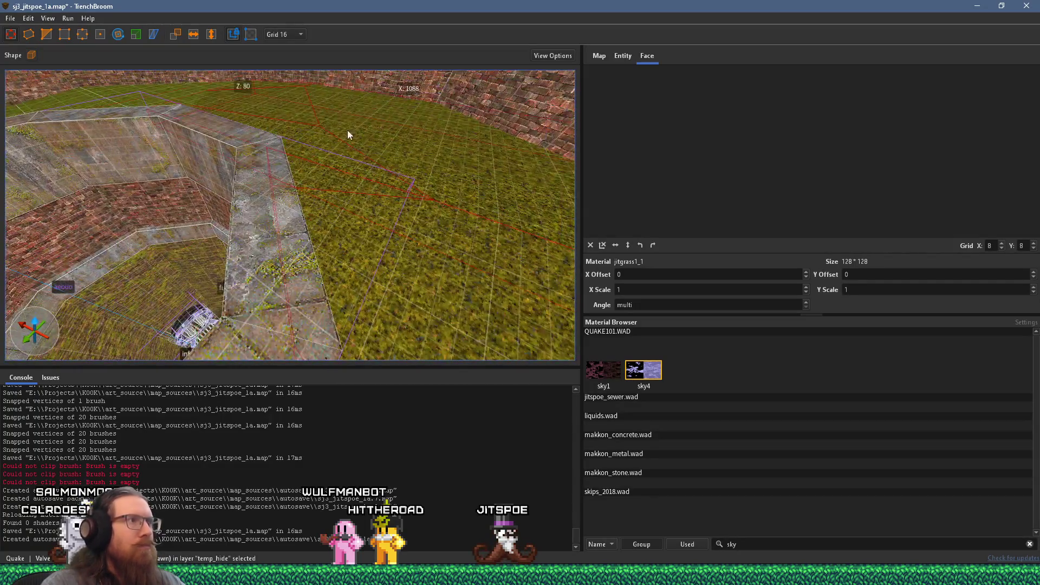
# - Add the remaining grass floor brushes around the stone pit to the selection
pyautogui.moveTo(204, 99)
pyautogui.mouseDown()
pyautogui.moveTo(430, 197)
pyautogui.moveTo(406, 203)
pyautogui.moveTo(416, 176)
pyautogui.mouseUp()
pyautogui.keyDown('ctrl'); pyautogui.click(178, 189); pyautogui.keyUp('ctrl')
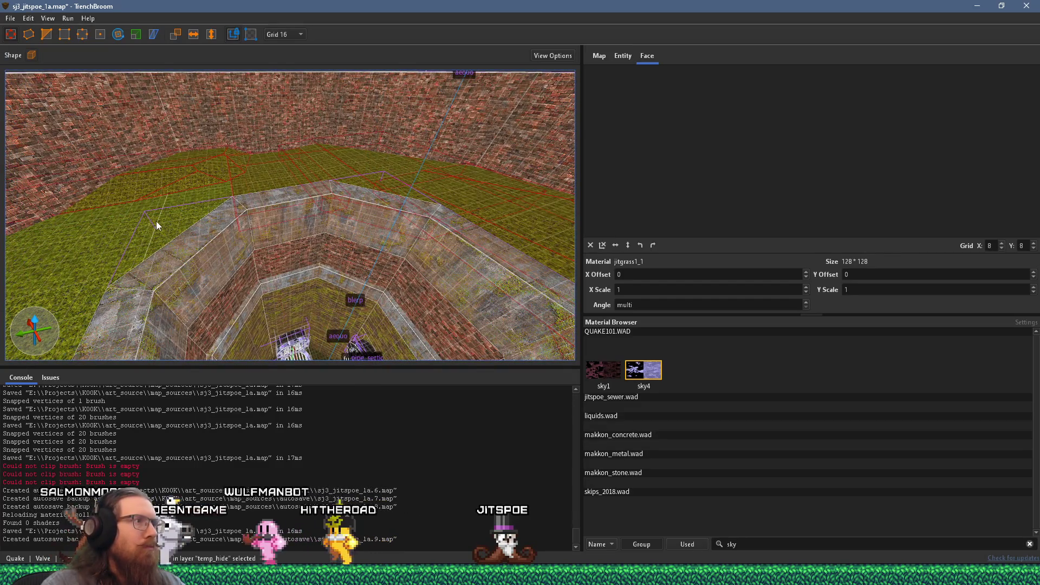
pyautogui.moveTo(242, 193); pyautogui.dragTo(124, 193)
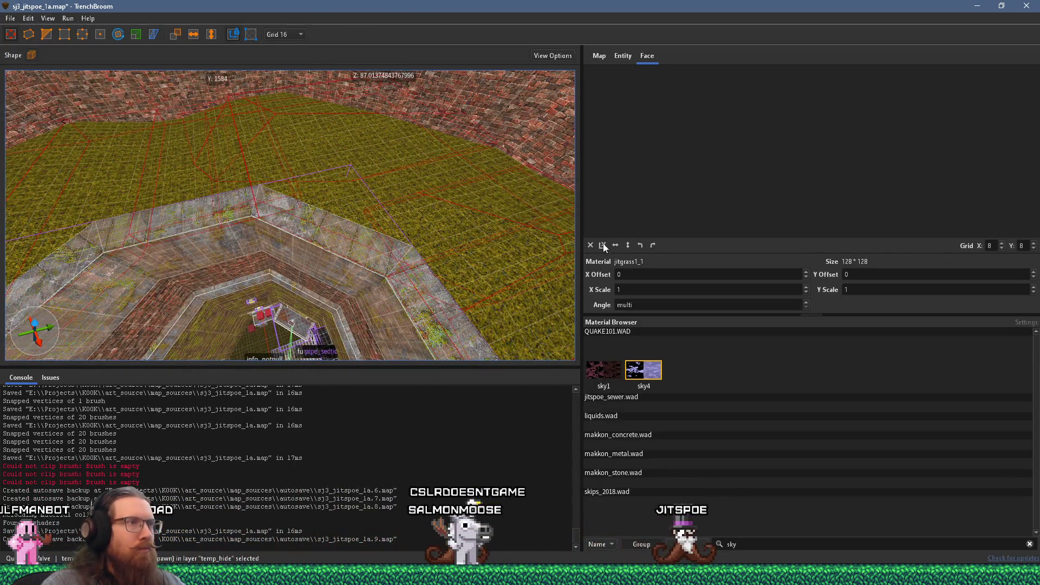
pyautogui.rightClick(398, 170)
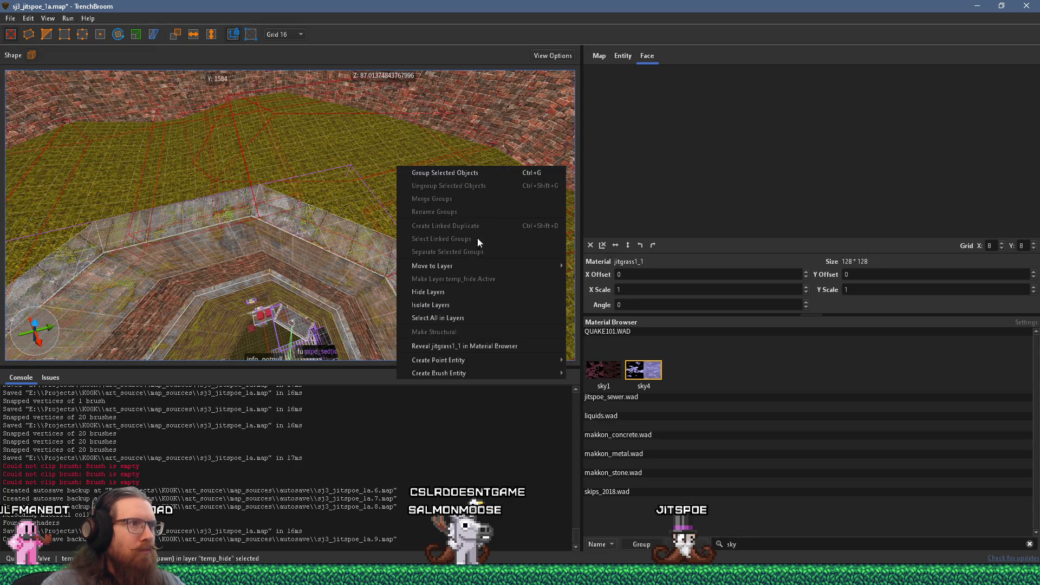
pyautogui.moveTo(480, 370)
pyautogui.moveTo(586, 373)
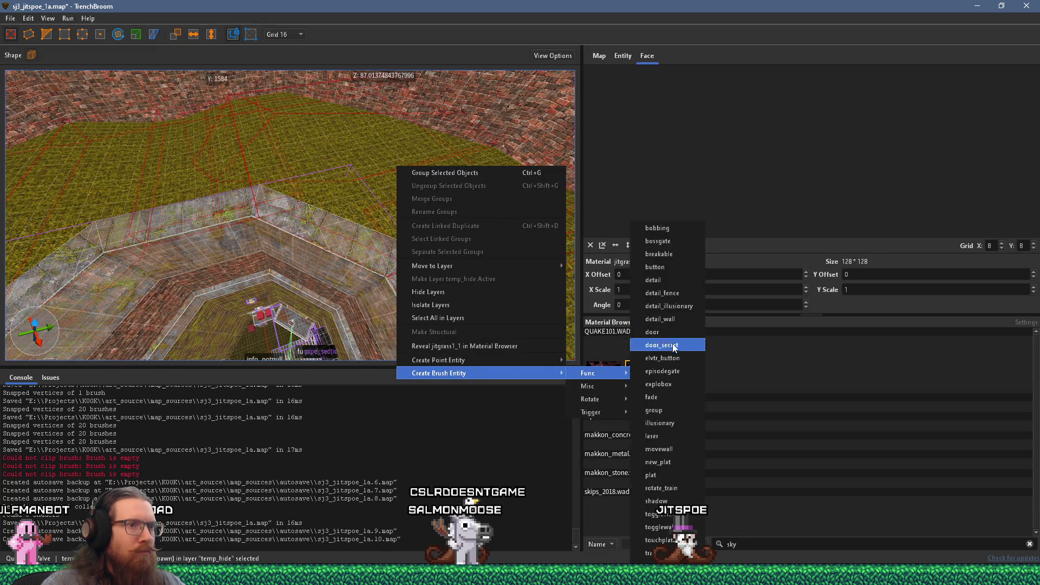
pyautogui.click(654, 411)
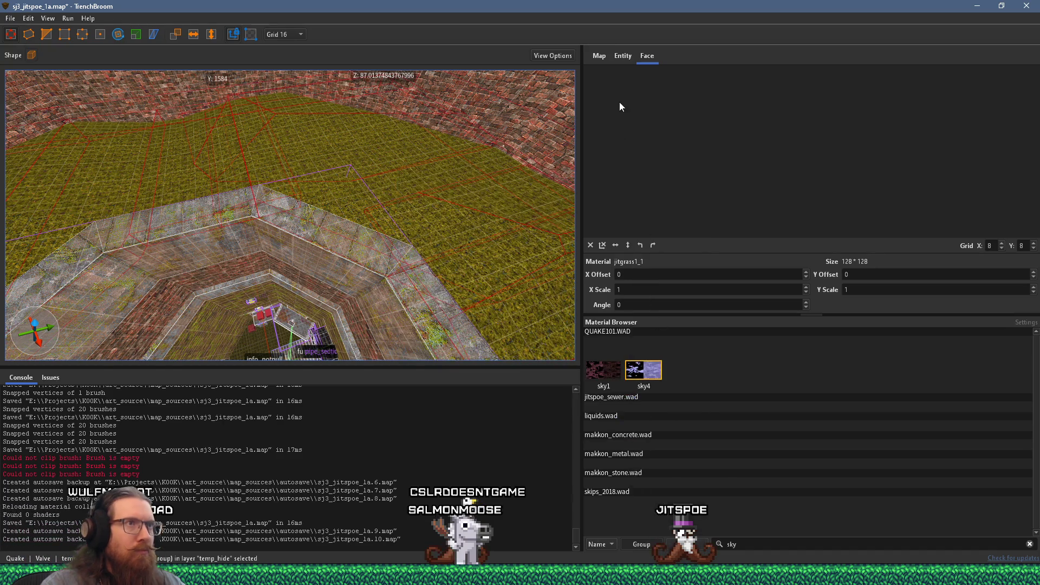
pyautogui.click(643, 125)
pyautogui.write('1')
pyautogui.press('Return')
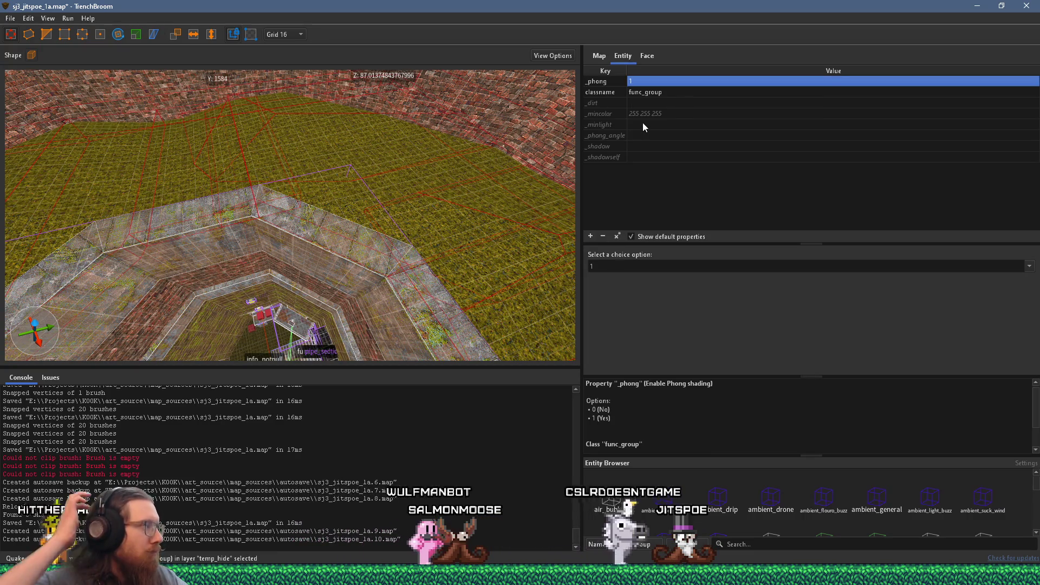
pyautogui.scroll(3, 439, 136)
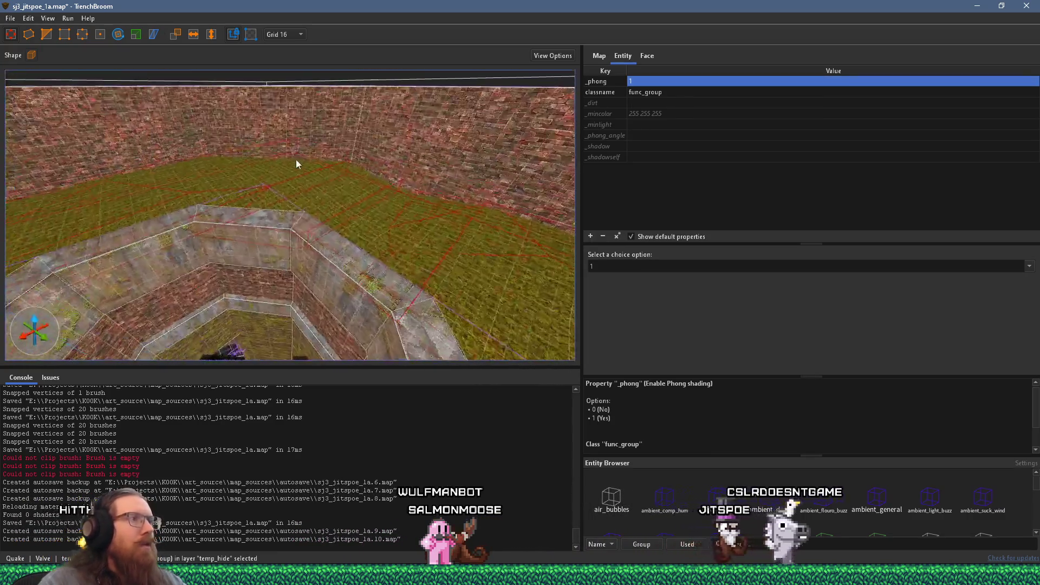
# - Deselect the grass func_group and save the map
pyautogui.press('Escape')
pyautogui.scroll(-5, 162, 228)
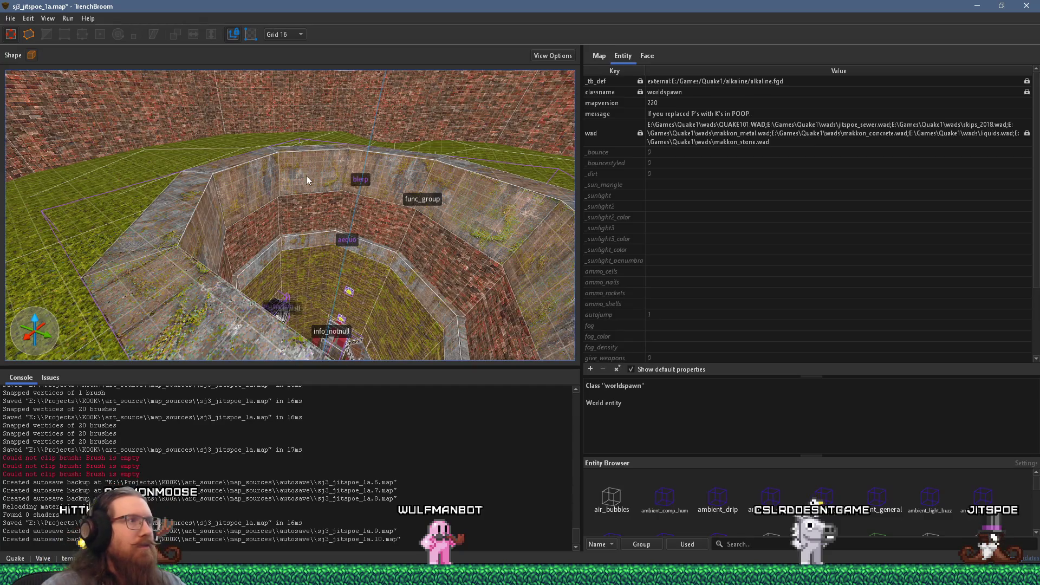
pyautogui.click(14, 20)
pyautogui.click(43, 74)
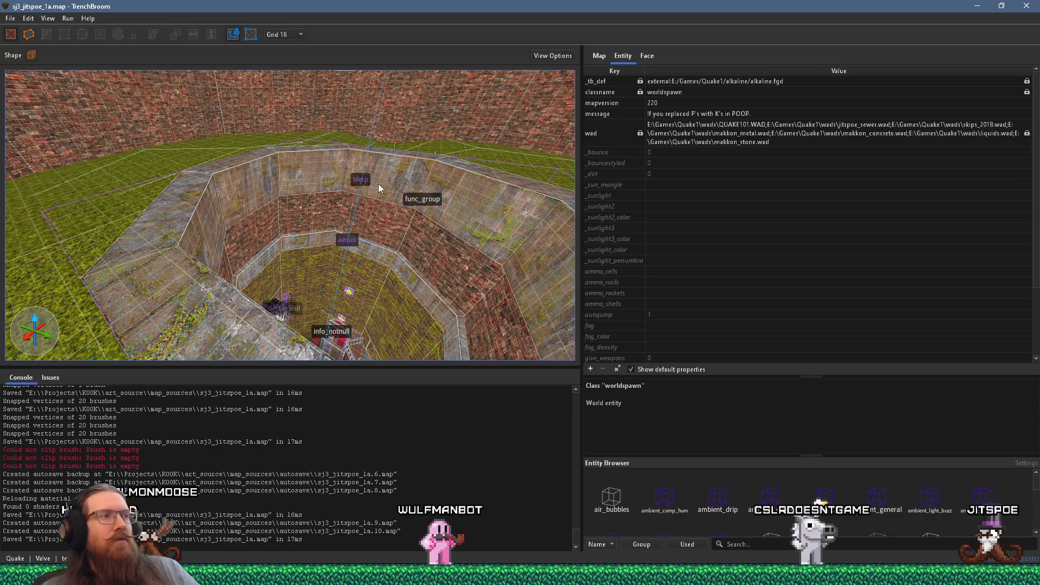
# - Fly the camera around the room to the tall pillar, then turn toward the brick wall
pyautogui.scroll(10, 378, 187)
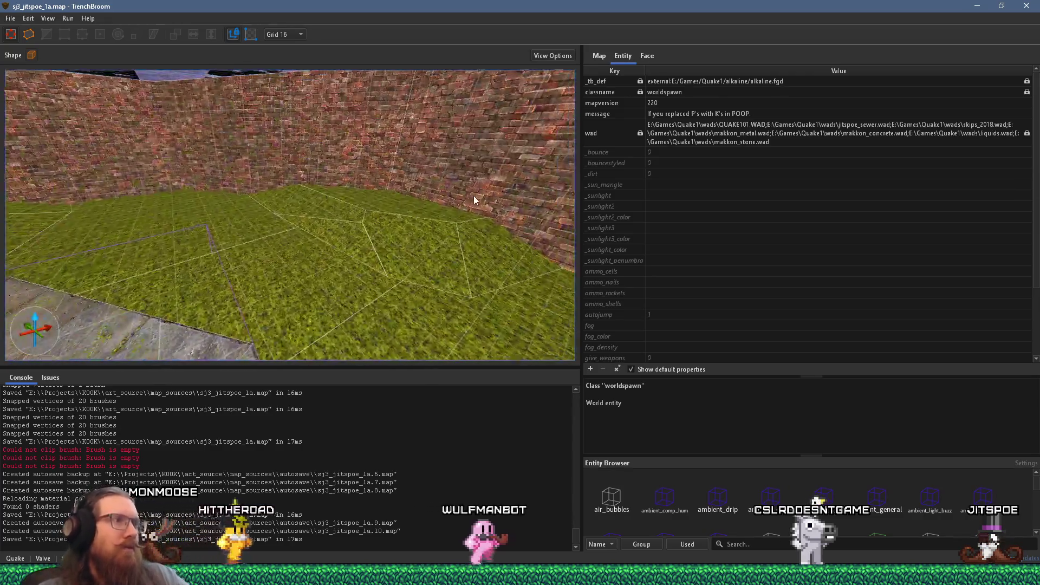
pyautogui.scroll(5, 439, 222)
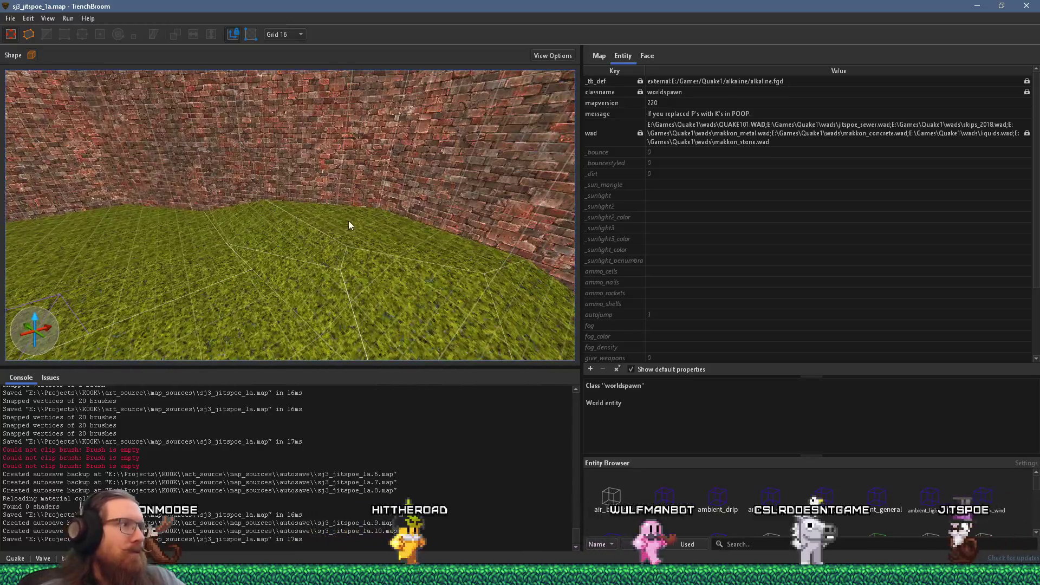
pyautogui.scroll(5, 154, 195)
pyautogui.scroll(-5, 155, 196)
pyautogui.press('s')
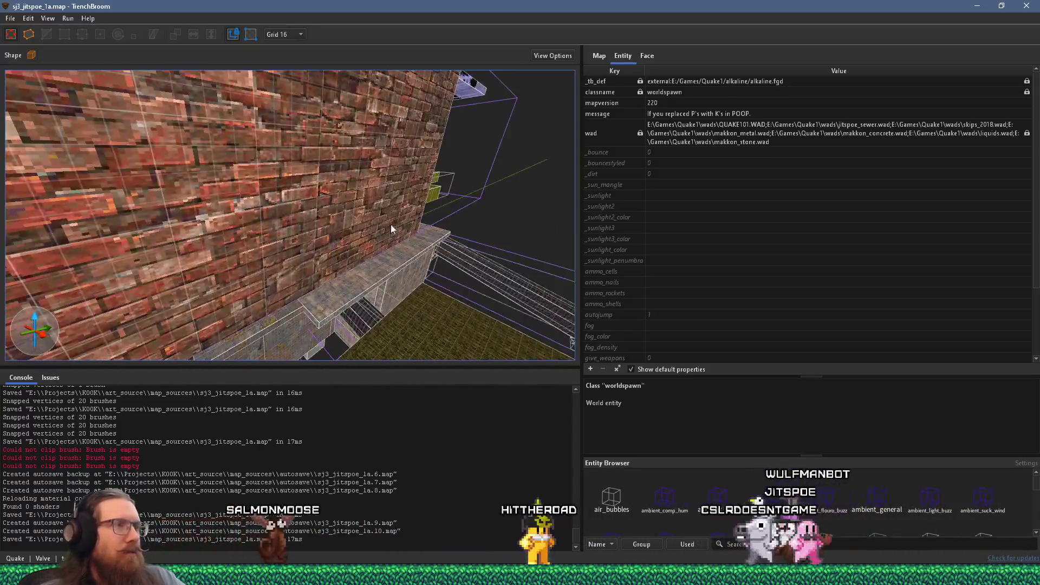
pyautogui.press('s')
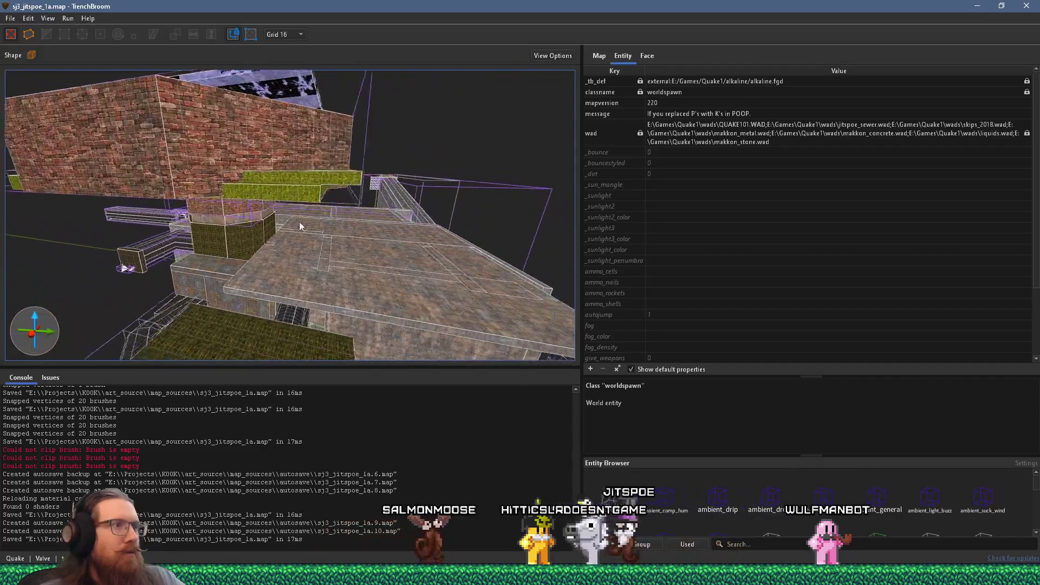
pyautogui.press('w')
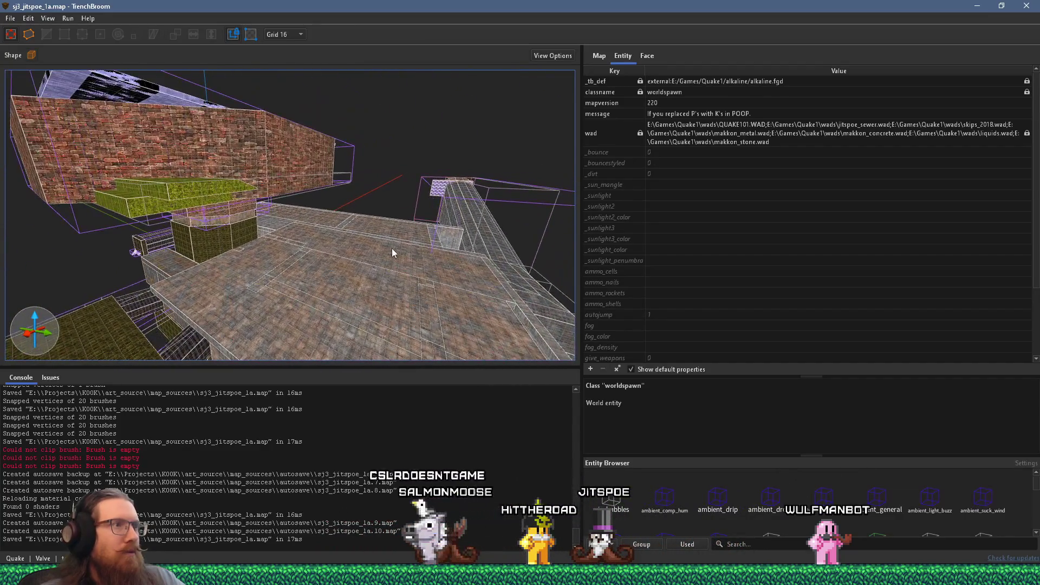
pyautogui.press('w')
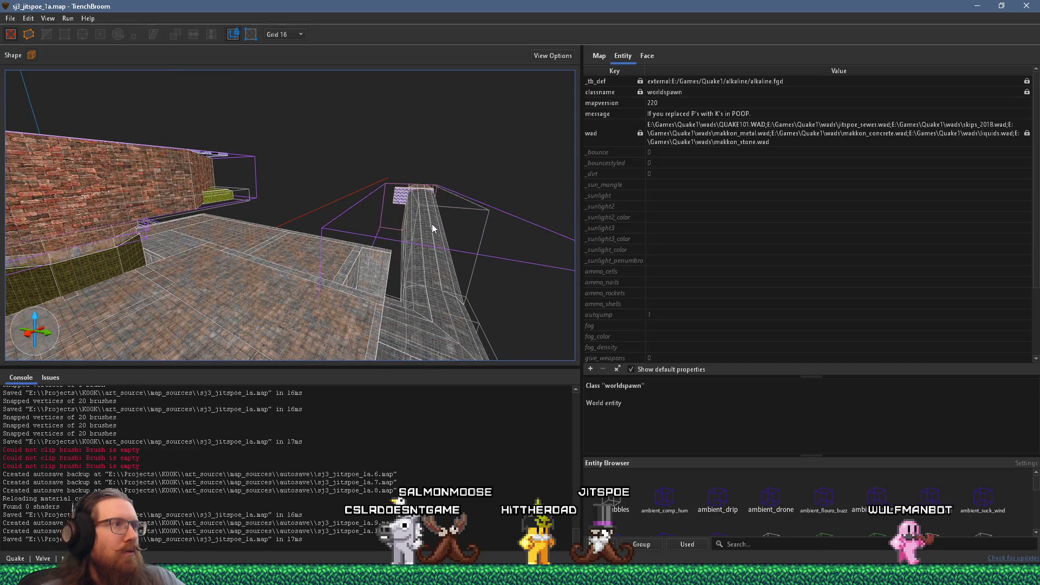
pyautogui.press('w')
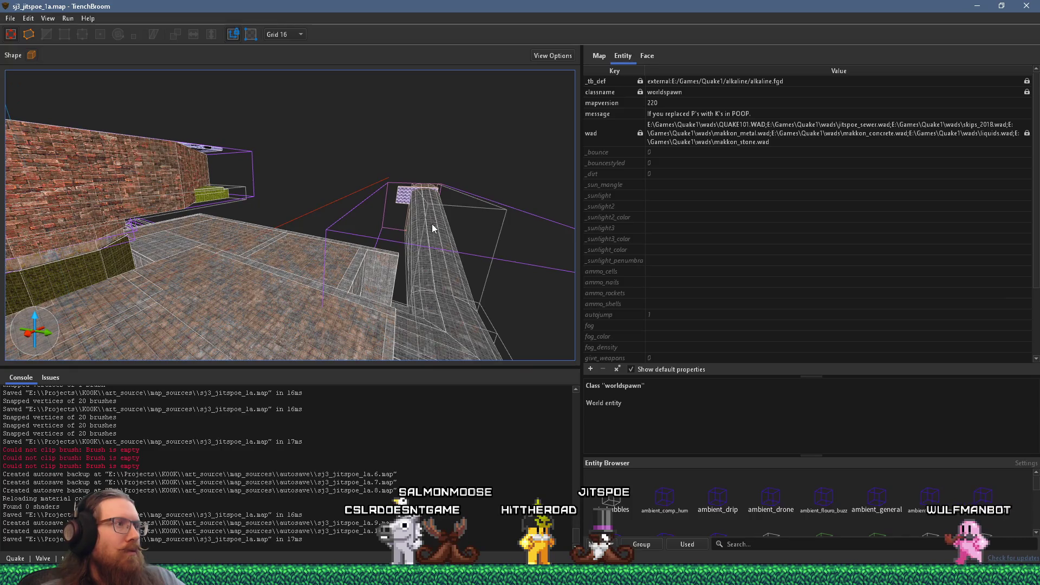
pyautogui.moveTo(431, 224)
pyautogui.mouseDown()
pyautogui.moveTo(314, 220)
pyautogui.moveTo(407, 240)
pyautogui.moveTo(417, 238)
pyautogui.moveTo(332, 235)
pyautogui.moveTo(318, 216)
pyautogui.mouseUp()
pyautogui.moveTo(309, 158)
pyautogui.mouseDown()
pyautogui.moveTo(259, 163)
pyautogui.moveTo(281, 144)
pyautogui.moveTo(302, 220)
pyautogui.moveTo(341, 209)
pyautogui.moveTo(346, 231)
pyautogui.moveTo(286, 304)
pyautogui.moveTo(300, 282)
pyautogui.moveTo(430, 271)
pyautogui.mouseUp()
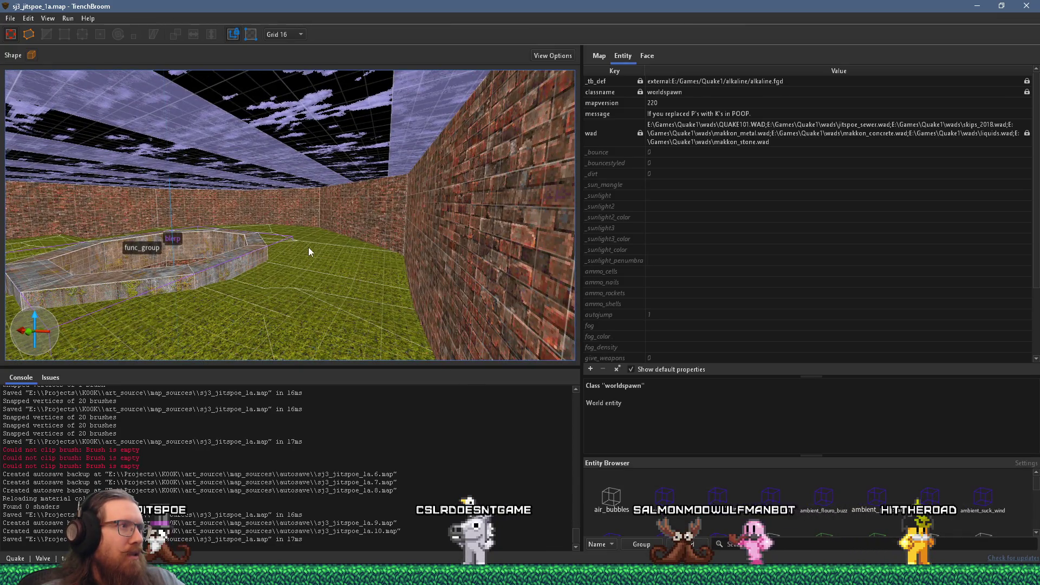
# - Select the ceiling brush and set the worldspawn _sunlight value to 100
pyautogui.moveTo(308, 247); pyautogui.dragTo(304, 144)
pyautogui.click(303, 144)
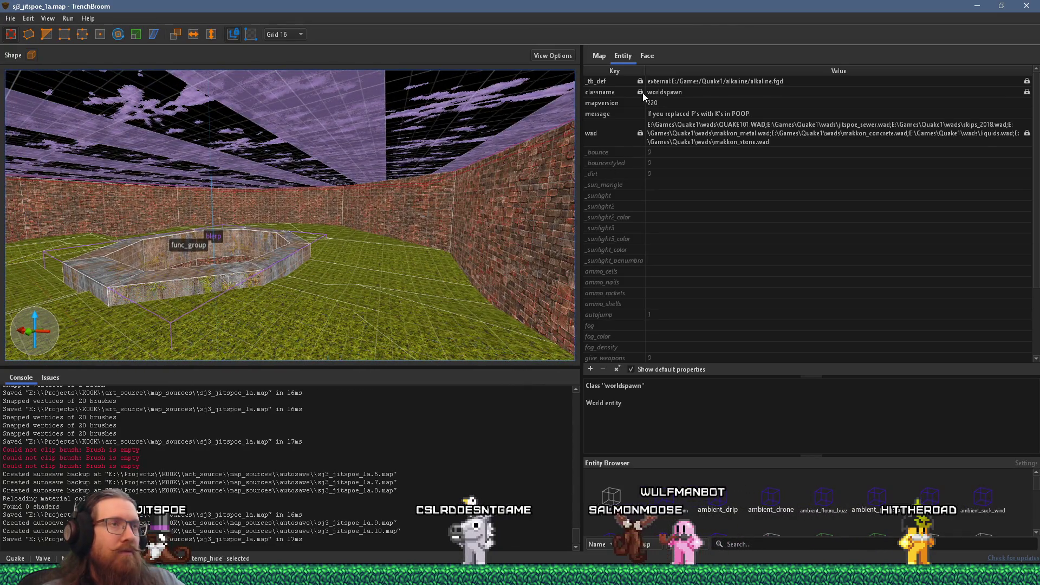
pyautogui.click(647, 55)
pyautogui.click(630, 55)
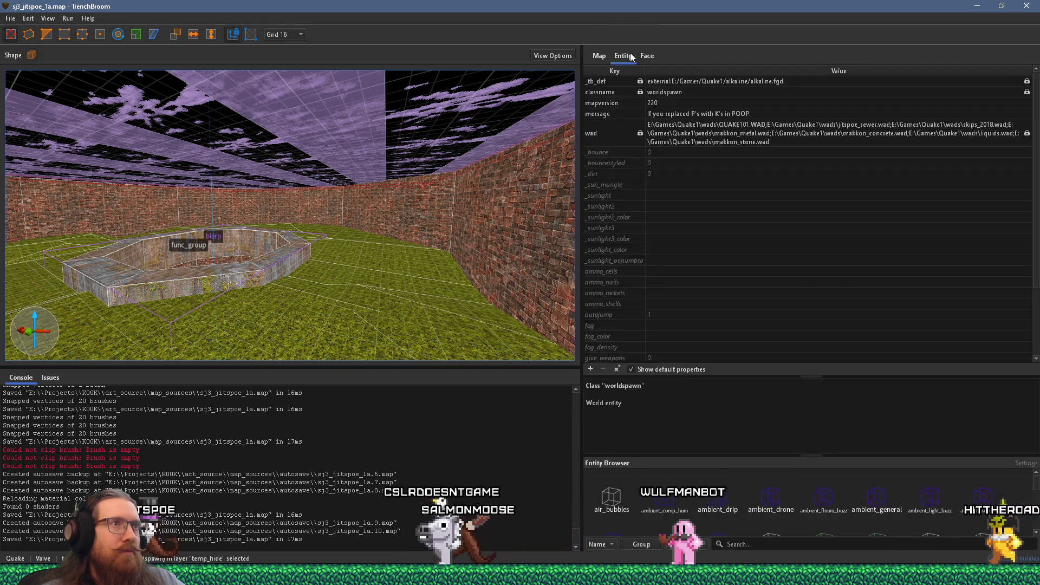
pyautogui.click(599, 55)
pyautogui.click(625, 56)
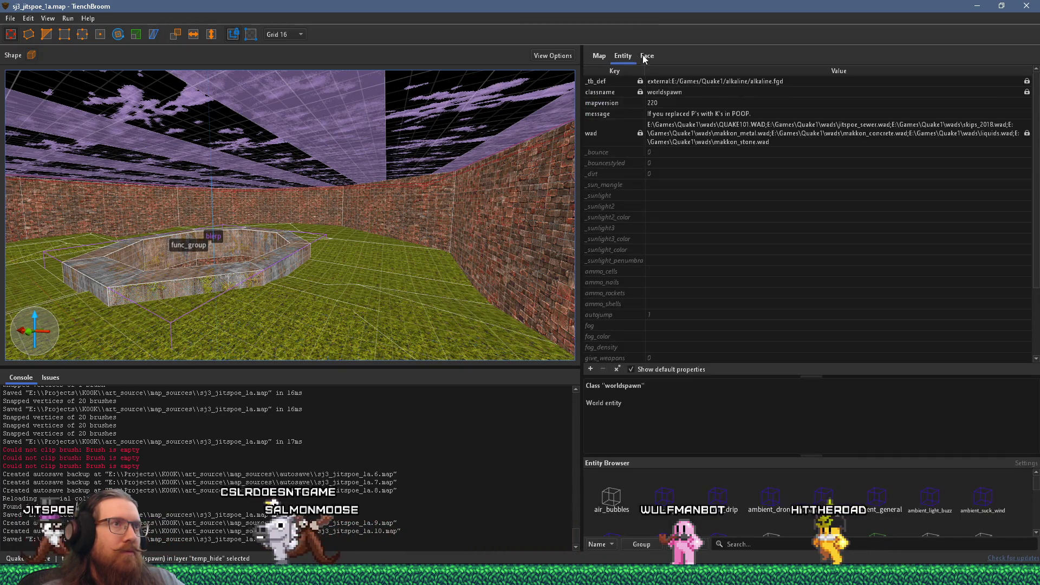
pyautogui.click(622, 196)
pyautogui.click(661, 198)
pyautogui.write('100')
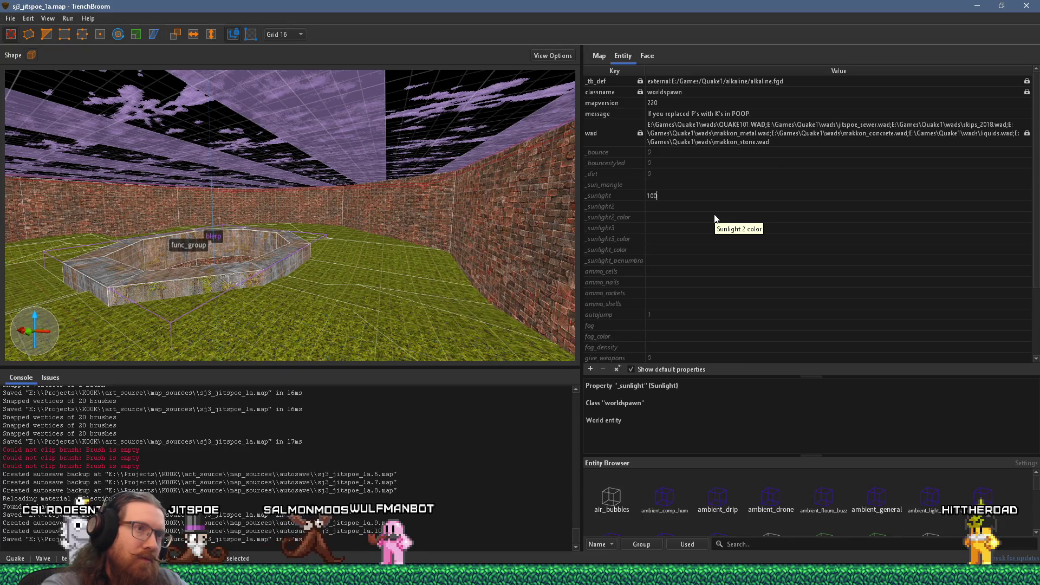
pyautogui.press('Return')
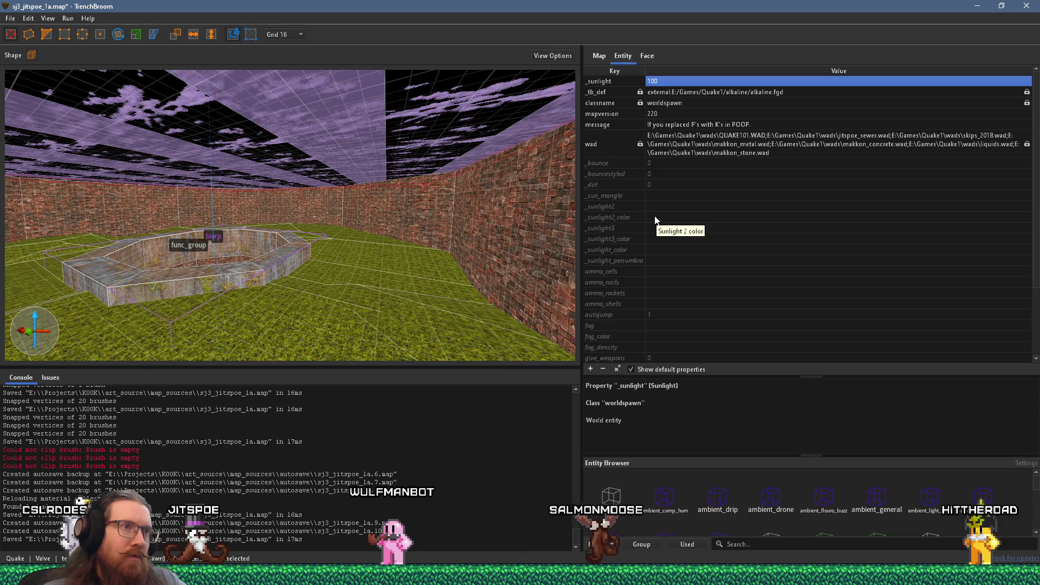
# - Set _sunlight2_color to pale blue 176 231 255 with the colour picker
pyautogui.click(639, 217)
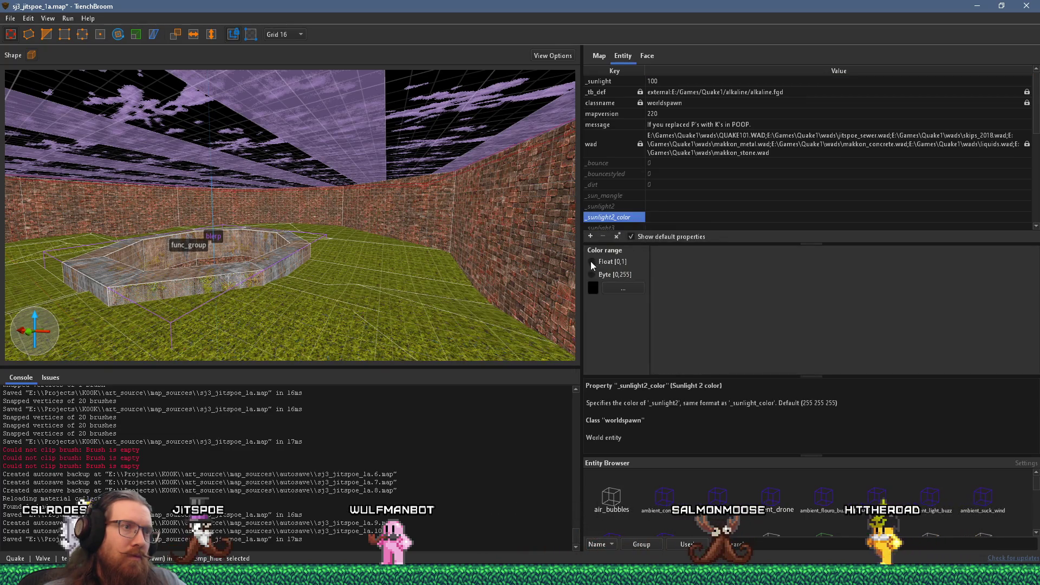
pyautogui.click(594, 287)
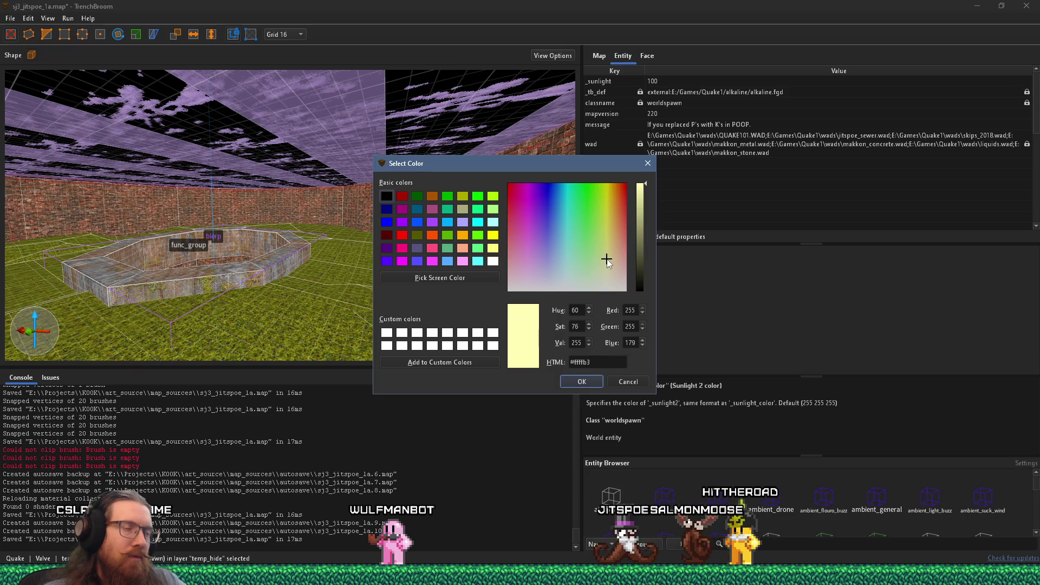
pyautogui.click(583, 382)
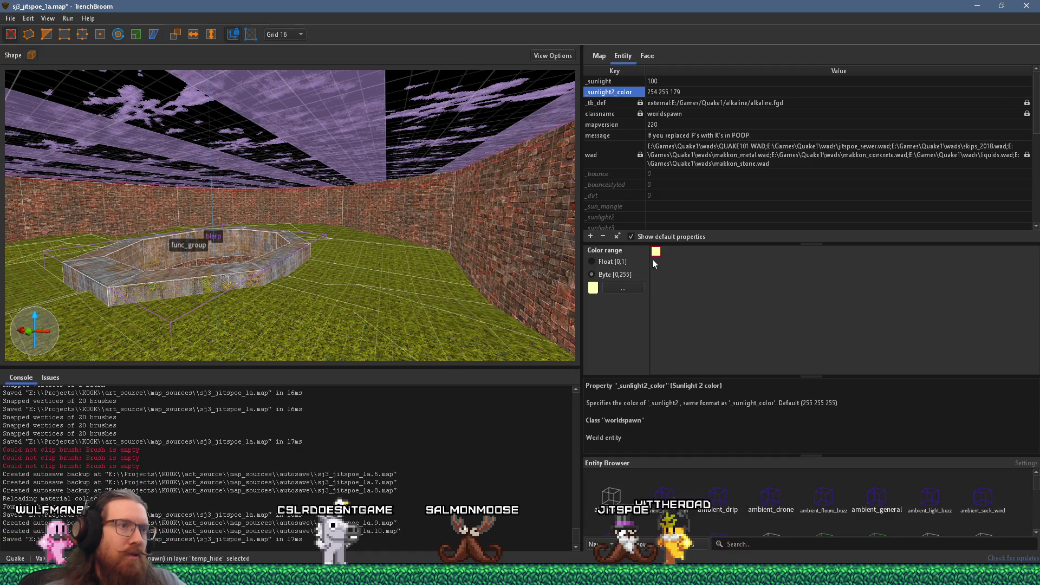
pyautogui.click(612, 289)
pyautogui.moveTo(571, 225); pyautogui.dragTo(559, 229)
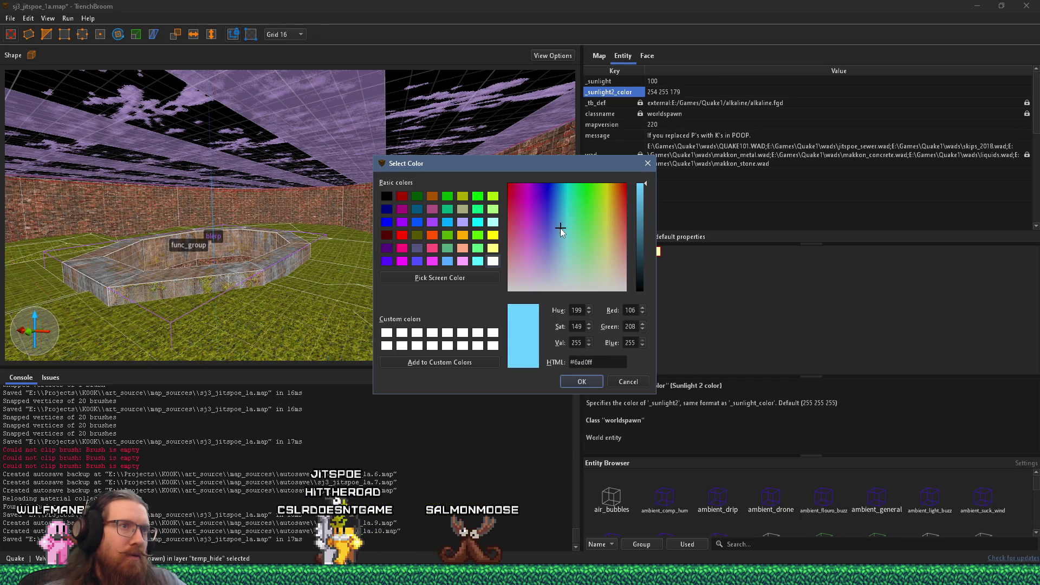
pyautogui.click(561, 262)
pyautogui.click(580, 380)
pyautogui.scroll(-2, 624, 202)
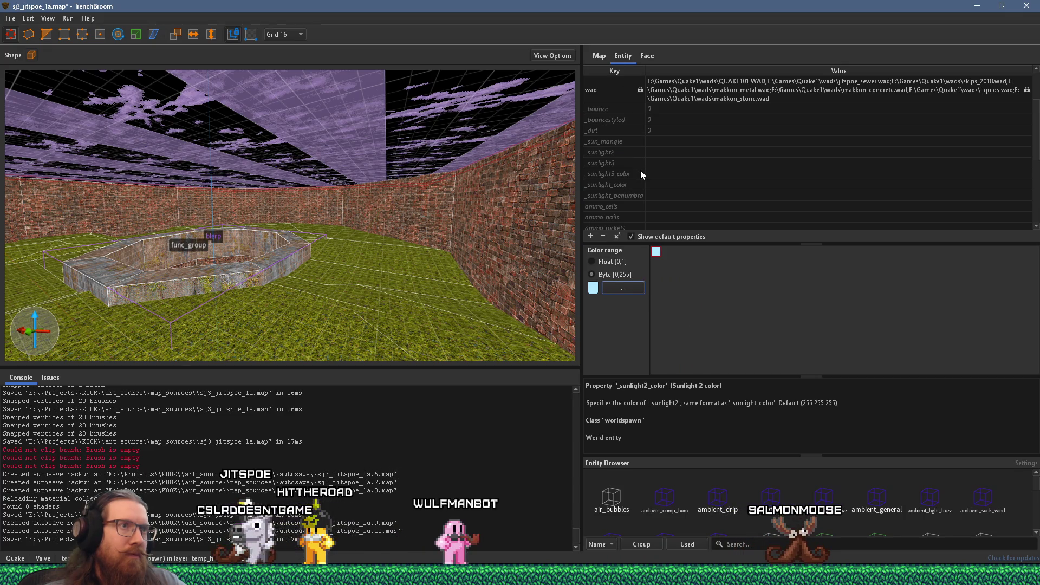
# - Set the worldspawn _sun_mangle to 100 -80 0
pyautogui.click(629, 141)
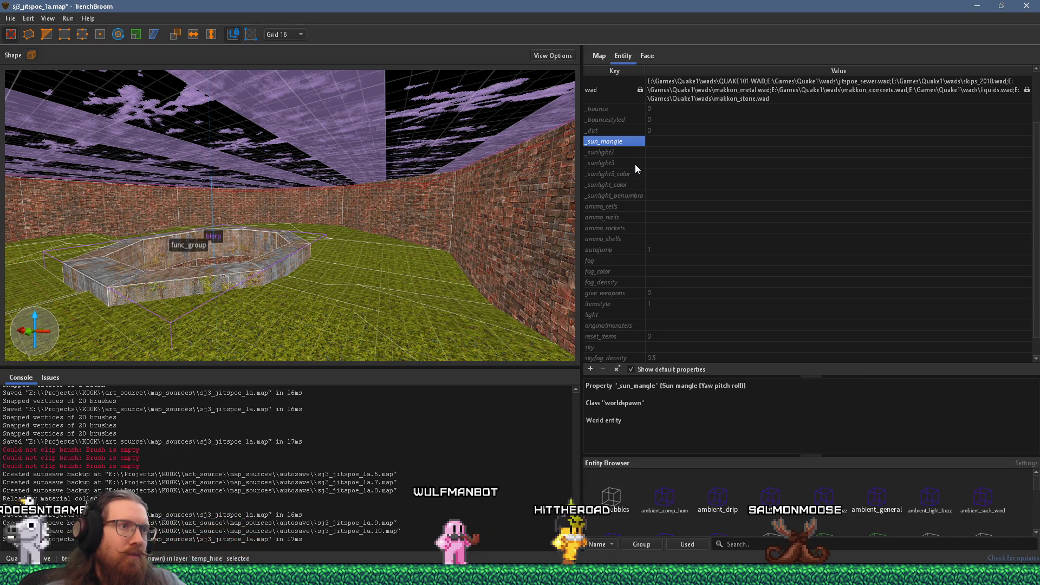
pyautogui.moveTo(404, 243)
pyautogui.mouseDown()
pyautogui.moveTo(491, 226)
pyautogui.moveTo(419, 268)
pyautogui.moveTo(293, 239)
pyautogui.moveTo(338, 240)
pyautogui.mouseUp()
pyautogui.press('Escape')
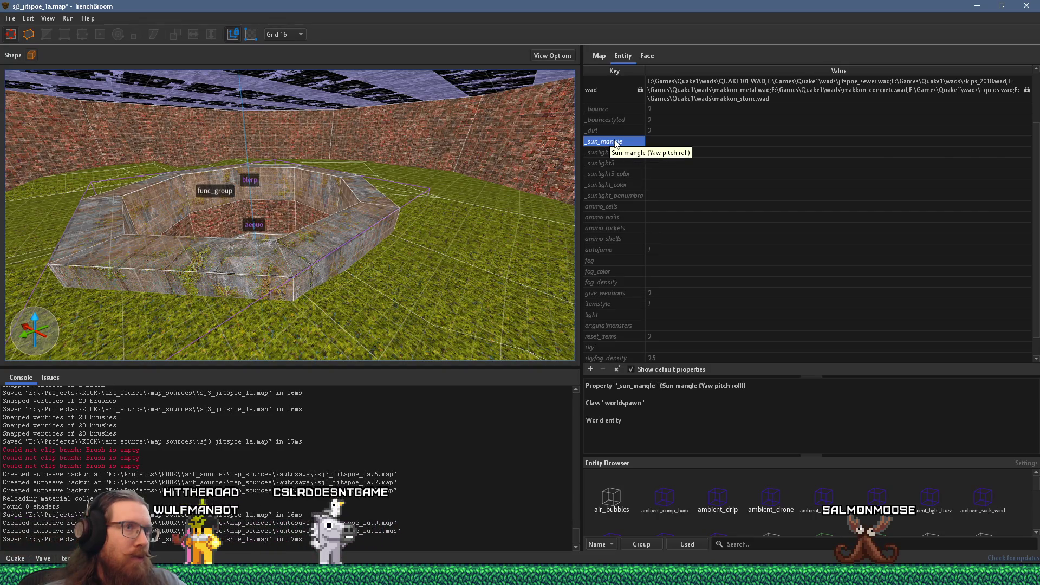
pyautogui.click(659, 142)
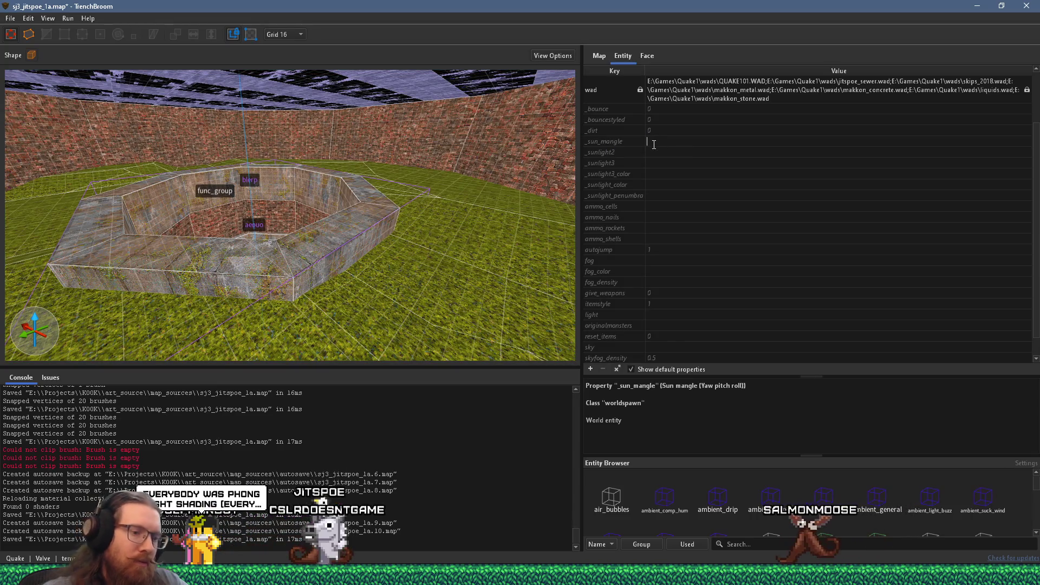
pyautogui.write('100 -80')
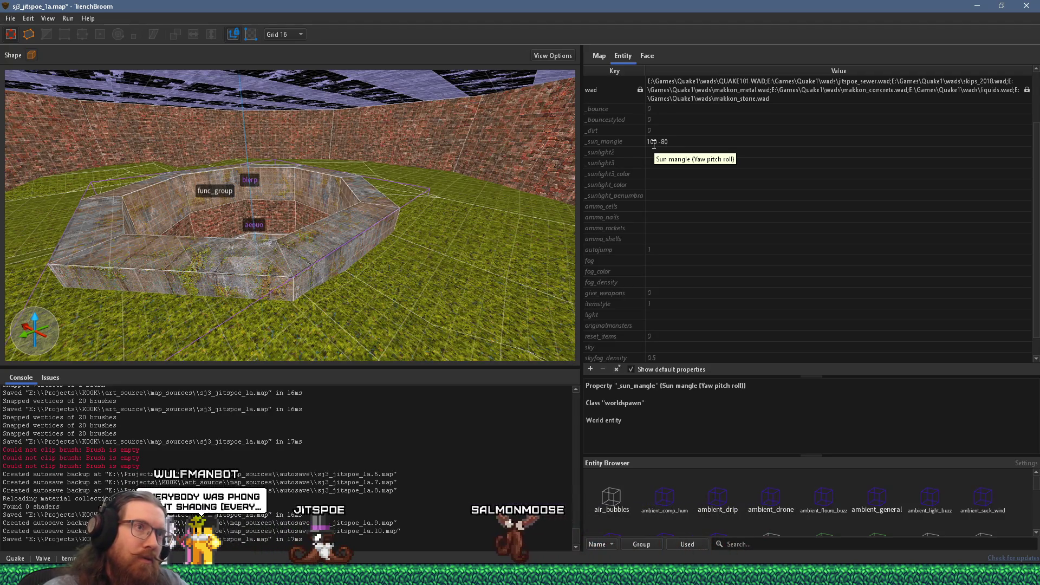
pyautogui.press('Return')
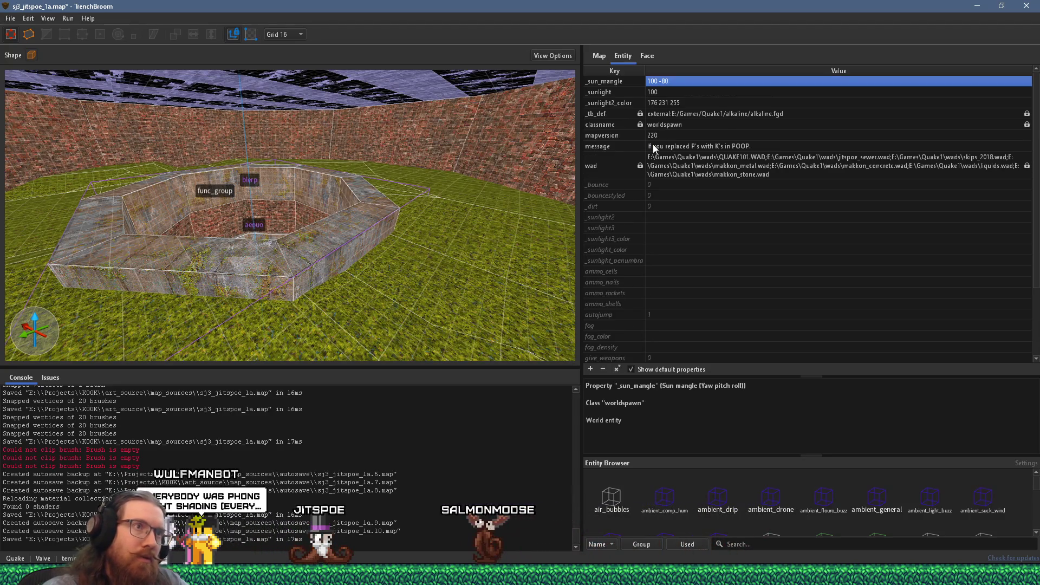
pyautogui.doubleClick(689, 81)
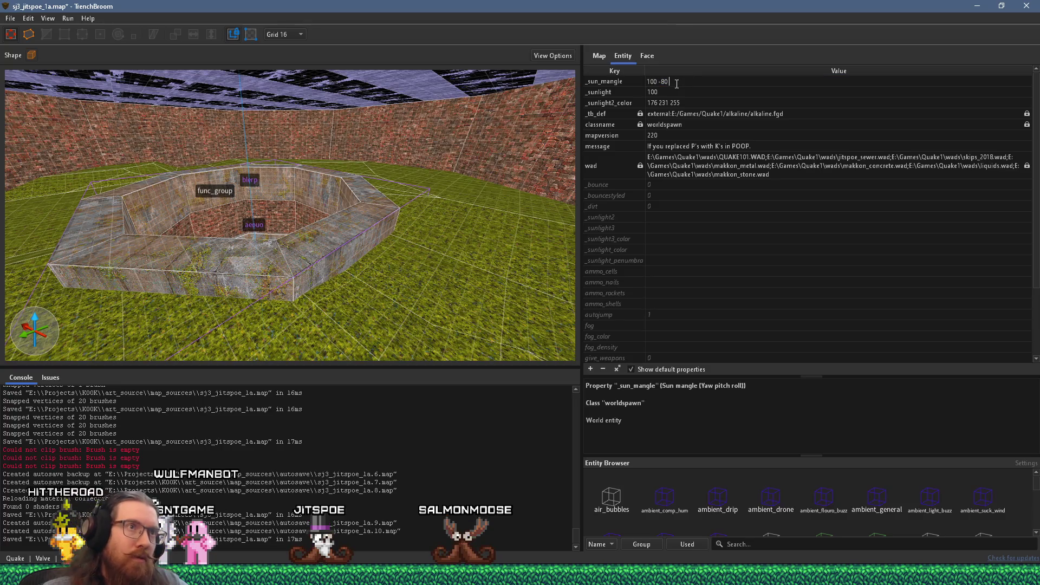
pyautogui.write('0')
pyautogui.press('Return')
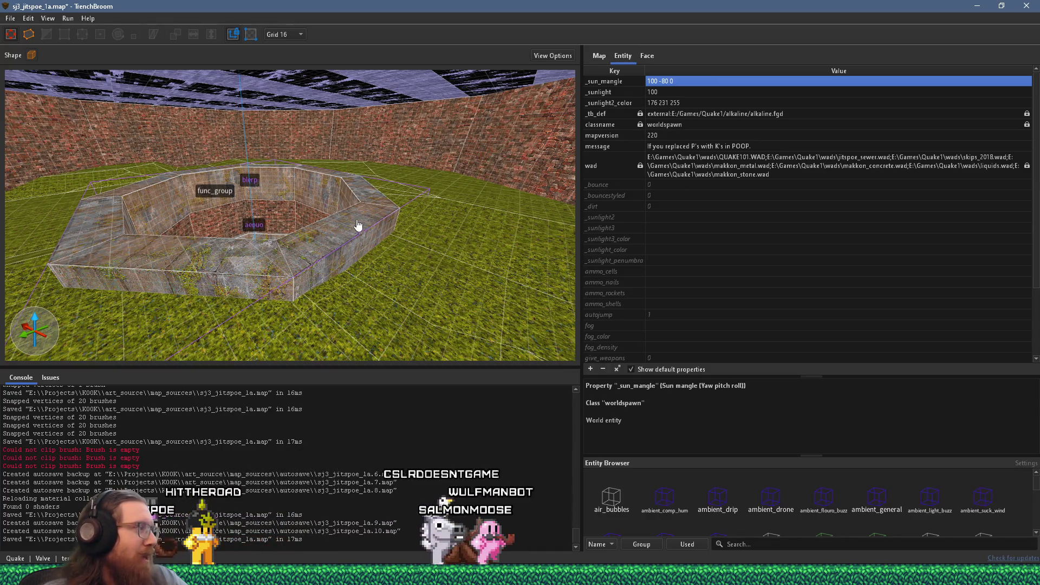
pyautogui.scroll(6, 356, 217)
pyautogui.moveTo(362, 202)
pyautogui.mouseDown()
pyautogui.moveTo(450, 183)
pyautogui.moveTo(420, 219)
pyautogui.moveTo(197, 229)
pyautogui.moveTo(485, 242)
pyautogui.mouseUp()
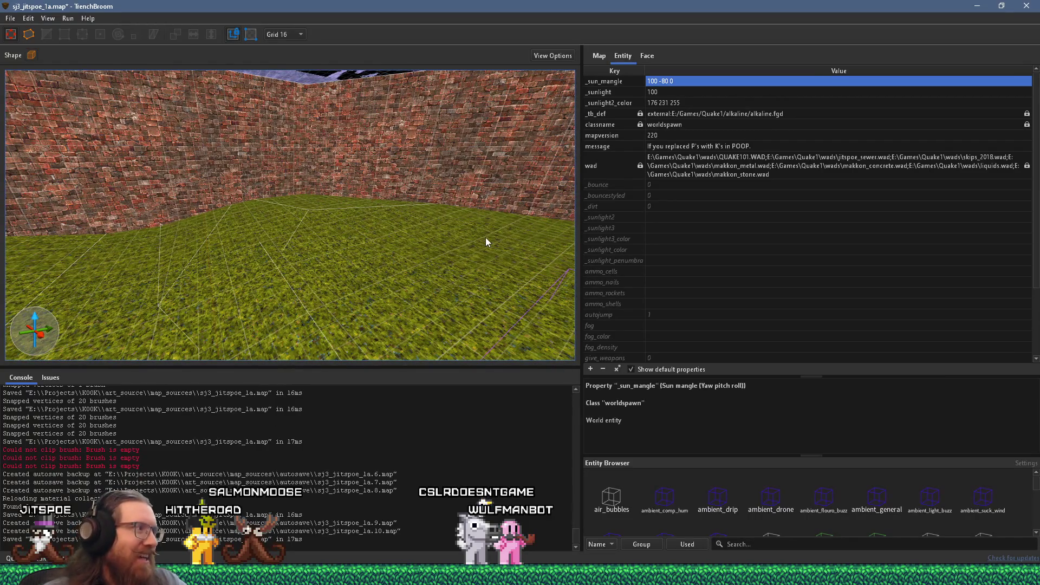
pyautogui.moveTo(434, 224)
pyautogui.mouseDown()
pyautogui.moveTo(385, 227)
pyautogui.moveTo(397, 271)
pyautogui.moveTo(294, 265)
pyautogui.moveTo(302, 246)
pyautogui.moveTo(429, 232)
pyautogui.mouseUp()
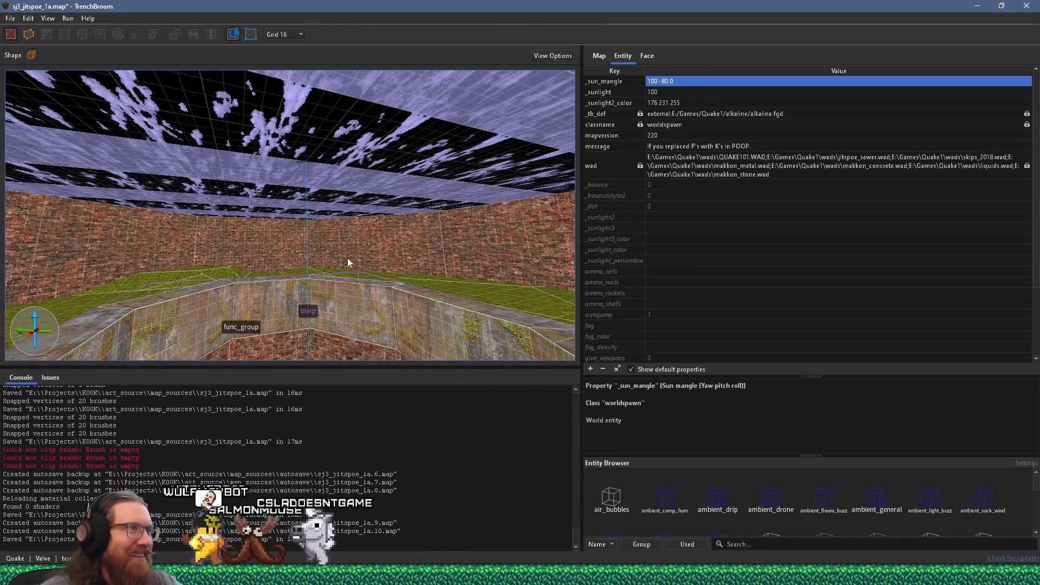
pyautogui.moveTo(329, 261); pyautogui.dragTo(390, 267)
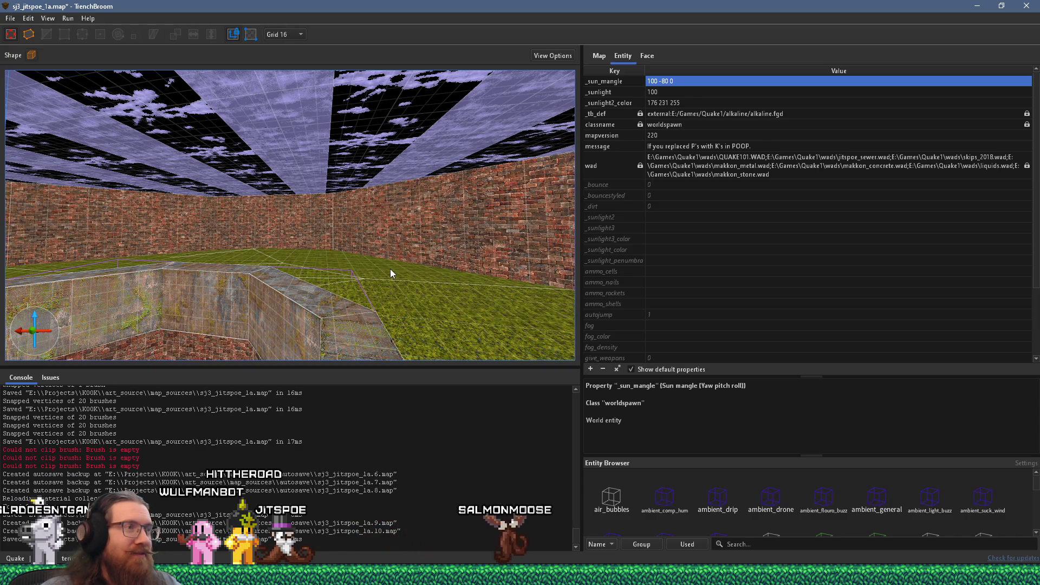
pyautogui.scroll(5, 370, 312)
pyautogui.moveTo(372, 311)
pyautogui.mouseDown()
pyautogui.moveTo(165, 329)
pyautogui.moveTo(238, 301)
pyautogui.moveTo(229, 302)
pyautogui.moveTo(290, 316)
pyautogui.moveTo(275, 317)
pyautogui.moveTo(279, 298)
pyautogui.moveTo(213, 312)
pyautogui.moveTo(140, 243)
pyautogui.mouseUp()
pyautogui.scroll(-10, 211, 316)
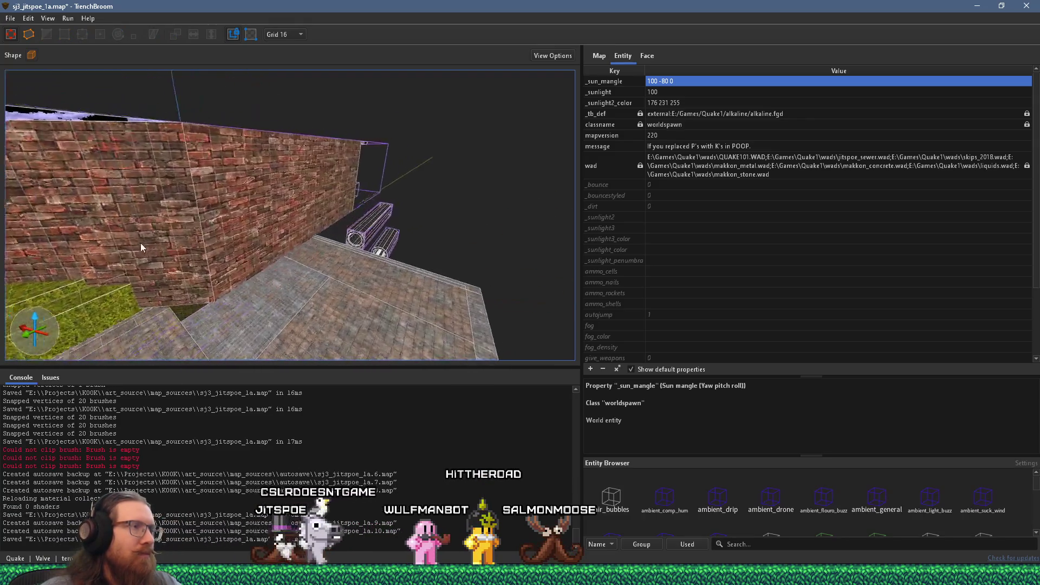
# - Draw a new brush by the wall on a 64 grid and stretch it into a long raised slab
pyautogui.click(266, 246)
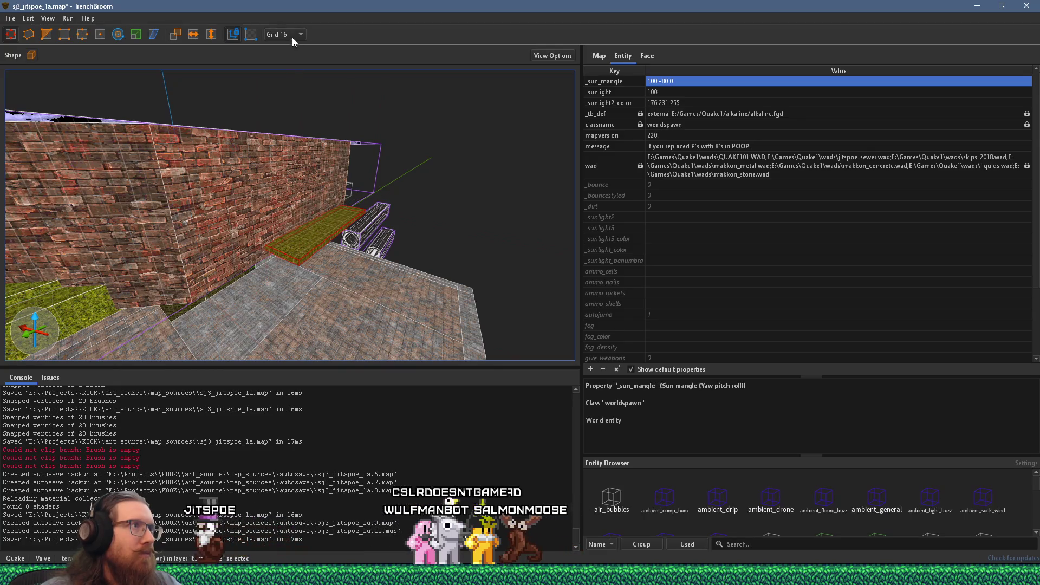
pyautogui.rightClick(359, 337)
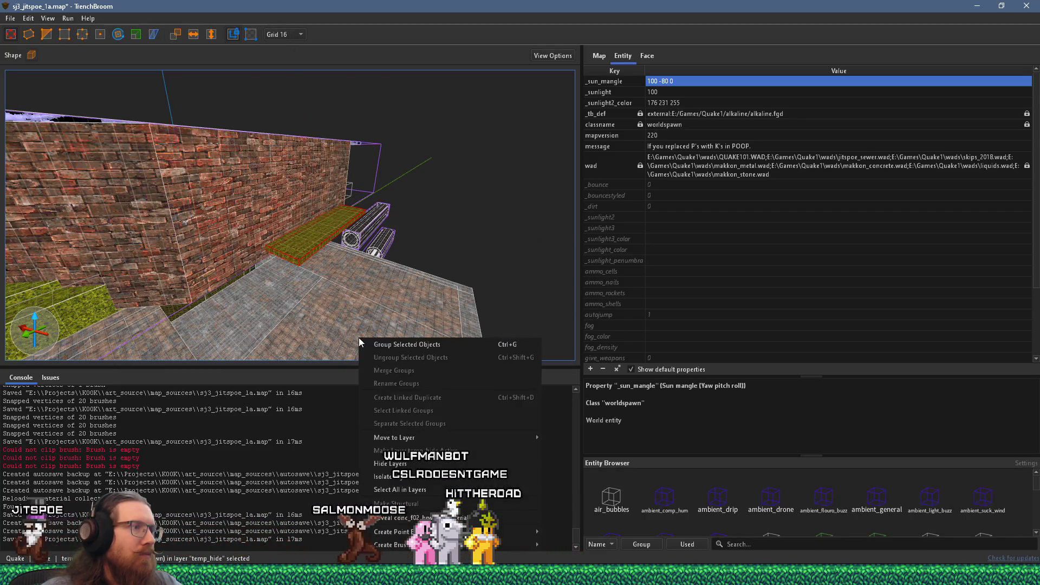
pyautogui.click(322, 305)
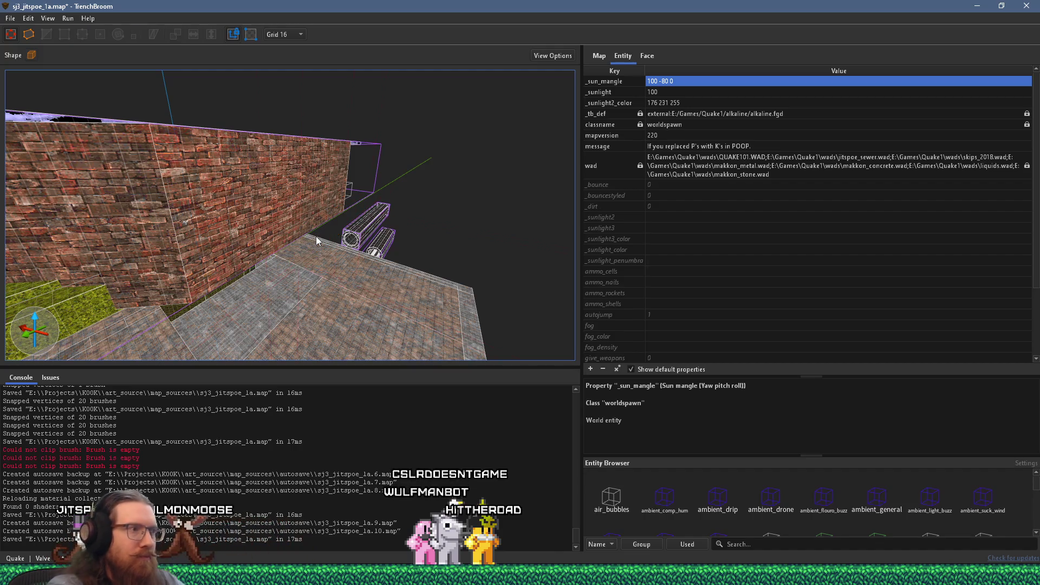
pyautogui.moveTo(260, 246); pyautogui.dragTo(327, 225)
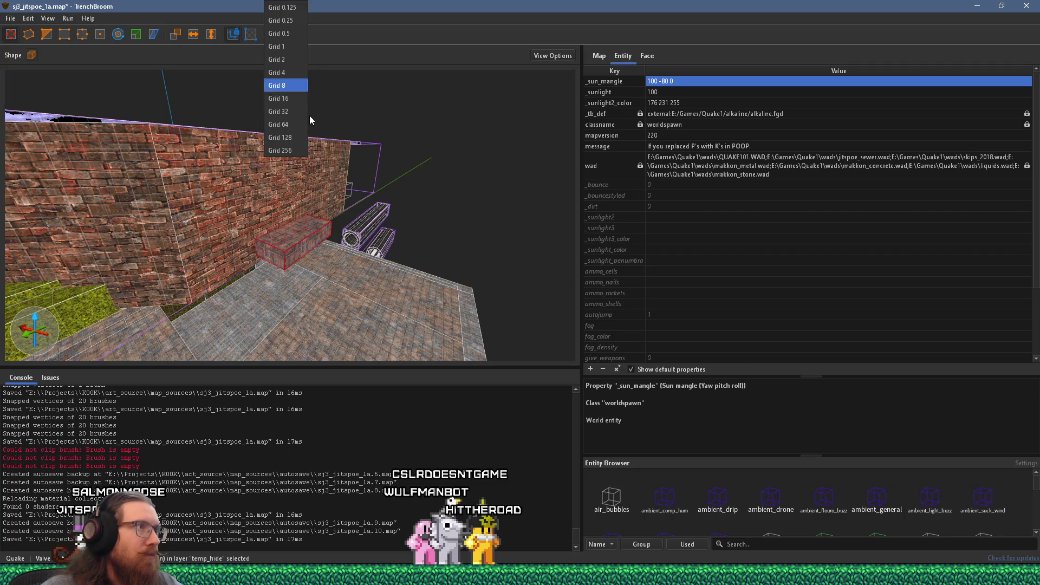
pyautogui.press('Escape')
pyautogui.moveTo(325, 167)
pyautogui.mouseDown()
pyautogui.moveTo(331, 229)
pyautogui.moveTo(300, 292)
pyautogui.moveTo(290, 267)
pyautogui.mouseUp()
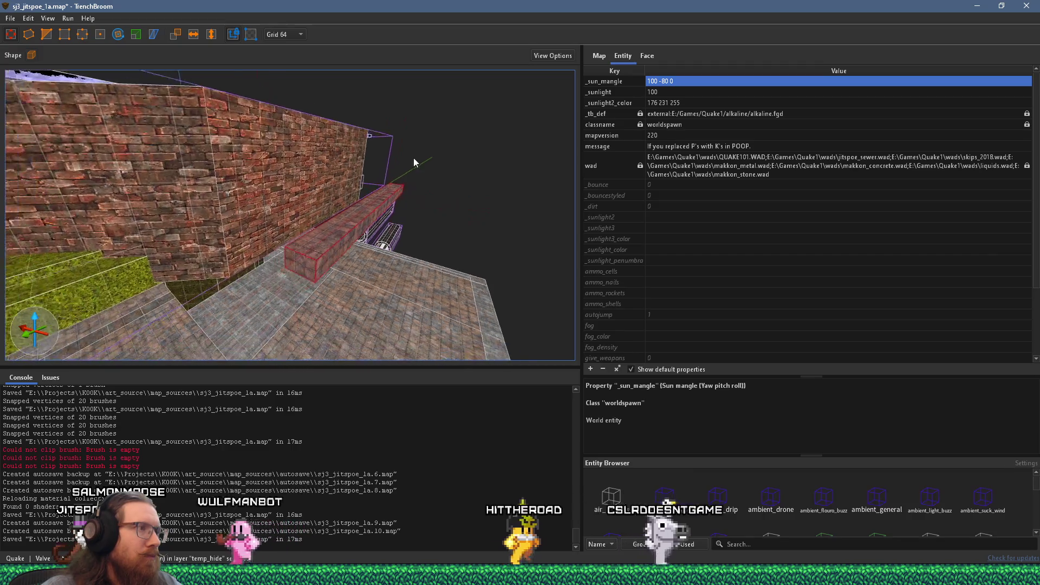
pyautogui.moveTo(341, 238); pyautogui.dragTo(317, 282)
# - Pull the slab's end face to lengthen the walkway to 1280 × 704 × 64 units
pyautogui.moveTo(378, 212)
pyautogui.mouseDown()
pyautogui.moveTo(295, 223)
pyautogui.moveTo(111, 215)
pyautogui.moveTo(120, 235)
pyautogui.moveTo(310, 199)
pyautogui.mouseUp()
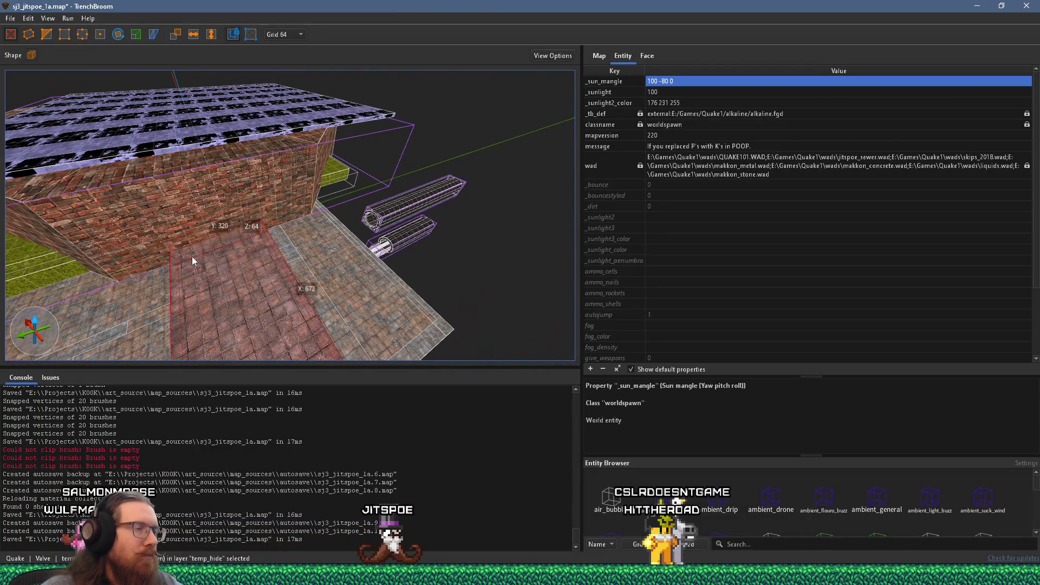
pyautogui.moveTo(192, 256); pyautogui.dragTo(362, 264)
pyautogui.moveTo(251, 251)
pyautogui.mouseDown()
pyautogui.moveTo(80, 90)
pyautogui.moveTo(291, 250)
pyautogui.mouseUp()
pyautogui.moveTo(159, 149); pyautogui.dragTo(133, 125)
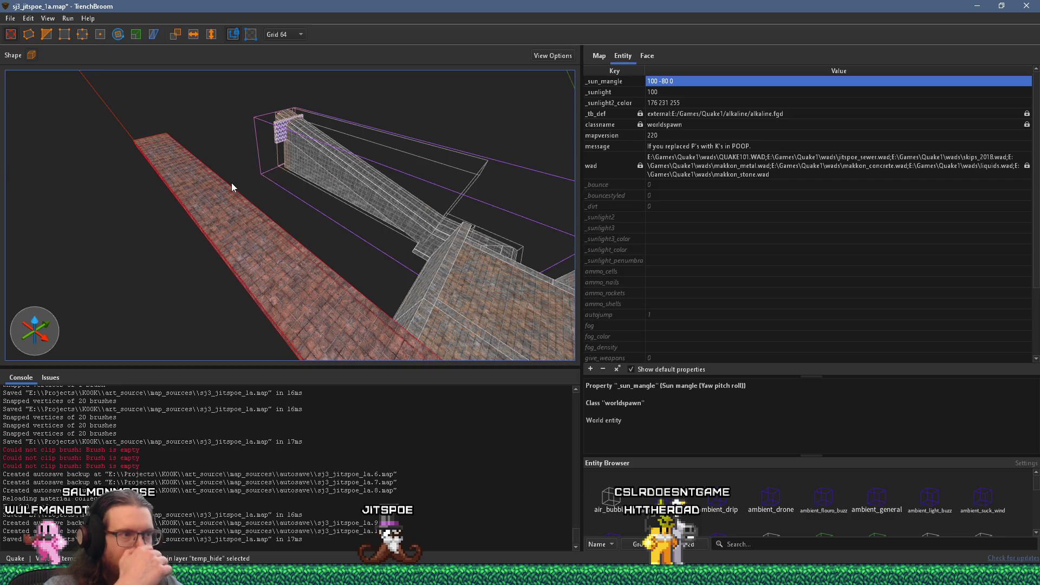
pyautogui.moveTo(231, 183)
pyautogui.mouseDown()
pyautogui.moveTo(295, 235)
pyautogui.moveTo(217, 163)
pyautogui.moveTo(478, 255)
pyautogui.moveTo(297, 240)
pyautogui.moveTo(313, 248)
pyautogui.moveTo(176, 267)
pyautogui.mouseUp()
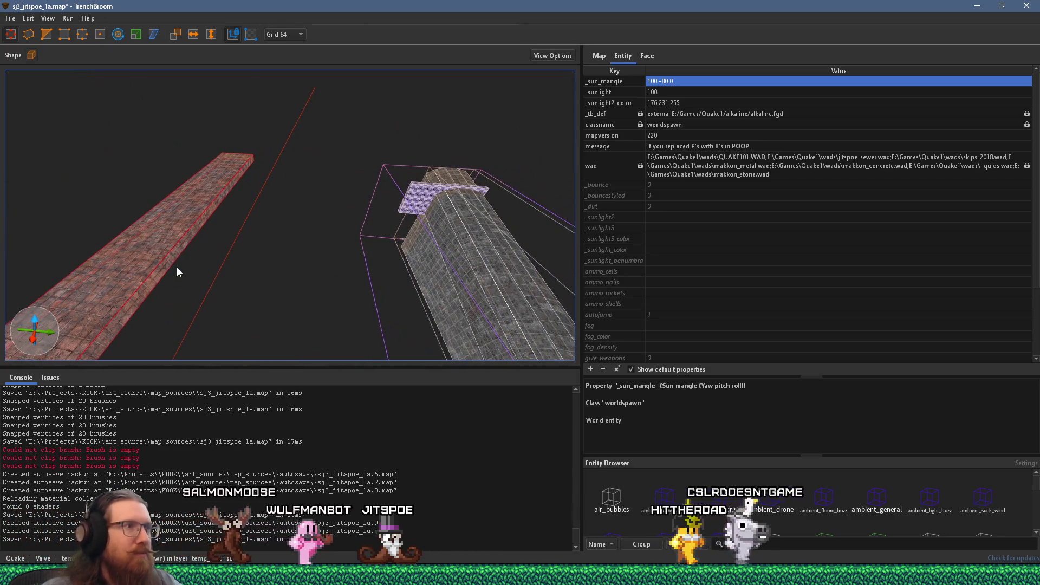
pyautogui.moveTo(228, 223)
pyautogui.mouseDown()
pyautogui.moveTo(134, 322)
pyautogui.moveTo(152, 311)
pyautogui.mouseUp()
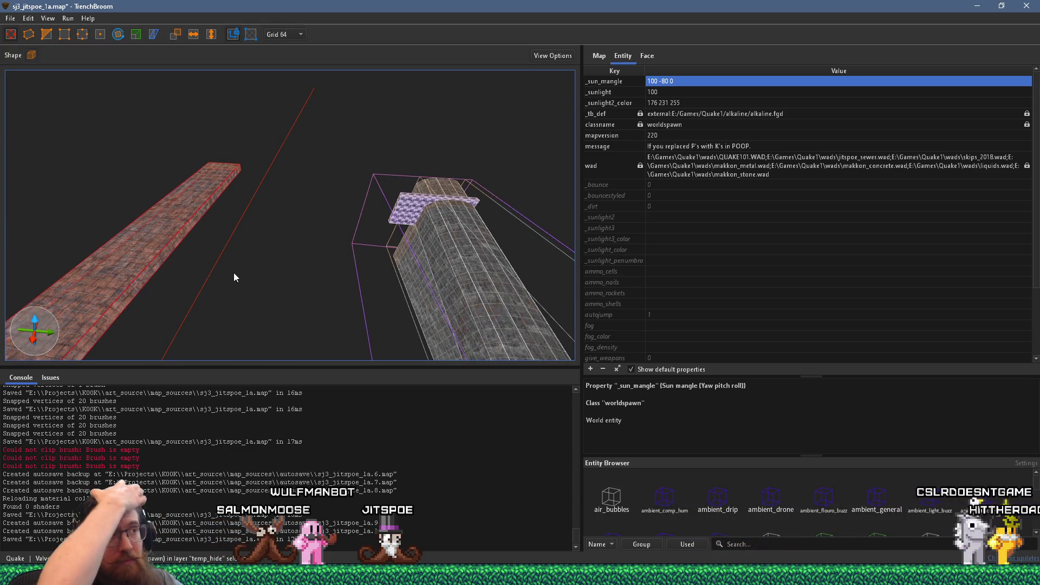
pyautogui.moveTo(234, 277)
pyautogui.mouseDown()
pyautogui.moveTo(269, 209)
pyautogui.moveTo(241, 181)
pyautogui.moveTo(265, 120)
pyautogui.moveTo(241, 149)
pyautogui.moveTo(395, 187)
pyautogui.moveTo(401, 157)
pyautogui.moveTo(226, 177)
pyautogui.moveTo(393, 150)
pyautogui.moveTo(195, 140)
pyautogui.moveTo(249, 161)
pyautogui.moveTo(326, 160)
pyautogui.moveTo(304, 176)
pyautogui.mouseUp()
# - Double the walkway end piece's height and drag its vertices into a sloped ramp
pyautogui.press('w')
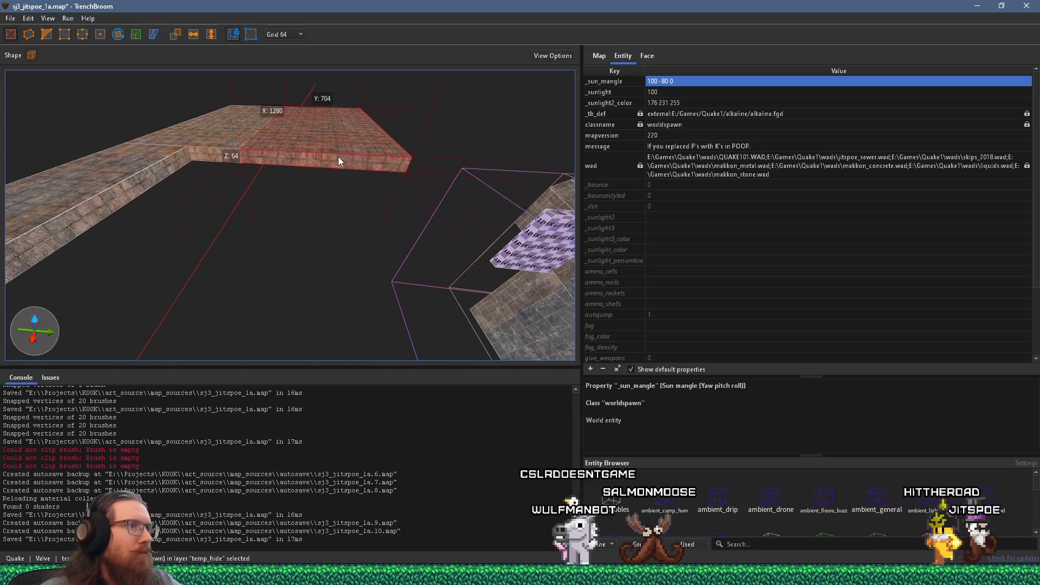
pyautogui.press('s')
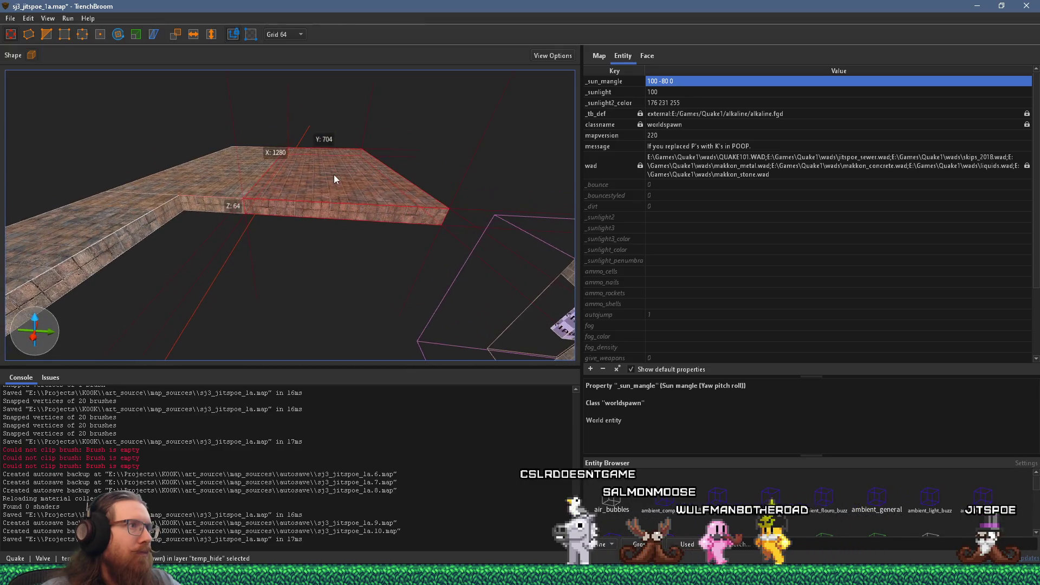
pyautogui.moveTo(354, 264)
pyautogui.mouseDown()
pyautogui.moveTo(273, 188)
pyautogui.moveTo(281, 158)
pyautogui.moveTo(173, 100)
pyautogui.mouseUp()
pyautogui.press('v')
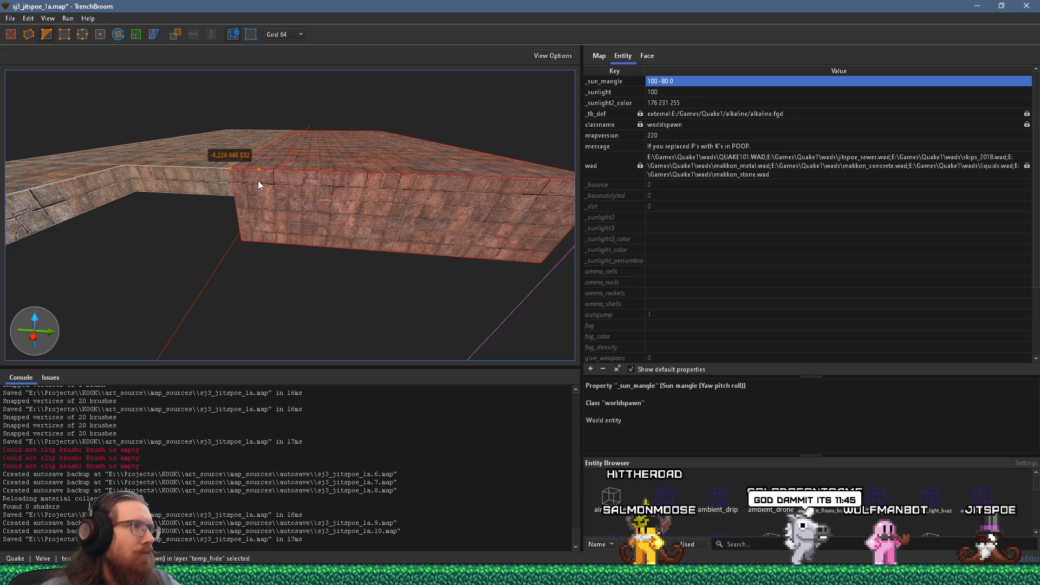
pyautogui.moveTo(301, 197); pyautogui.dragTo(302, 193)
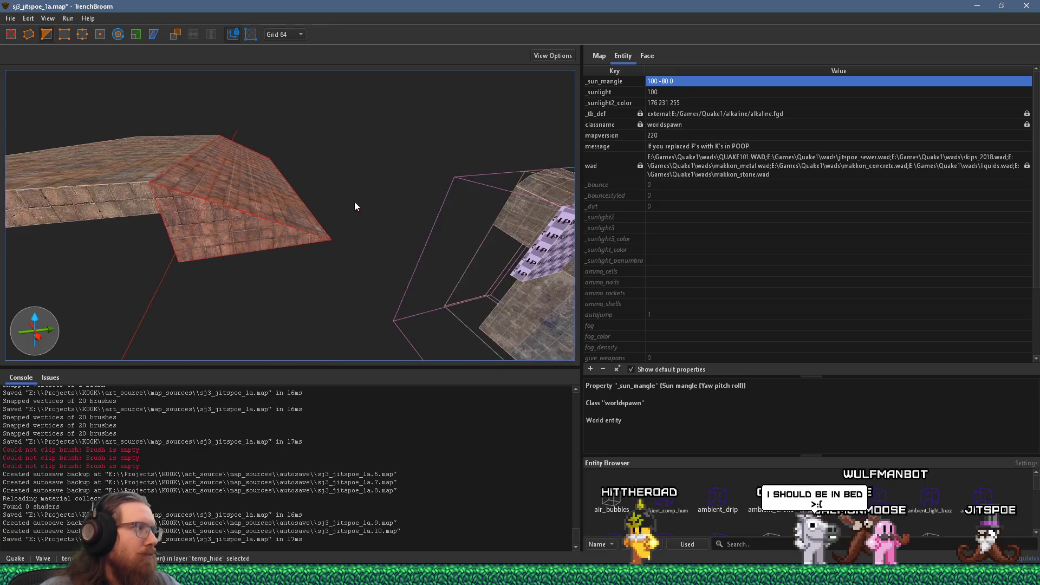
pyautogui.press('v')
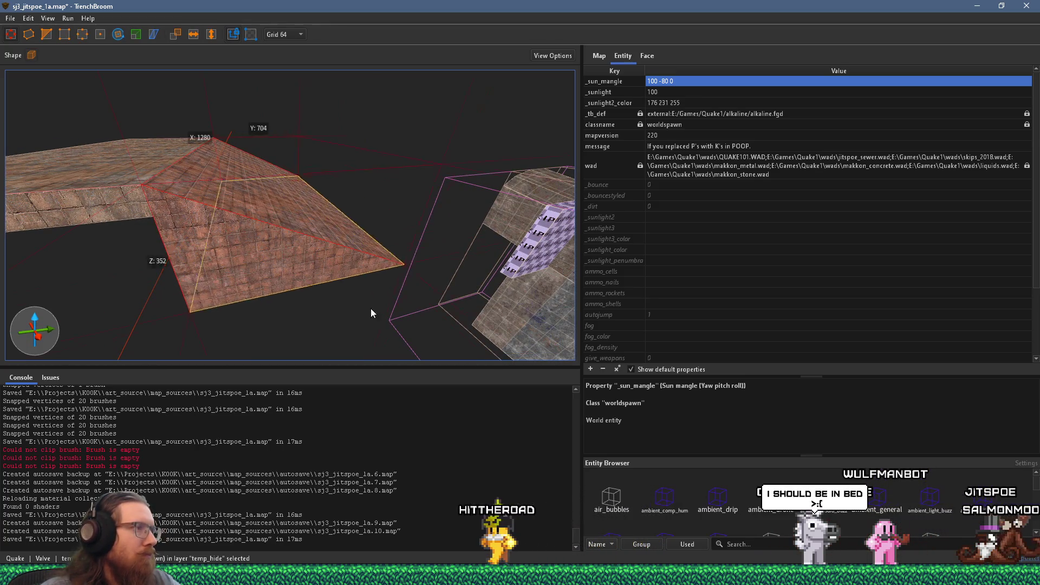
pyautogui.scroll(5, 426, 266)
# - Stretch the large floor brush to 2624 units along Y and check the gaps toward the ramp
pyautogui.moveTo(472, 306)
pyautogui.mouseDown()
pyautogui.moveTo(261, 210)
pyautogui.moveTo(220, 208)
pyautogui.moveTo(357, 140)
pyautogui.moveTo(187, 261)
pyautogui.moveTo(174, 255)
pyautogui.moveTo(317, 224)
pyautogui.moveTo(185, 282)
pyautogui.moveTo(243, 258)
pyautogui.moveTo(367, 174)
pyautogui.moveTo(434, 170)
pyautogui.moveTo(394, 243)
pyautogui.moveTo(386, 233)
pyautogui.moveTo(337, 289)
pyautogui.moveTo(325, 253)
pyautogui.moveTo(346, 199)
pyautogui.moveTo(222, 258)
pyautogui.moveTo(231, 227)
pyautogui.moveTo(253, 240)
pyautogui.mouseUp()
pyautogui.click(281, 277)
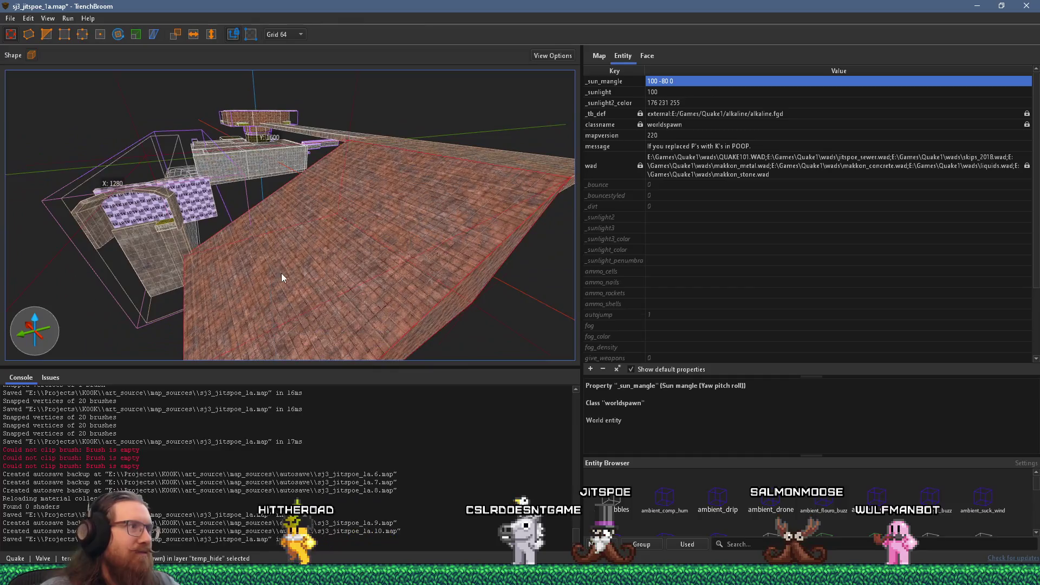
pyautogui.moveTo(282, 274); pyautogui.dragTo(405, 190)
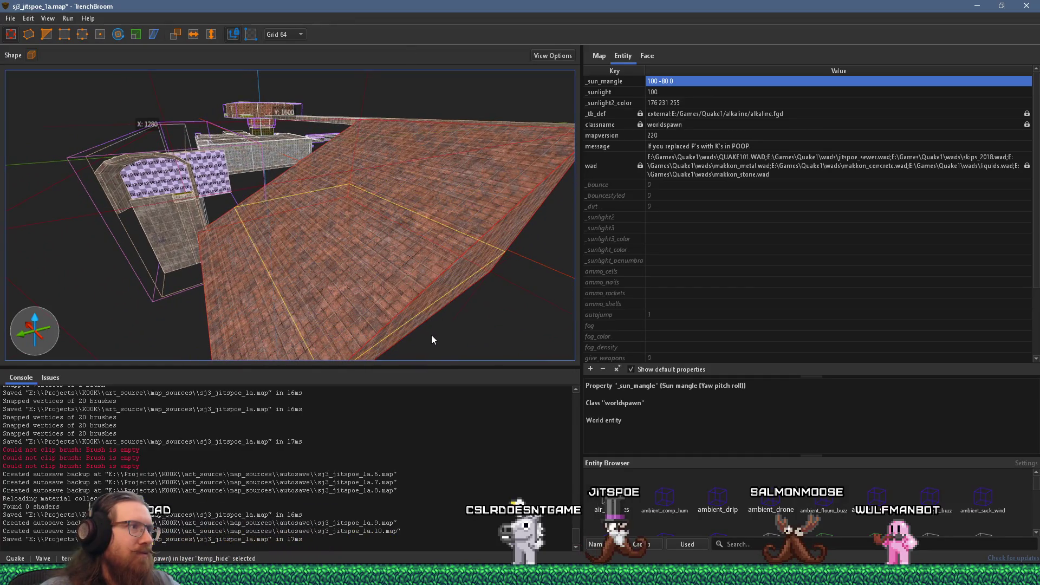
pyautogui.moveTo(432, 332)
pyautogui.mouseDown()
pyautogui.moveTo(244, 311)
pyautogui.moveTo(142, 324)
pyautogui.moveTo(325, 234)
pyautogui.moveTo(289, 247)
pyautogui.moveTo(434, 192)
pyautogui.moveTo(325, 192)
pyautogui.mouseUp()
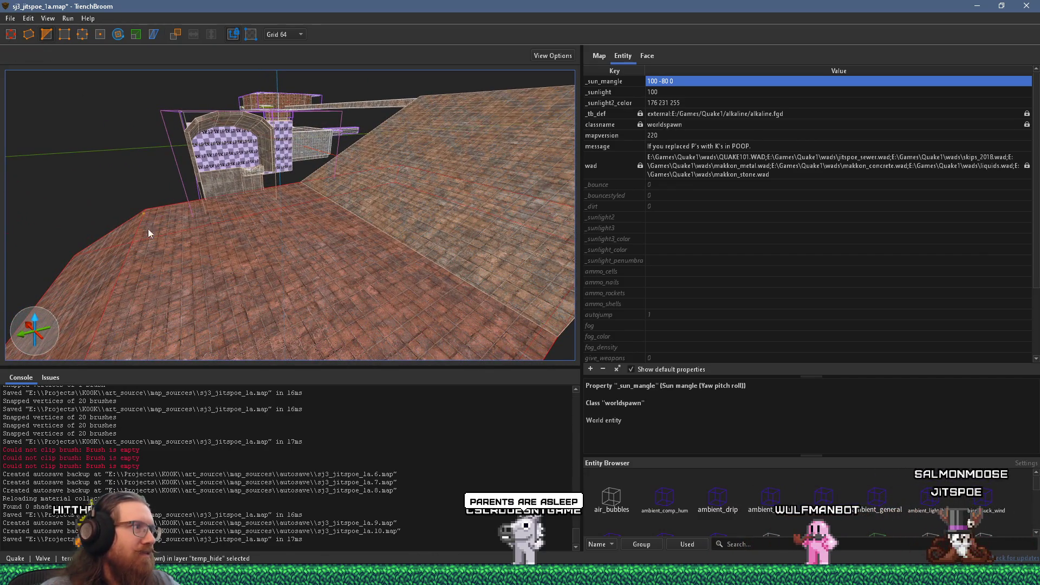
pyautogui.press('Escape')
pyautogui.click(261, 257)
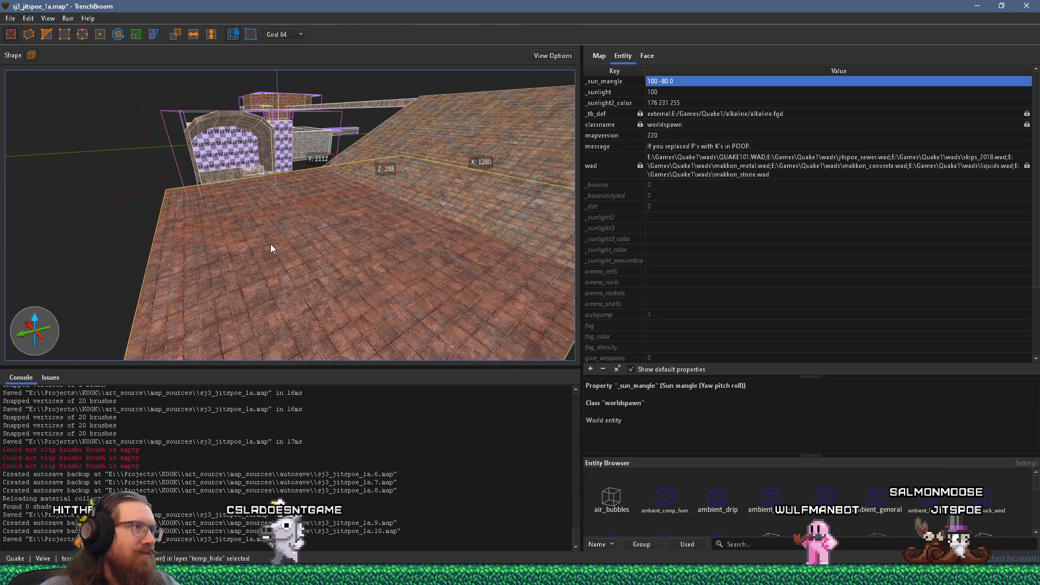
pyautogui.moveTo(276, 237)
pyautogui.mouseDown()
pyautogui.moveTo(107, 313)
pyautogui.moveTo(297, 289)
pyautogui.moveTo(496, 202)
pyautogui.moveTo(340, 196)
pyautogui.moveTo(274, 176)
pyautogui.moveTo(511, 252)
pyautogui.moveTo(494, 368)
pyautogui.mouseUp()
pyautogui.moveTo(405, 180)
pyautogui.mouseDown()
pyautogui.moveTo(320, 336)
pyautogui.moveTo(326, 291)
pyautogui.moveTo(346, 274)
pyautogui.moveTo(306, 222)
pyautogui.moveTo(248, 190)
pyautogui.moveTo(296, 214)
pyautogui.moveTo(261, 200)
pyautogui.moveTo(424, 182)
pyautogui.moveTo(308, 247)
pyautogui.moveTo(236, 227)
pyautogui.moveTo(319, 171)
pyautogui.moveTo(235, 231)
pyautogui.moveTo(69, 186)
pyautogui.moveTo(175, 177)
pyautogui.moveTo(416, 282)
pyautogui.moveTo(174, 87)
pyautogui.moveTo(203, 135)
pyautogui.moveTo(469, 222)
pyautogui.moveTo(603, 280)
pyautogui.moveTo(400, 233)
pyautogui.moveTo(414, 162)
pyautogui.moveTo(154, 162)
pyautogui.moveTo(57, 204)
pyautogui.moveTo(378, 202)
pyautogui.moveTo(291, 167)
pyautogui.moveTo(139, 273)
pyautogui.moveTo(333, 203)
pyautogui.moveTo(302, 234)
pyautogui.moveTo(314, 214)
pyautogui.moveTo(302, 221)
pyautogui.moveTo(78, 180)
pyautogui.moveTo(174, 181)
pyautogui.moveTo(330, 215)
pyautogui.moveTo(214, 211)
pyautogui.mouseUp()
pyautogui.moveTo(146, 219)
pyautogui.mouseDown()
pyautogui.moveTo(352, 201)
pyautogui.moveTo(349, 186)
pyautogui.moveTo(333, 241)
pyautogui.moveTo(368, 284)
pyautogui.moveTo(344, 227)
pyautogui.moveTo(407, 206)
pyautogui.moveTo(303, 189)
pyautogui.mouseUp()
pyautogui.press('Escape')
# - Save the map and look toward the brick brushes and right wall
pyautogui.click(11, 18)
pyautogui.click(33, 70)
pyautogui.moveTo(324, 118)
pyautogui.mouseDown()
pyautogui.moveTo(438, 195)
pyautogui.moveTo(350, 208)
pyautogui.mouseUp()
pyautogui.moveTo(253, 201)
pyautogui.mouseDown()
pyautogui.moveTo(379, 202)
pyautogui.moveTo(355, 247)
pyautogui.moveTo(442, 225)
pyautogui.moveTo(390, 233)
pyautogui.moveTo(464, 248)
pyautogui.moveTo(344, 207)
pyautogui.moveTo(438, 298)
pyautogui.moveTo(451, 256)
pyautogui.moveTo(214, 35)
pyautogui.moveTo(219, 109)
pyautogui.moveTo(325, 260)
pyautogui.moveTo(326, 194)
pyautogui.moveTo(333, 297)
pyautogui.moveTo(304, 186)
pyautogui.moveTo(283, 307)
pyautogui.moveTo(306, 242)
pyautogui.moveTo(385, 199)
pyautogui.moveTo(360, 256)
pyautogui.moveTo(373, 202)
pyautogui.moveTo(285, 251)
pyautogui.moveTo(381, 234)
pyautogui.moveTo(288, 247)
pyautogui.moveTo(262, 234)
pyautogui.moveTo(313, 232)
pyautogui.moveTo(337, 253)
pyautogui.moveTo(332, 244)
pyautogui.moveTo(287, 248)
pyautogui.moveTo(446, 258)
pyautogui.moveTo(545, 186)
pyautogui.moveTo(559, 169)
pyautogui.moveTo(548, 152)
pyautogui.mouseUp()
pyautogui.scroll(10, 334, 236)
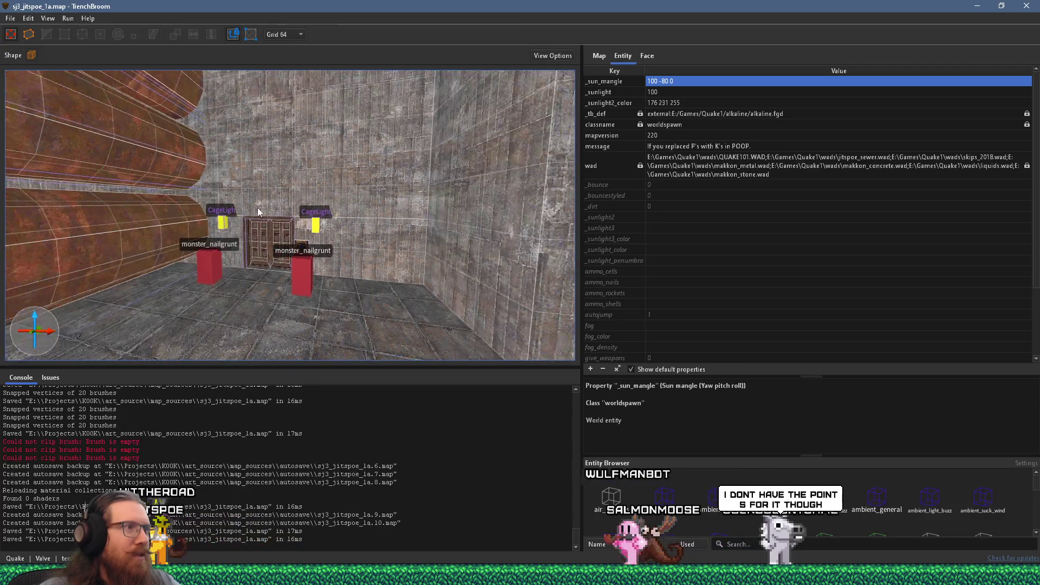
# - Select the func_detail door frame, the door pieces and the wall panel together
pyautogui.click(378, 258)
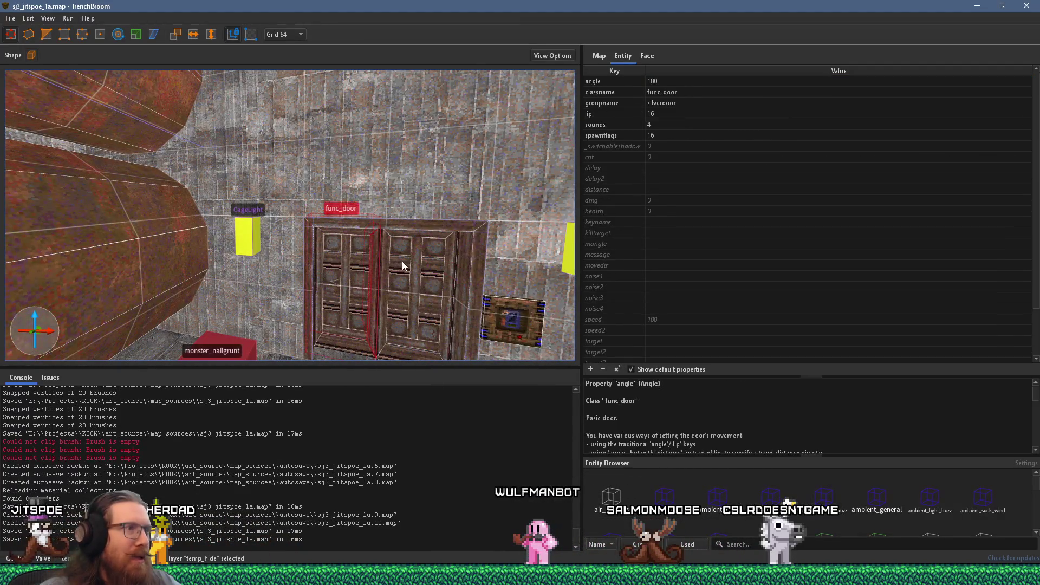
pyautogui.press('Escape')
pyautogui.click(310, 306)
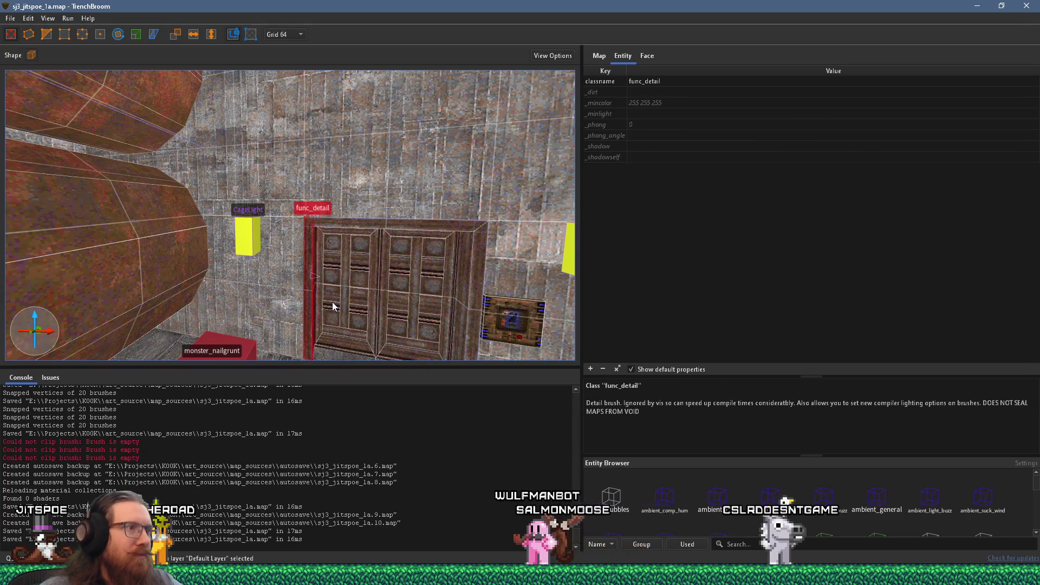
pyautogui.keyDown('ctrl'); pyautogui.click(377, 227); pyautogui.keyUp('ctrl')
pyautogui.keyDown('ctrl'); pyautogui.click(482, 249); pyautogui.keyUp('ctrl')
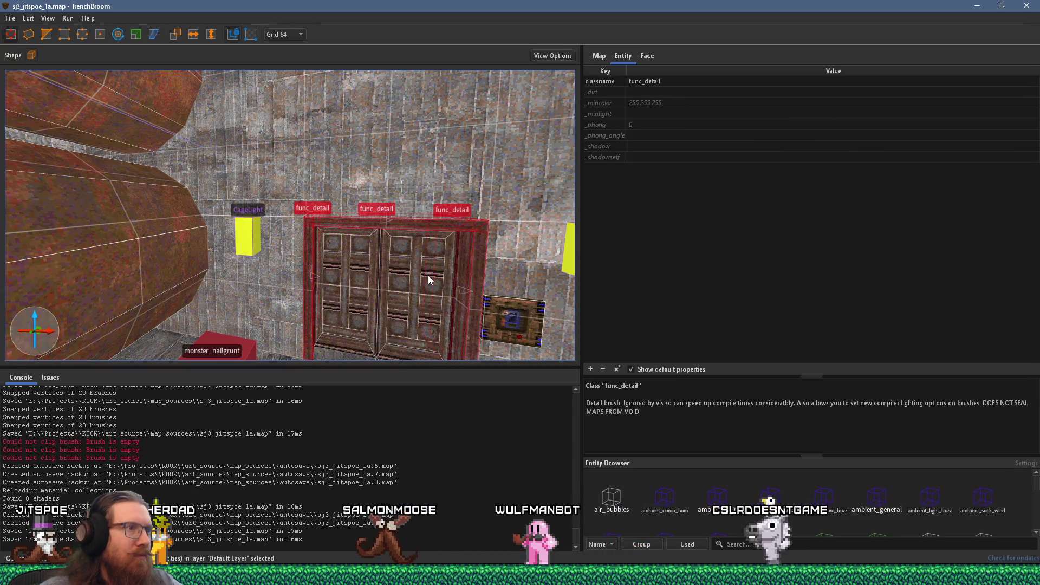
pyautogui.keyDown('ctrl'); pyautogui.click(409, 284); pyautogui.keyUp('ctrl')
pyautogui.keyDown('ctrl'); pyautogui.click(487, 315); pyautogui.keyUp('ctrl')
pyautogui.scroll(-5, 487, 315)
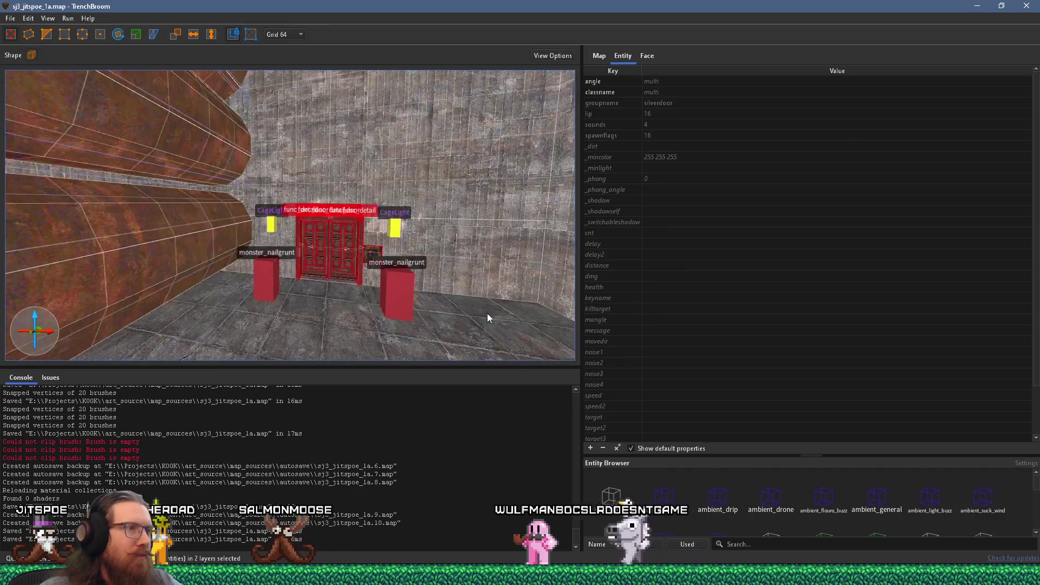
# - Duplicate the door set and shift the copy 64 units along Y against the concrete wall
pyautogui.moveTo(307, 311); pyautogui.dragTo(581, 306)
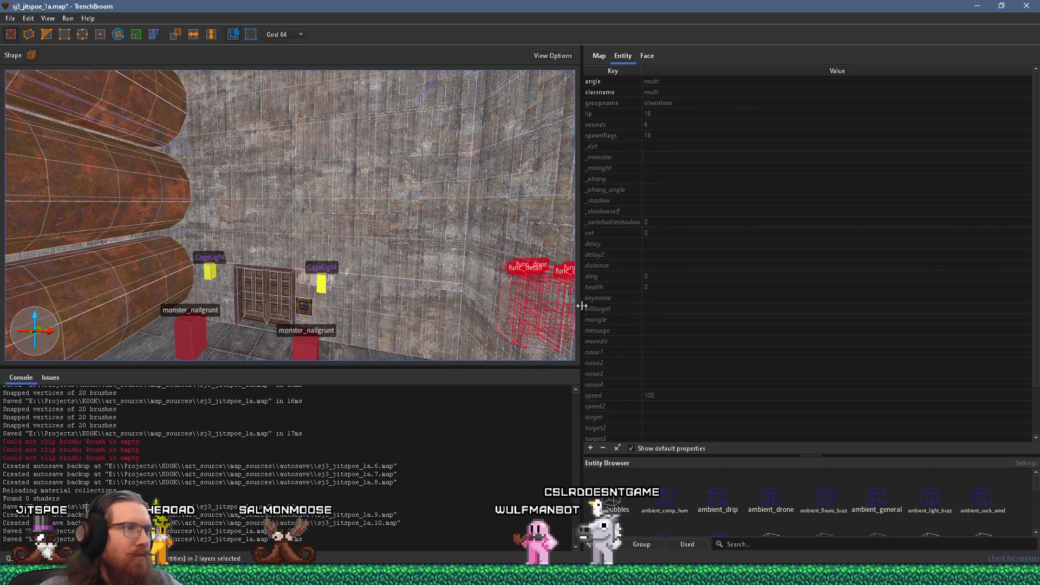
pyautogui.press('w')
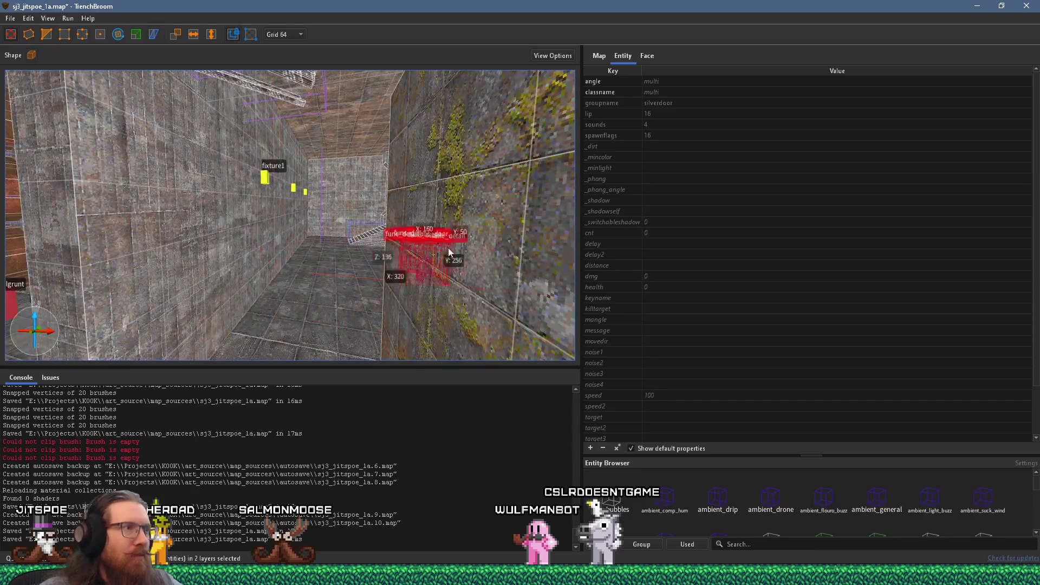
pyautogui.press('w')
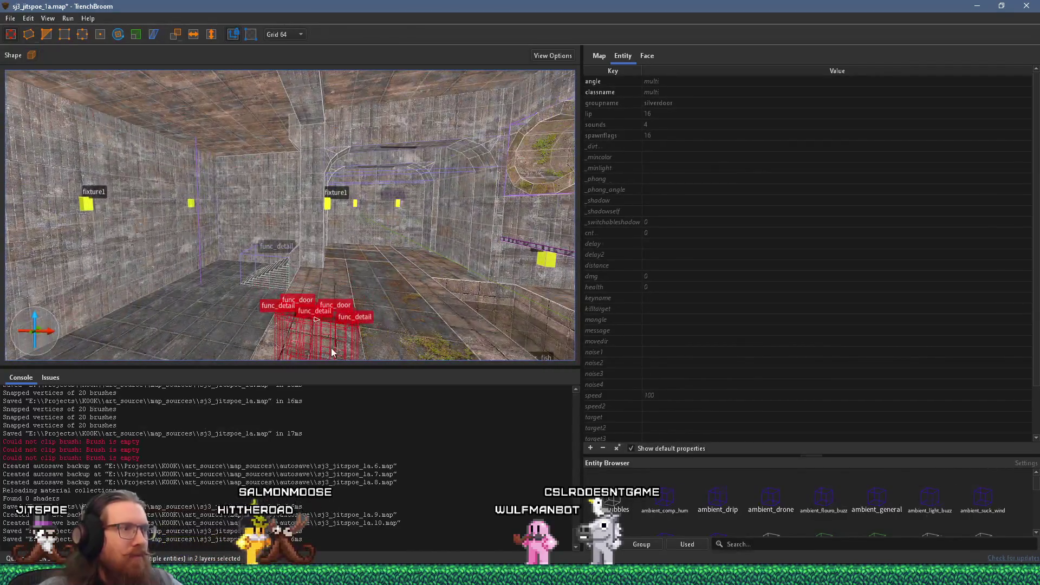
pyautogui.press('w')
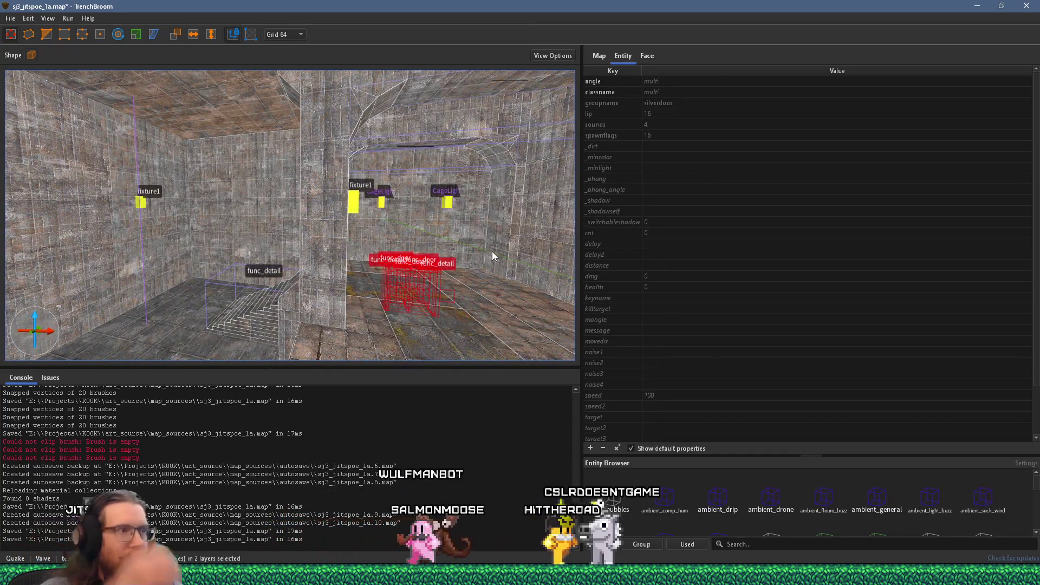
pyautogui.press('w')
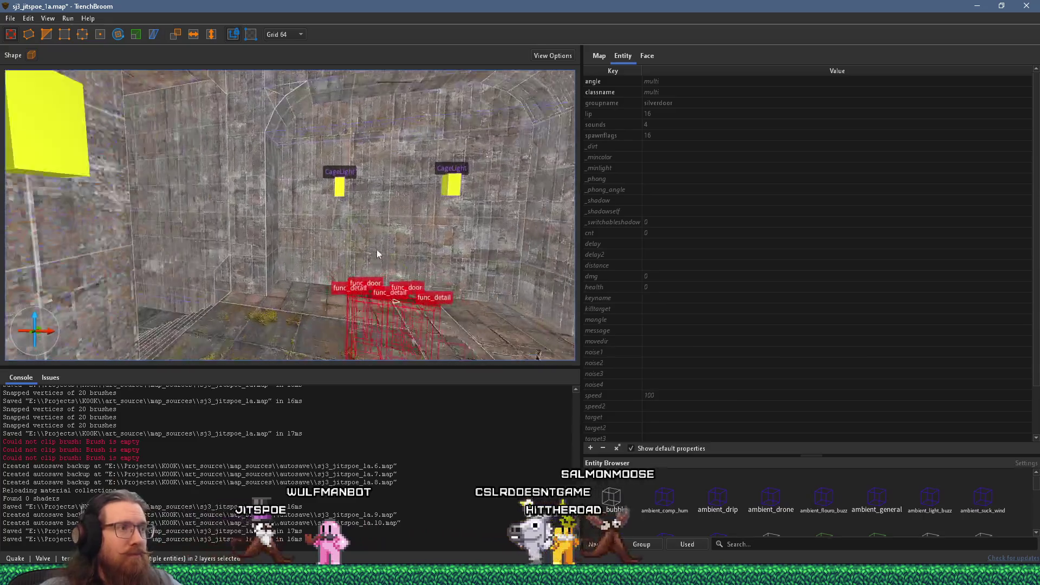
pyautogui.press('s')
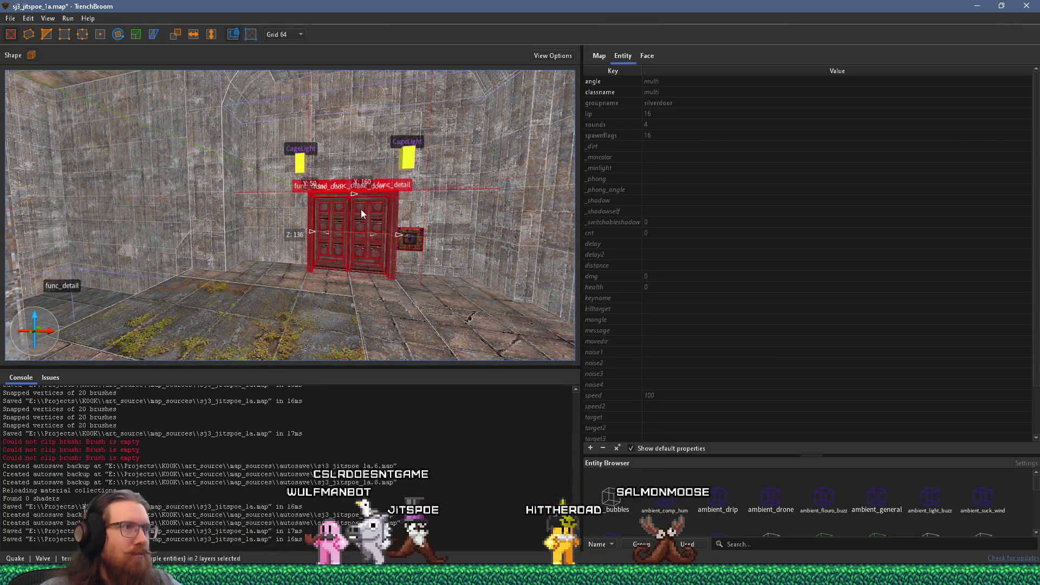
pyautogui.press('w')
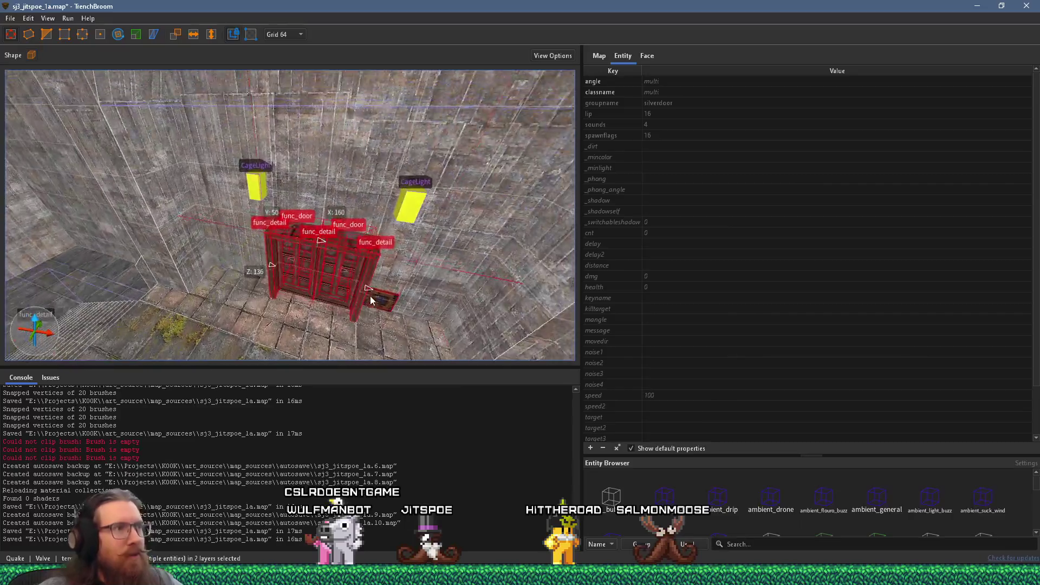
pyautogui.moveTo(382, 243); pyautogui.dragTo(363, 268)
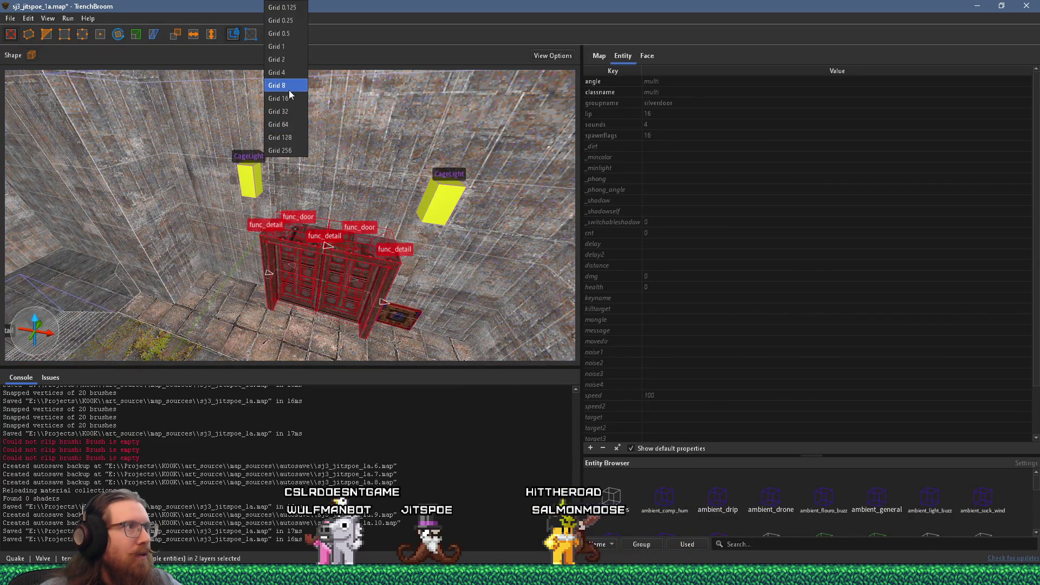
# - Fly the camera up to the small key plaque and select it
pyautogui.press('w')
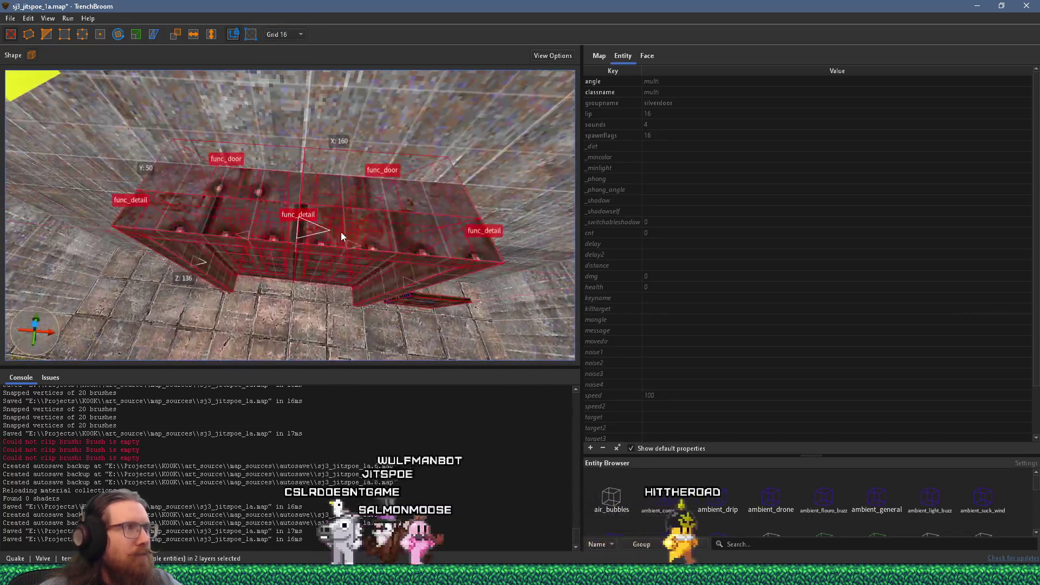
pyautogui.press('w')
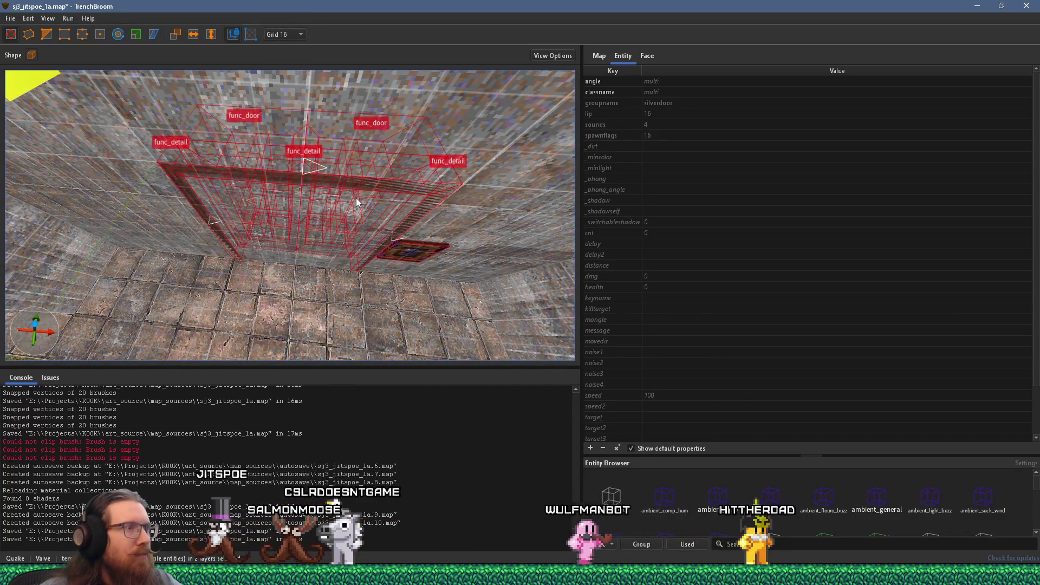
pyautogui.press('w')
pyautogui.click(384, 164)
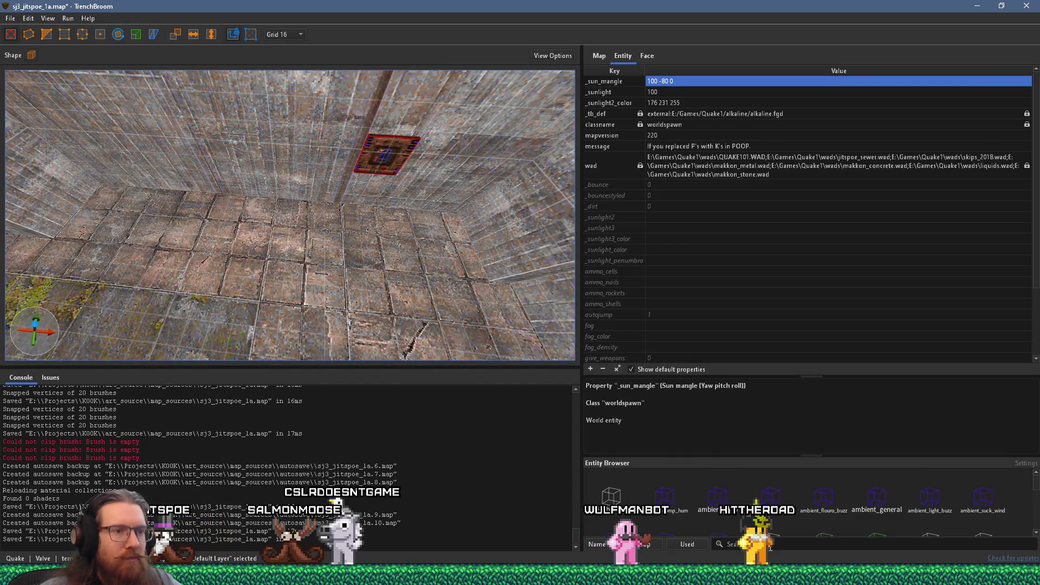
# - Search the face materials for 'key' and apply key01_2 to the plaque
pyautogui.click(641, 56)
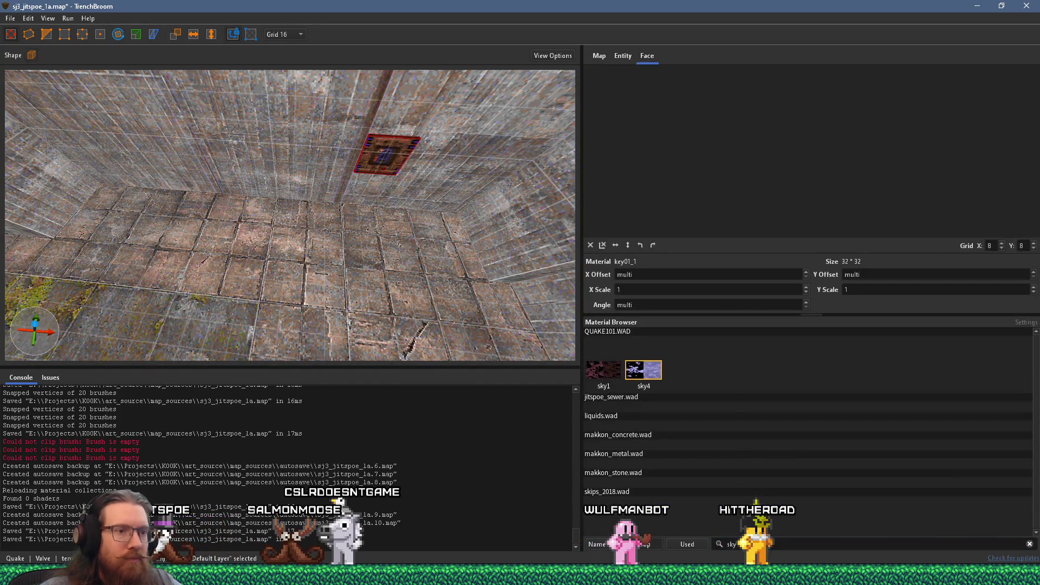
pyautogui.write('key')
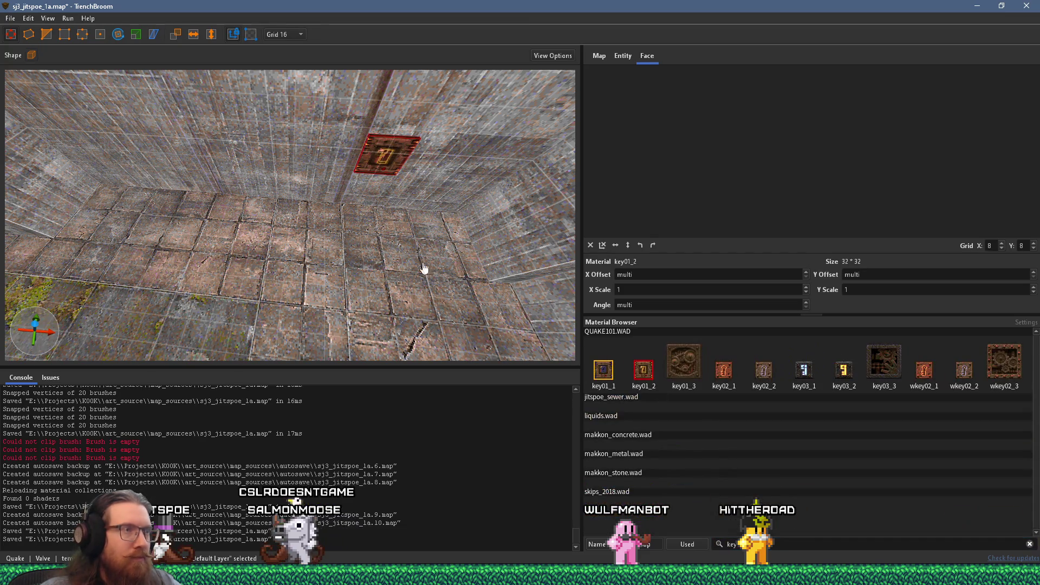
pyautogui.moveTo(424, 269); pyautogui.dragTo(402, 213)
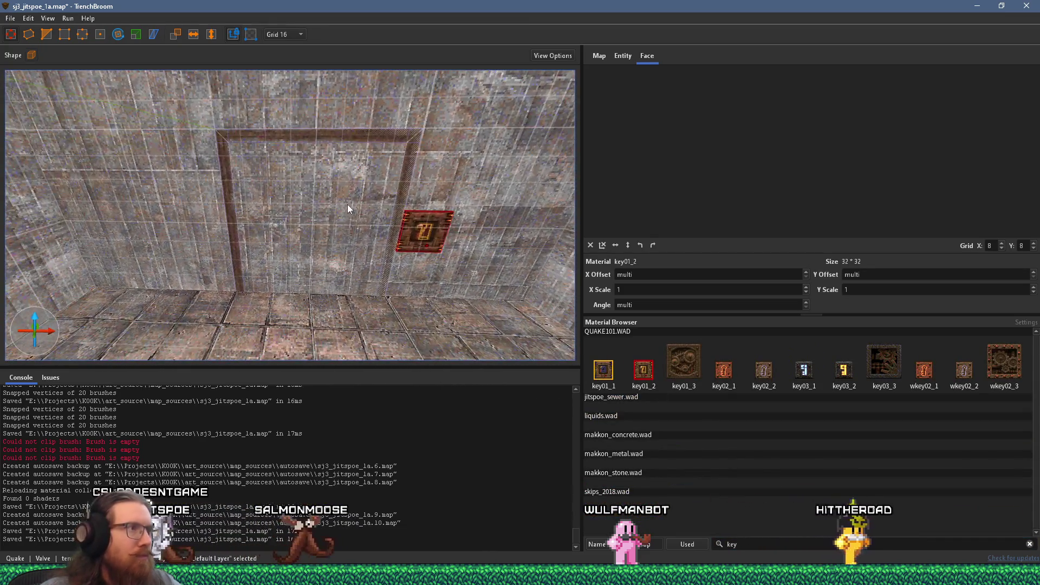
# - Raise a floor brush into a 128-unit-high block along the wall, trimmed to meet the door
pyautogui.click(347, 204)
pyautogui.scroll(-5, 369, 201)
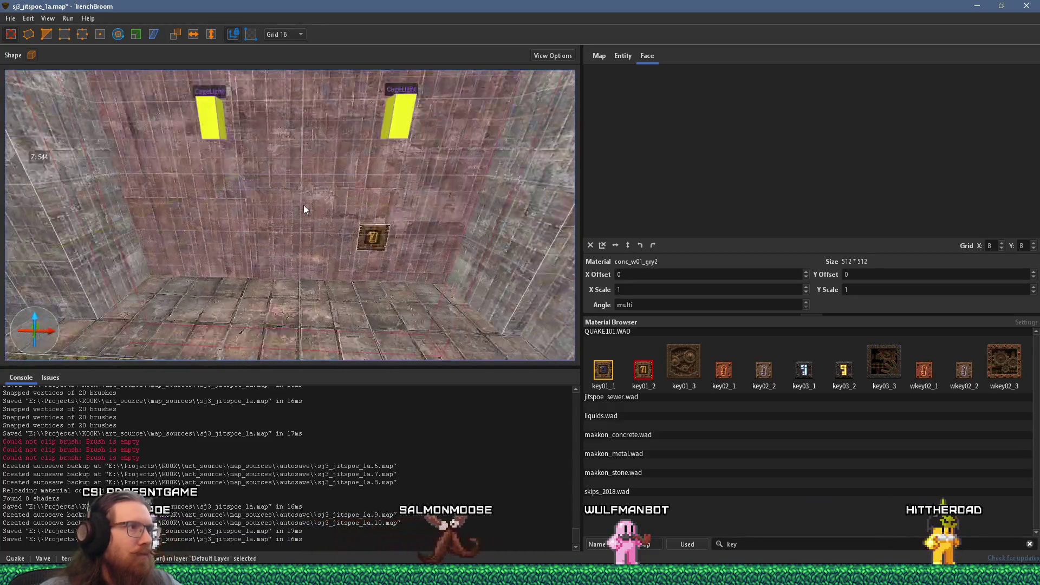
pyautogui.moveTo(349, 311)
pyautogui.mouseDown()
pyautogui.moveTo(413, 261)
pyautogui.moveTo(422, 229)
pyautogui.mouseUp()
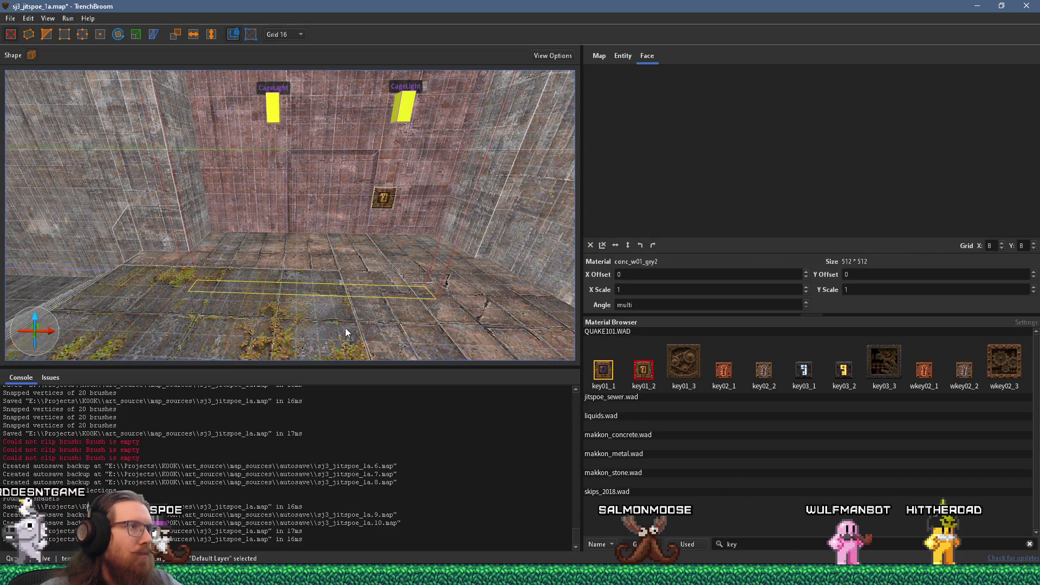
pyautogui.moveTo(343, 328); pyautogui.dragTo(347, 259)
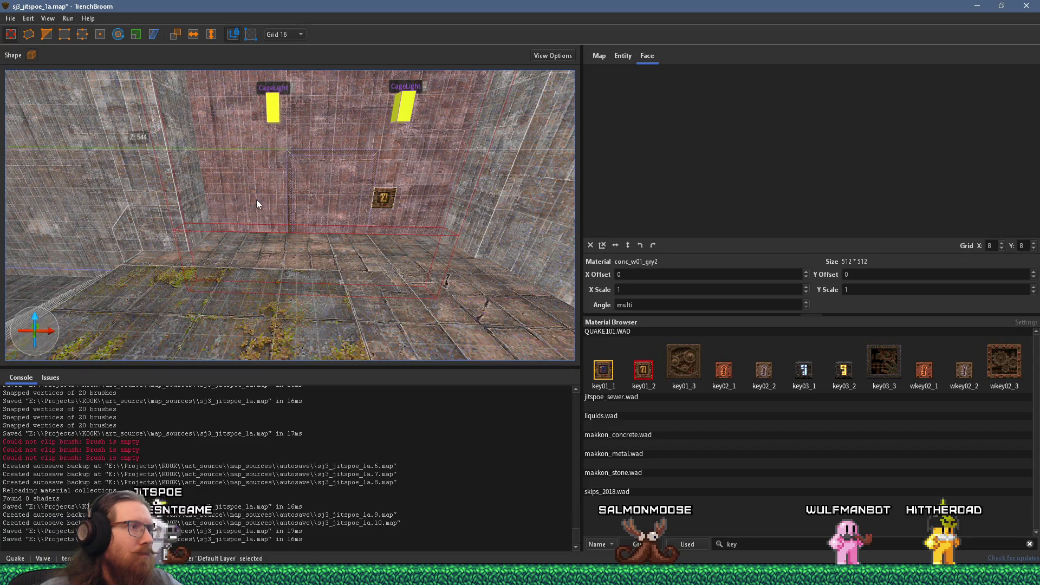
pyautogui.moveTo(257, 204); pyautogui.dragTo(359, 264)
pyautogui.moveTo(361, 216)
pyautogui.mouseDown()
pyautogui.moveTo(343, 225)
pyautogui.moveTo(492, 199)
pyautogui.mouseUp()
pyautogui.moveTo(346, 197)
pyautogui.mouseDown()
pyautogui.moveTo(422, 189)
pyautogui.moveTo(319, 197)
pyautogui.mouseUp()
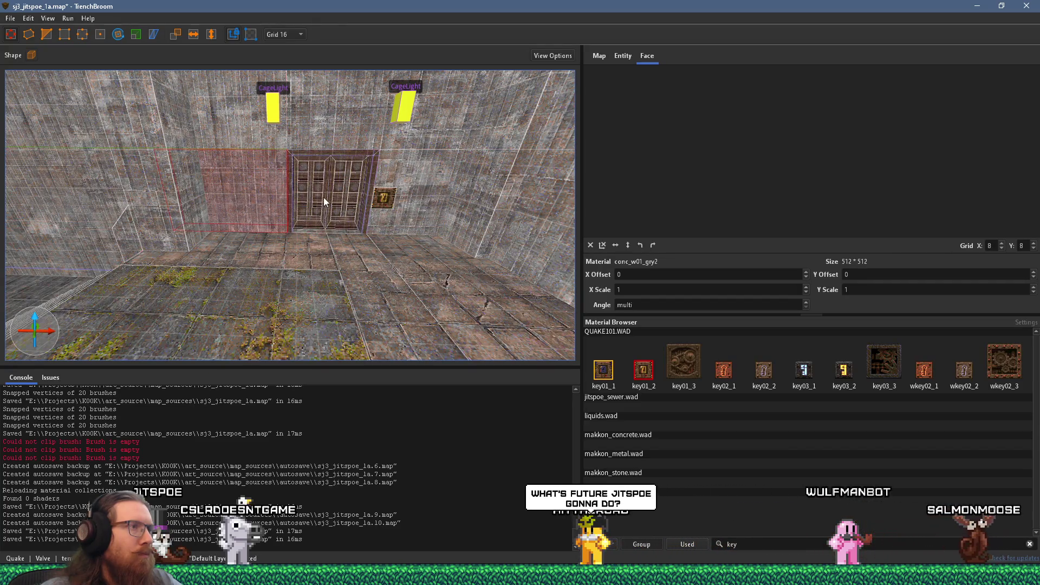
pyautogui.scroll(-5, 323, 198)
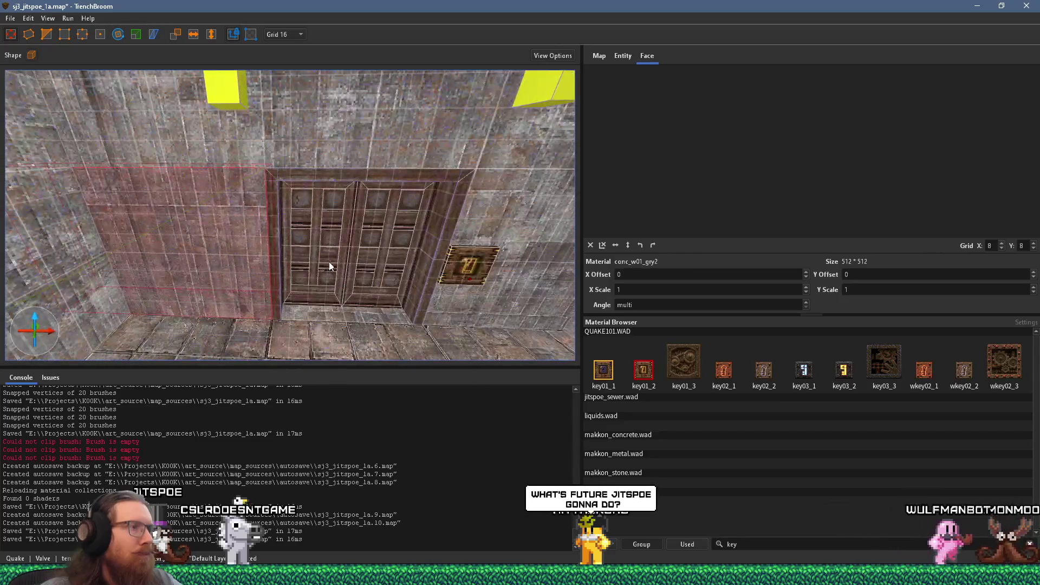
pyautogui.moveTo(324, 307)
pyautogui.mouseDown()
pyautogui.moveTo(316, 338)
pyautogui.moveTo(290, 154)
pyautogui.mouseUp()
# - Delete the brown floor strip beside the mossy floor patch
pyautogui.scroll(3, 290, 154)
pyautogui.click(282, 192)
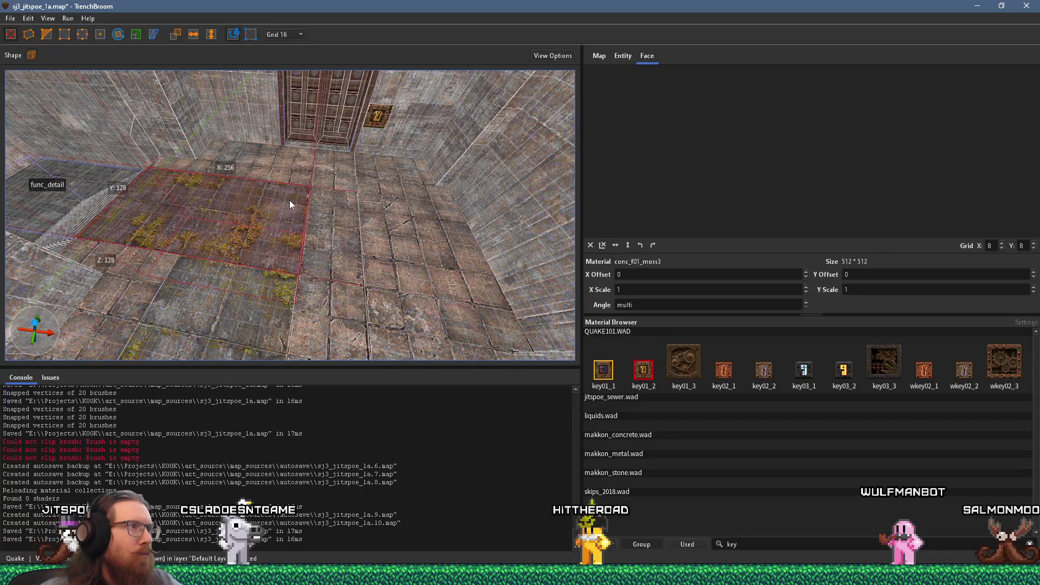
pyautogui.click(339, 234)
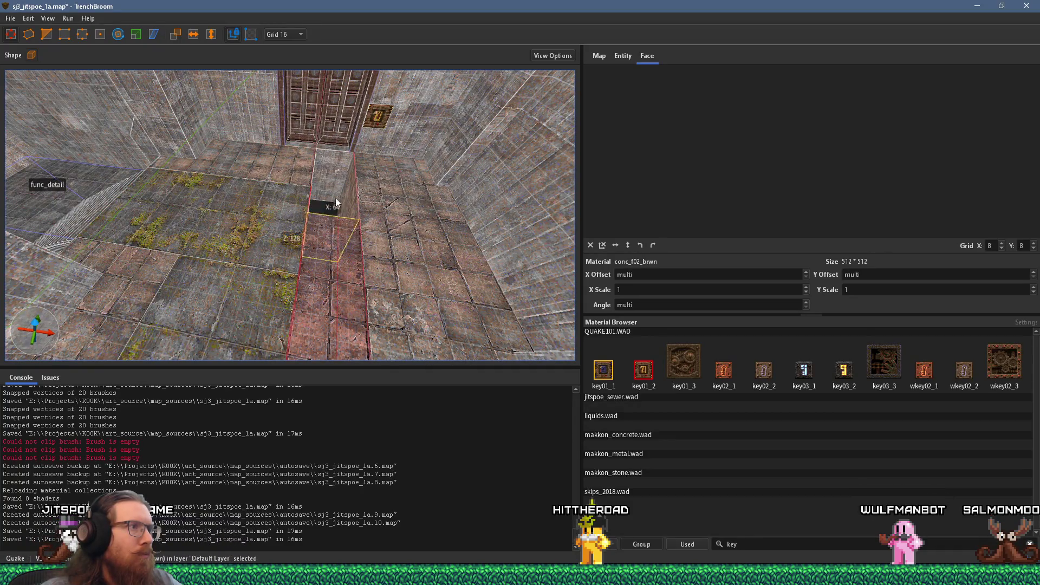
pyautogui.press('Delete')
# - Select the mossy floor strips and the adjacent floor brushes near the door
pyautogui.click(329, 239)
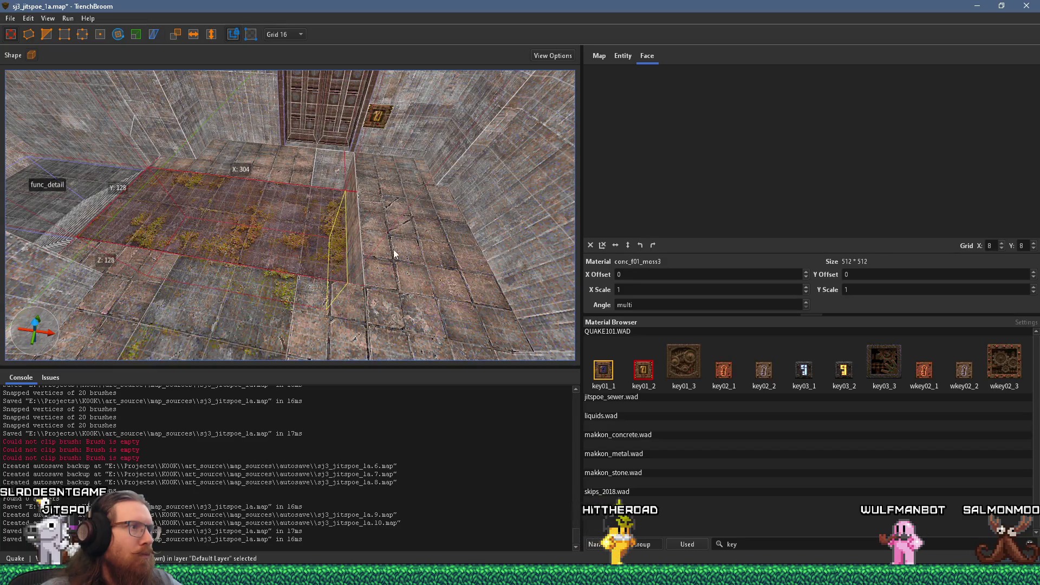
pyautogui.scroll(3, 343, 287)
pyautogui.click(297, 209)
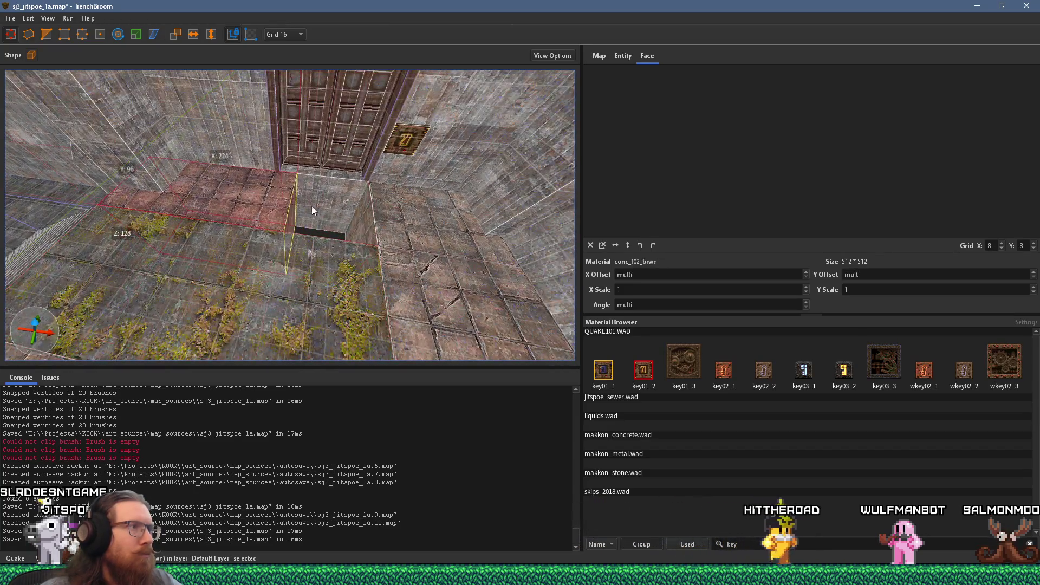
pyautogui.moveTo(305, 276)
pyautogui.mouseDown()
pyautogui.moveTo(184, 262)
pyautogui.moveTo(250, 287)
pyautogui.moveTo(322, 284)
pyautogui.mouseUp()
pyautogui.click(373, 245)
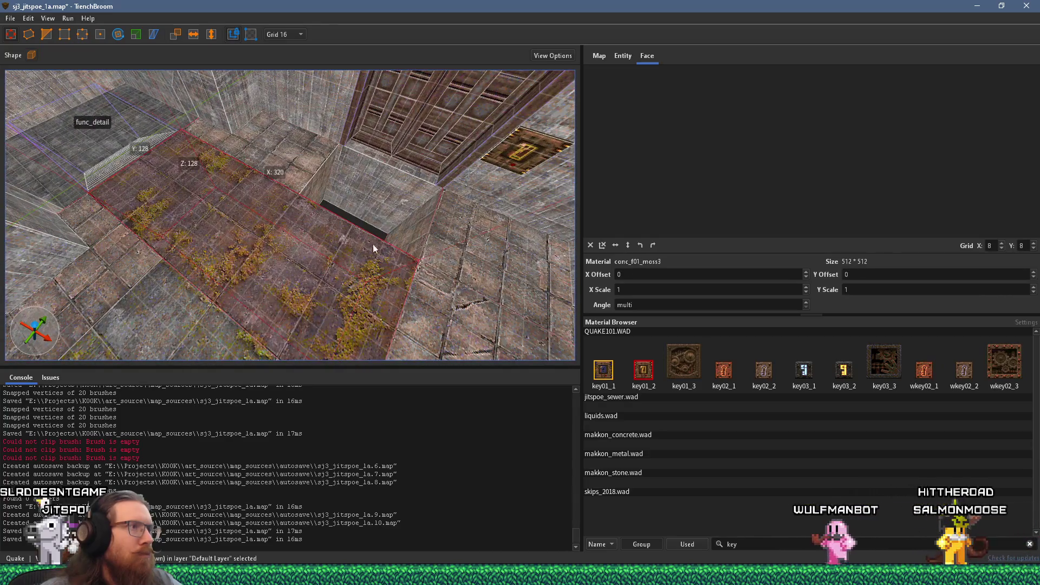
pyautogui.click(401, 200)
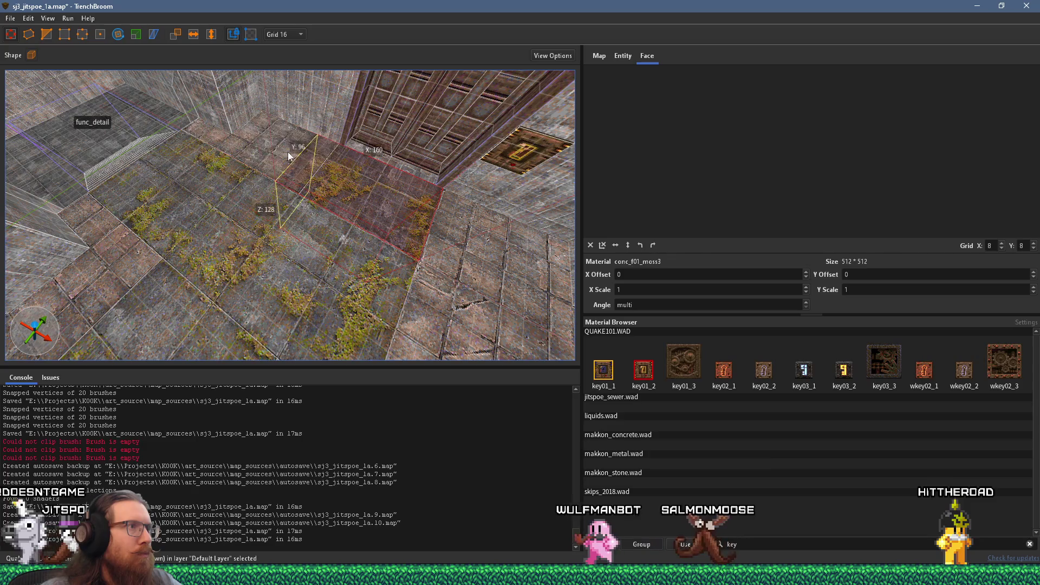
pyautogui.moveTo(307, 166)
pyautogui.mouseDown()
pyautogui.moveTo(311, 209)
pyautogui.moveTo(223, 223)
pyautogui.moveTo(168, 210)
pyautogui.mouseUp()
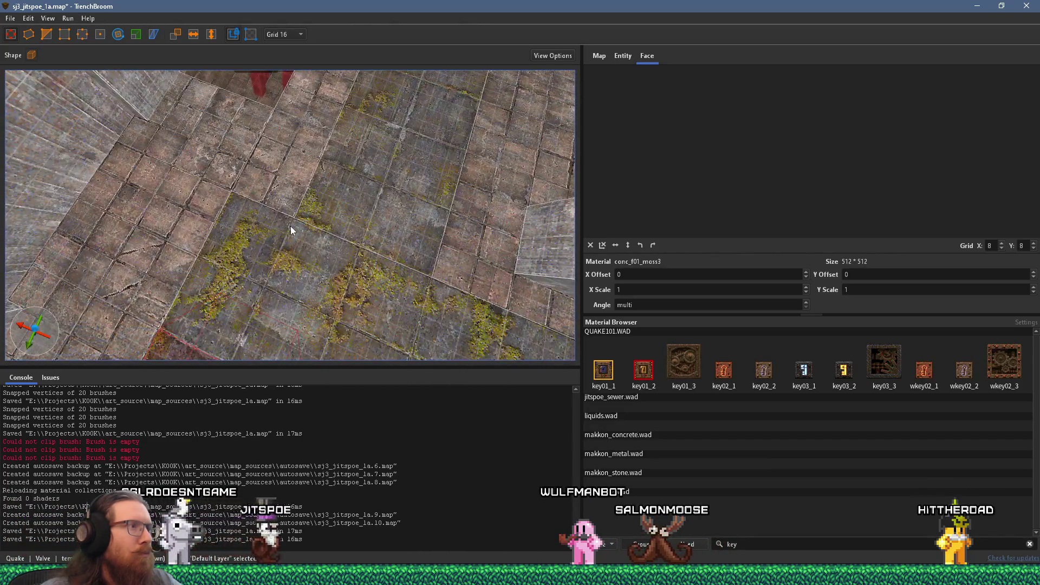
pyautogui.moveTo(290, 226); pyautogui.dragTo(228, 224)
pyautogui.moveTo(300, 209); pyautogui.dragTo(278, 208)
# - Clip a diagonal edge into the mossy floor brush, then clear the selection
pyautogui.click(313, 207)
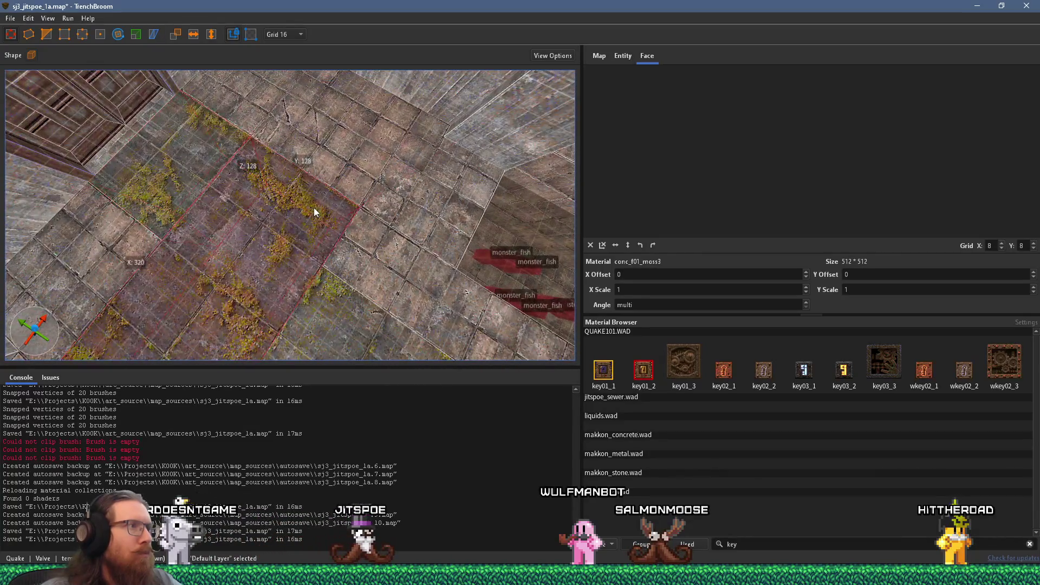
pyautogui.scroll(3, 315, 211)
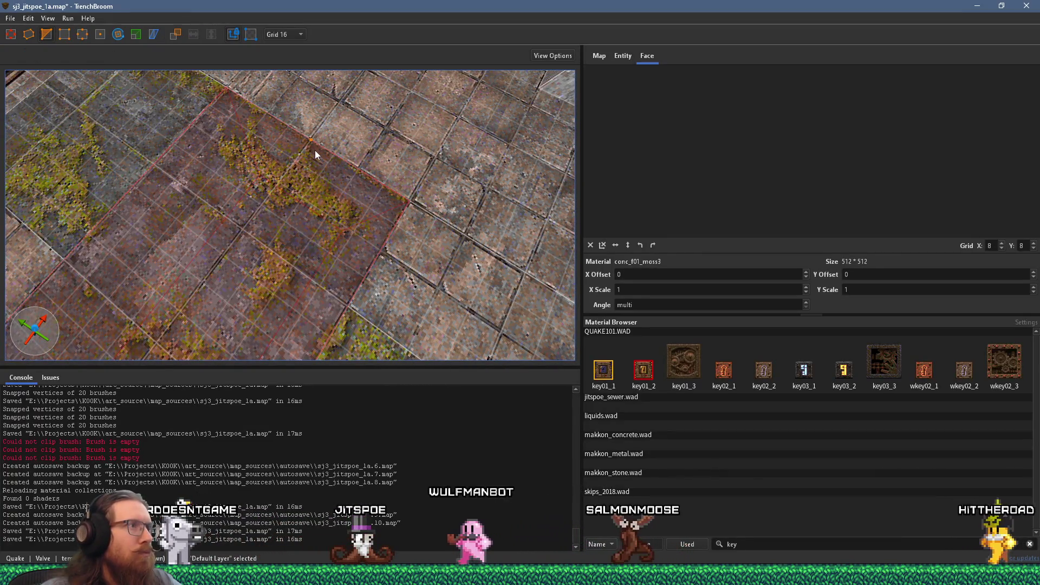
pyautogui.click(348, 292)
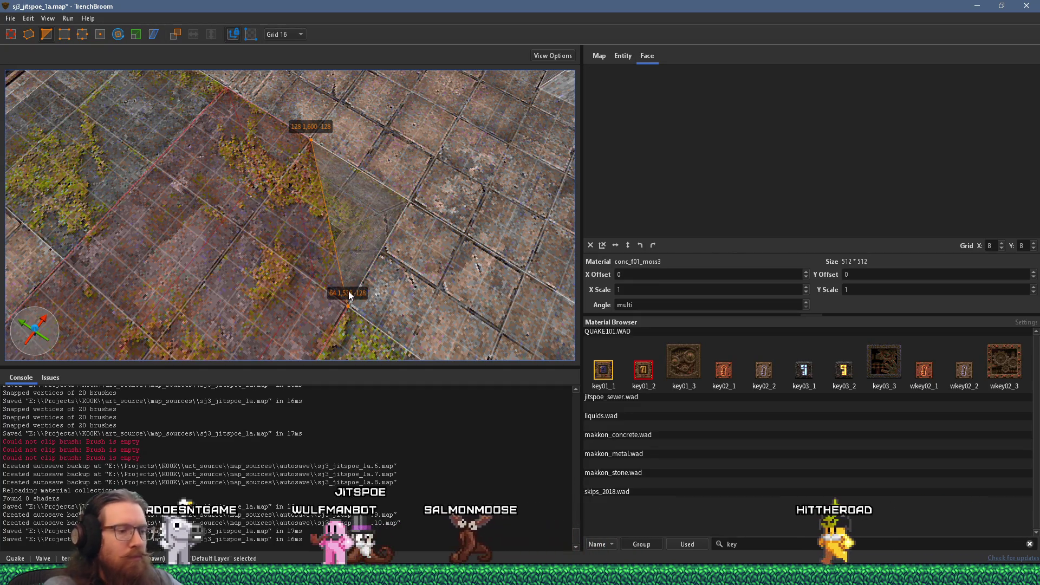
pyautogui.press('Escape')
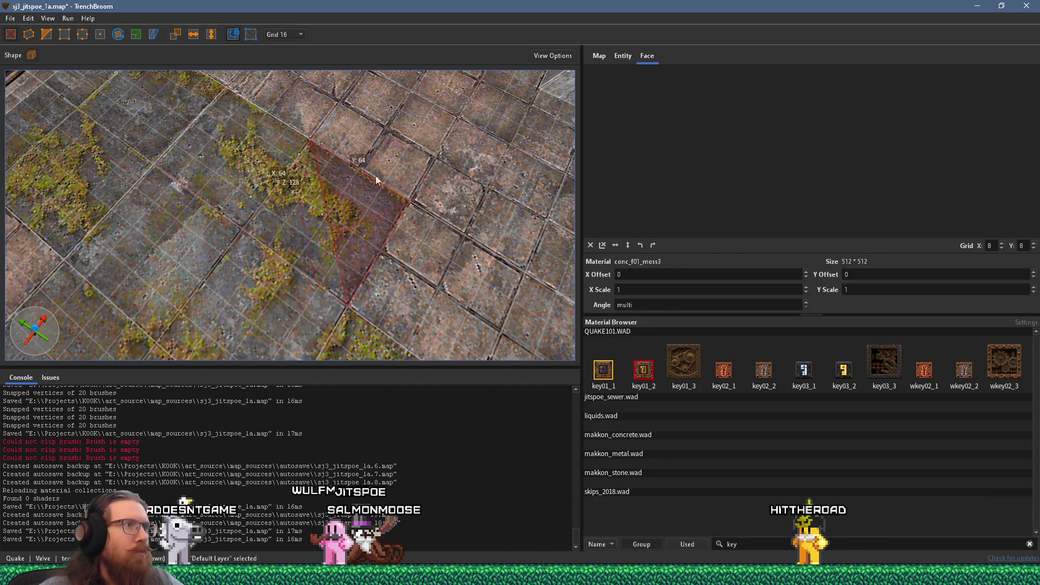
pyautogui.click(391, 164)
pyautogui.hotkey('ctrl', 'z')
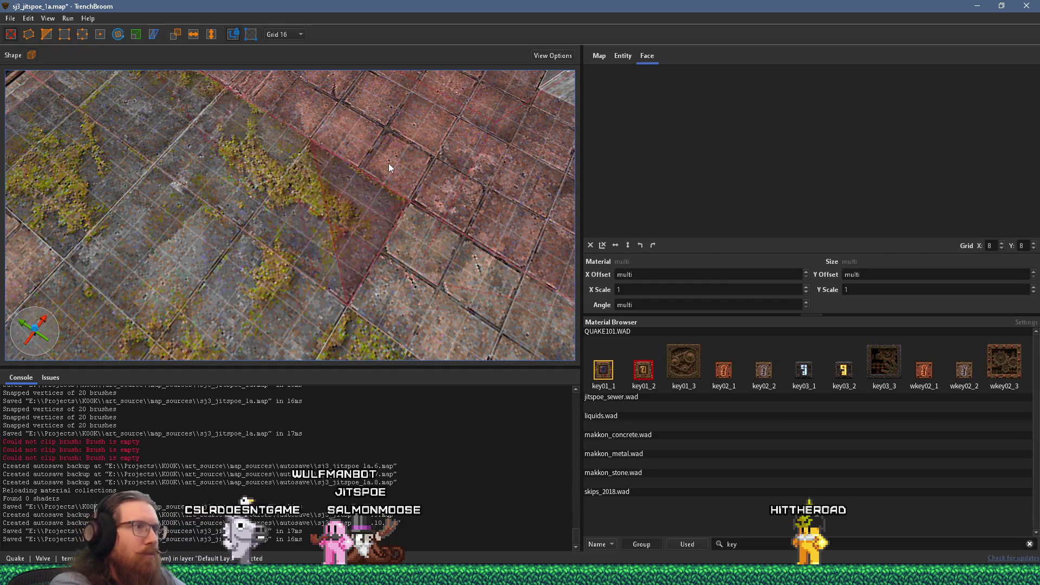
pyautogui.click(420, 251)
pyautogui.keyDown('ctrl'); pyautogui.click(383, 225); pyautogui.keyUp('ctrl')
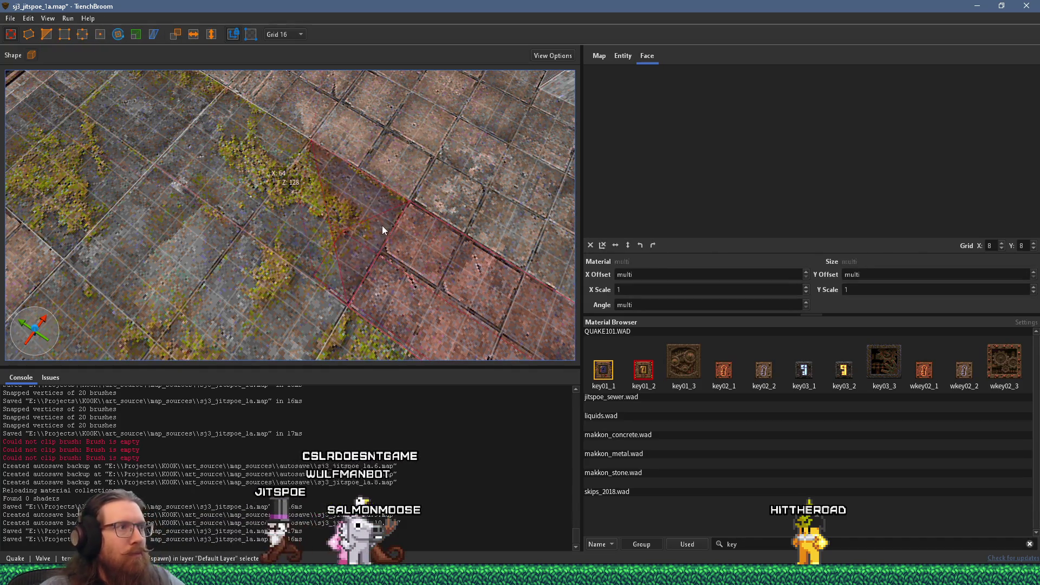
pyautogui.scroll(-5, 395, 229)
pyautogui.press('Escape')
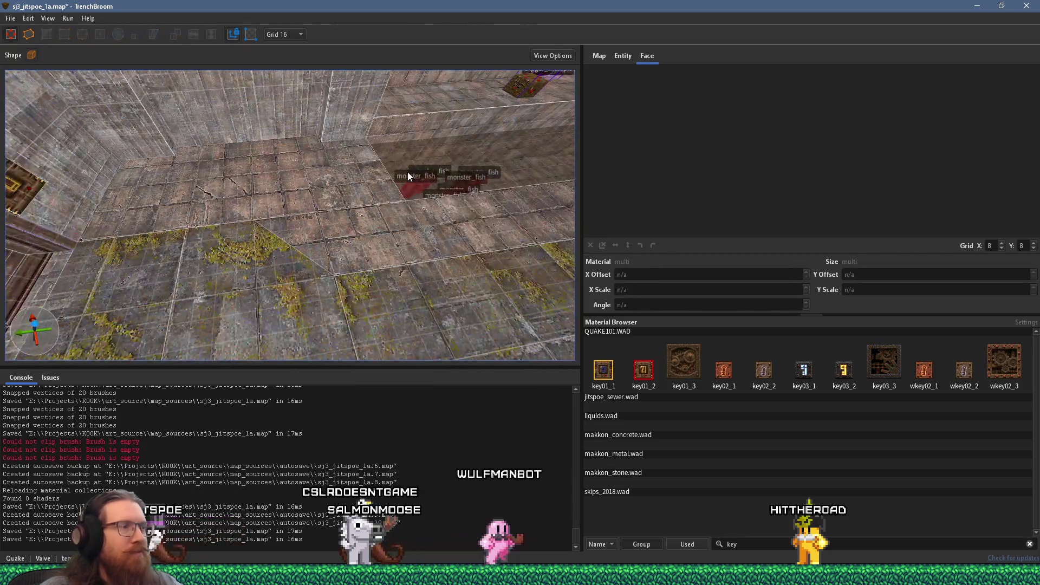
# - Save the map sj3_jitspoe_1a.map
pyautogui.moveTo(407, 172)
pyautogui.mouseDown()
pyautogui.moveTo(393, 216)
pyautogui.moveTo(358, 235)
pyautogui.moveTo(330, 189)
pyautogui.moveTo(256, 220)
pyautogui.mouseUp()
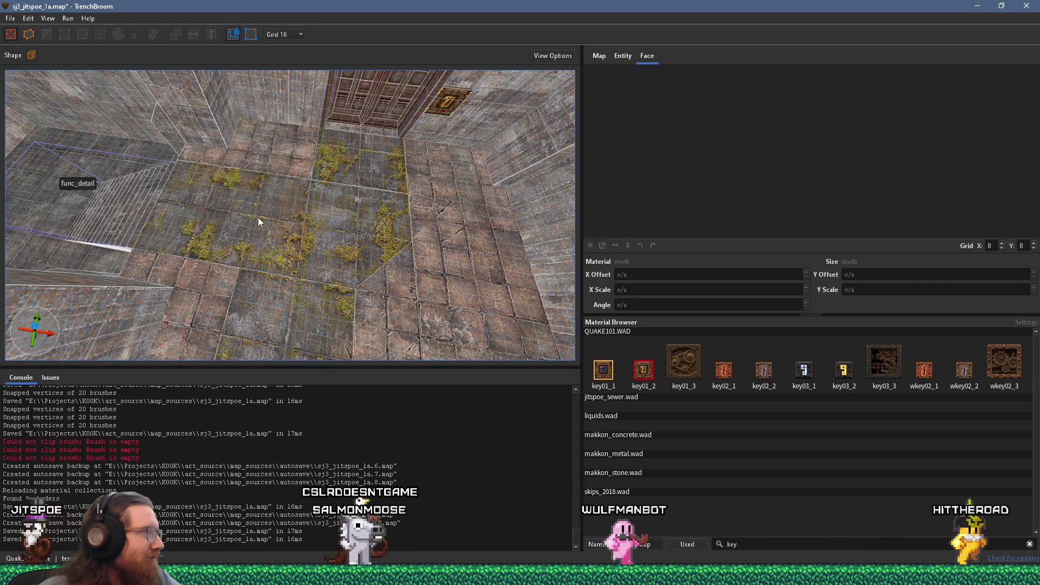
pyautogui.click(11, 19)
pyautogui.click(42, 71)
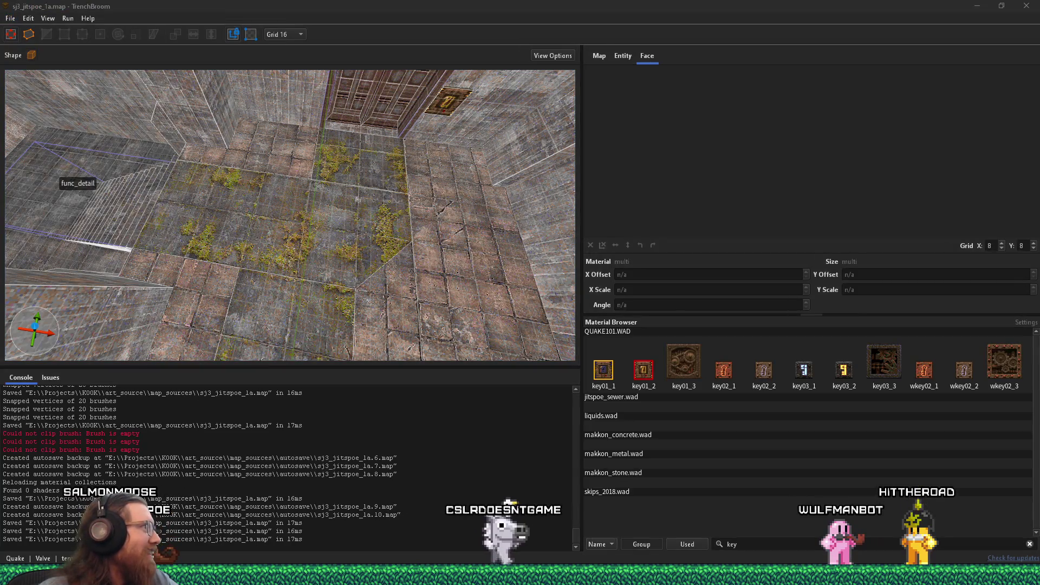
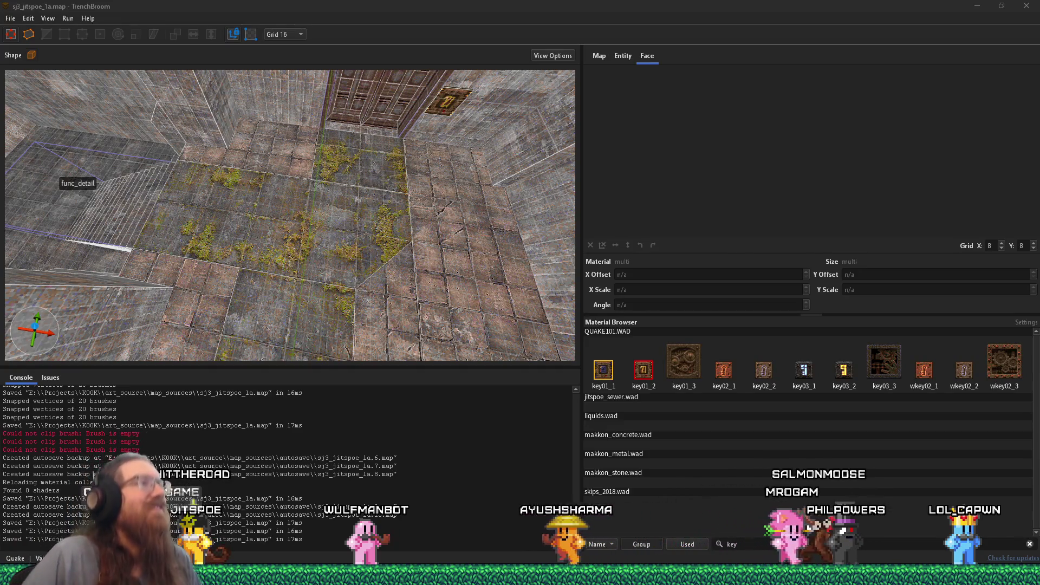
# - Move the view down over the mossy floor and select a floor face
pyautogui.moveTo(428, 214)
pyautogui.mouseDown()
pyautogui.moveTo(344, 168)
pyautogui.moveTo(237, 138)
pyautogui.mouseUp()
pyautogui.scroll(2, 238, 139)
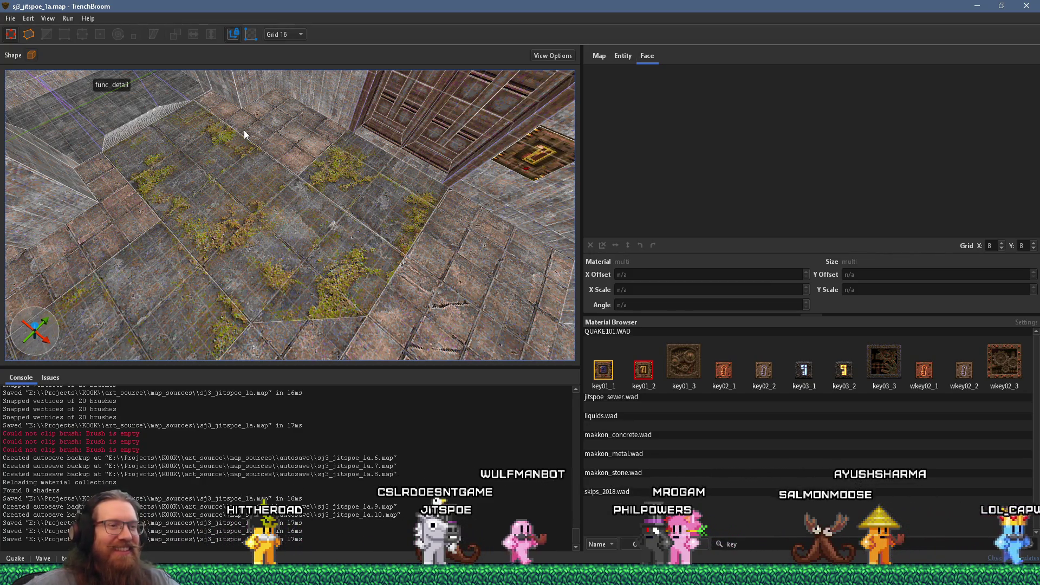
pyautogui.moveTo(244, 130)
pyautogui.mouseDown()
pyautogui.moveTo(334, 191)
pyautogui.moveTo(384, 193)
pyautogui.moveTo(304, 220)
pyautogui.moveTo(320, 174)
pyautogui.moveTo(401, 224)
pyautogui.moveTo(353, 206)
pyautogui.moveTo(360, 193)
pyautogui.moveTo(336, 203)
pyautogui.moveTo(408, 174)
pyautogui.moveTo(303, 148)
pyautogui.moveTo(395, 42)
pyautogui.moveTo(352, 106)
pyautogui.moveTo(303, 68)
pyautogui.moveTo(252, 66)
pyautogui.mouseUp()
pyautogui.click(291, 201)
pyautogui.moveTo(345, 132)
pyautogui.mouseDown()
pyautogui.moveTo(291, 115)
pyautogui.moveTo(270, 204)
pyautogui.moveTo(351, 203)
pyautogui.moveTo(333, 178)
pyautogui.moveTo(316, 239)
pyautogui.moveTo(330, 227)
pyautogui.moveTo(327, 249)
pyautogui.moveTo(333, 229)
pyautogui.mouseUp()
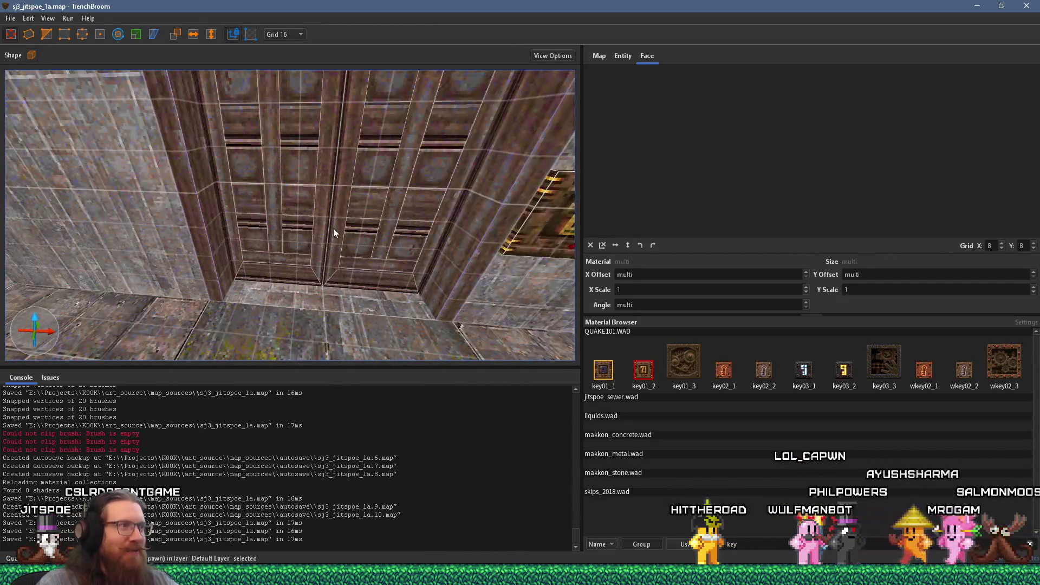
pyautogui.moveTo(319, 304); pyautogui.dragTo(326, 350)
pyautogui.keyDown('shift'); pyautogui.click(366, 313); pyautogui.keyUp('shift')
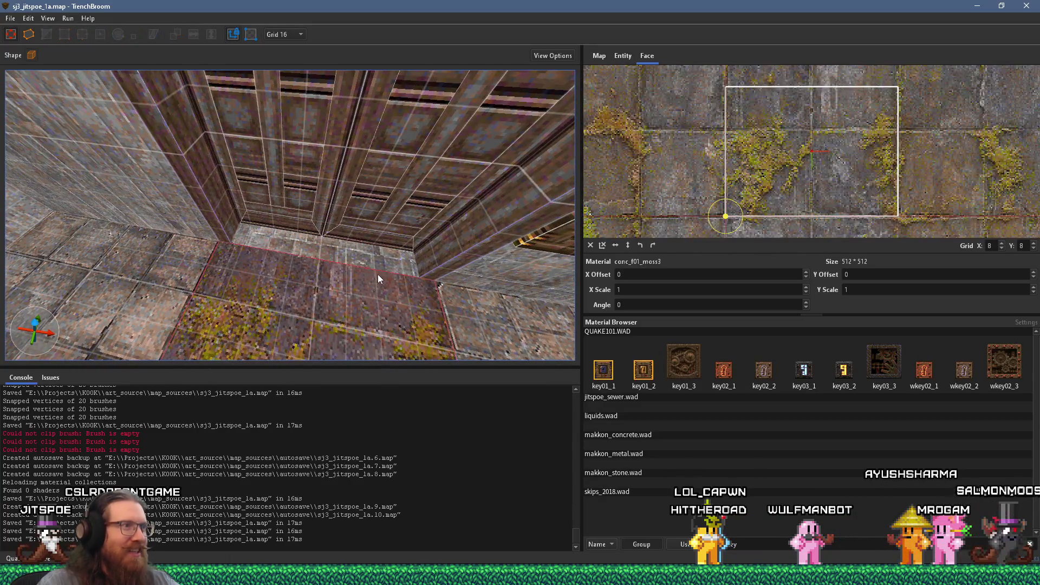
# - Select the func_door by the key plaque and show the Map tab's Layers list
pyautogui.moveTo(379, 261)
pyautogui.mouseDown()
pyautogui.moveTo(375, 295)
pyautogui.moveTo(333, 302)
pyautogui.moveTo(217, 268)
pyautogui.moveTo(298, 277)
pyautogui.moveTo(327, 294)
pyautogui.mouseUp()
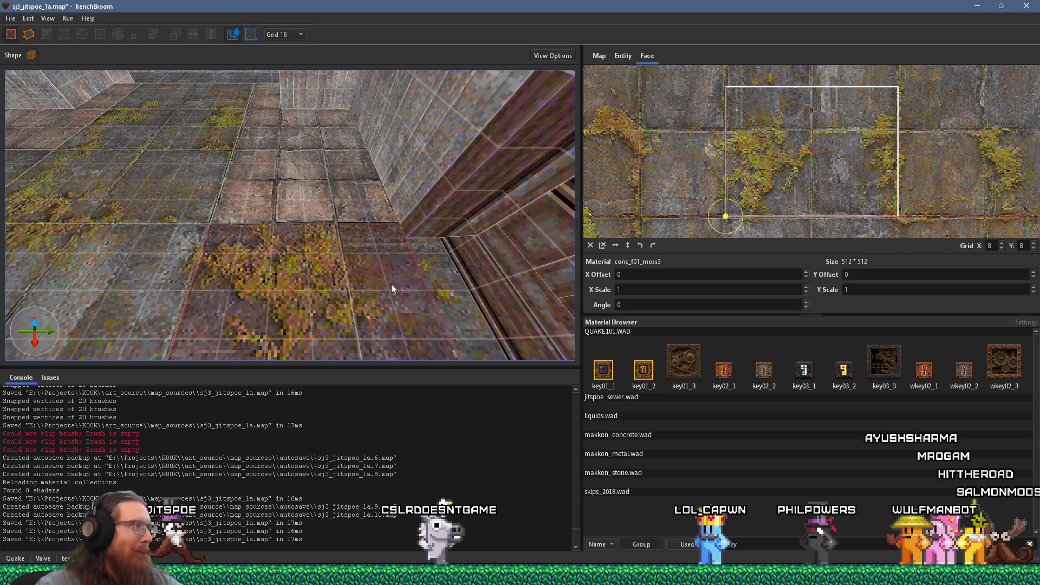
pyautogui.moveTo(384, 274)
pyautogui.mouseDown()
pyautogui.moveTo(364, 241)
pyautogui.moveTo(387, 219)
pyautogui.moveTo(364, 219)
pyautogui.moveTo(339, 176)
pyautogui.moveTo(351, 212)
pyautogui.moveTo(341, 214)
pyautogui.mouseUp()
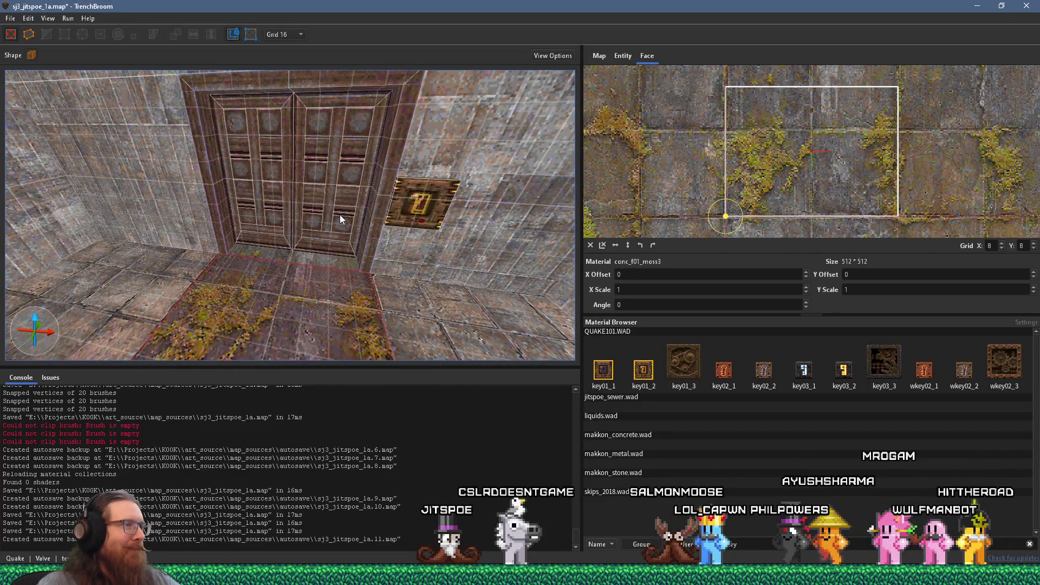
pyautogui.click(337, 213)
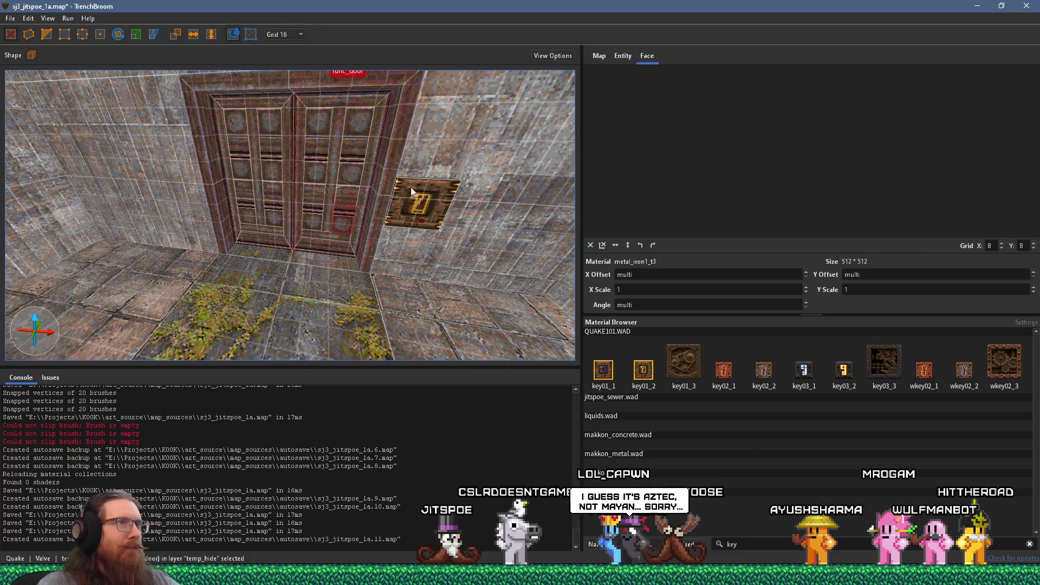
pyautogui.click(617, 53)
pyautogui.click(591, 55)
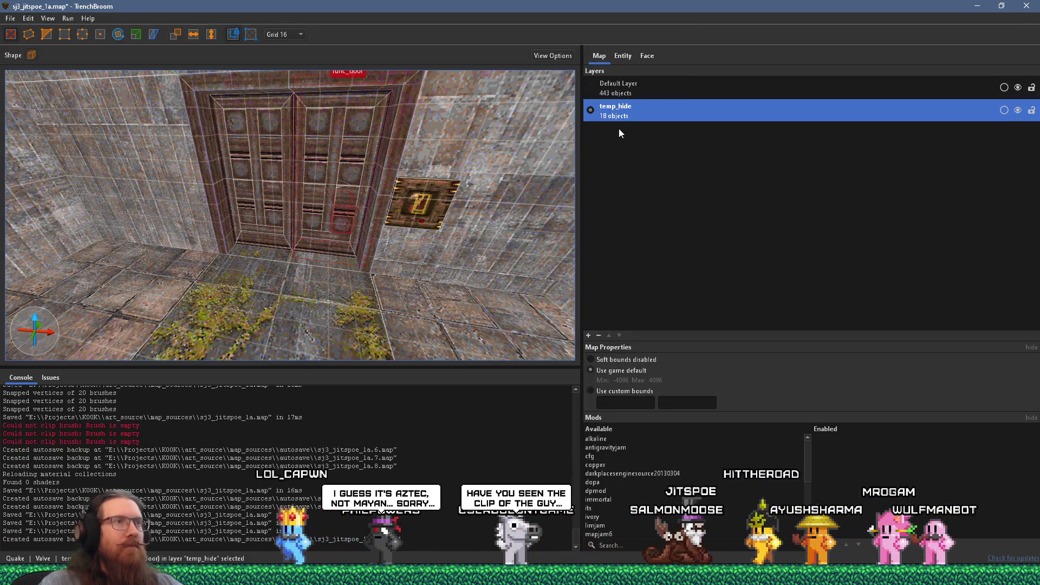
# - Select everything in temp_hide, make it the active layer, then hide it
pyautogui.rightClick(636, 113)
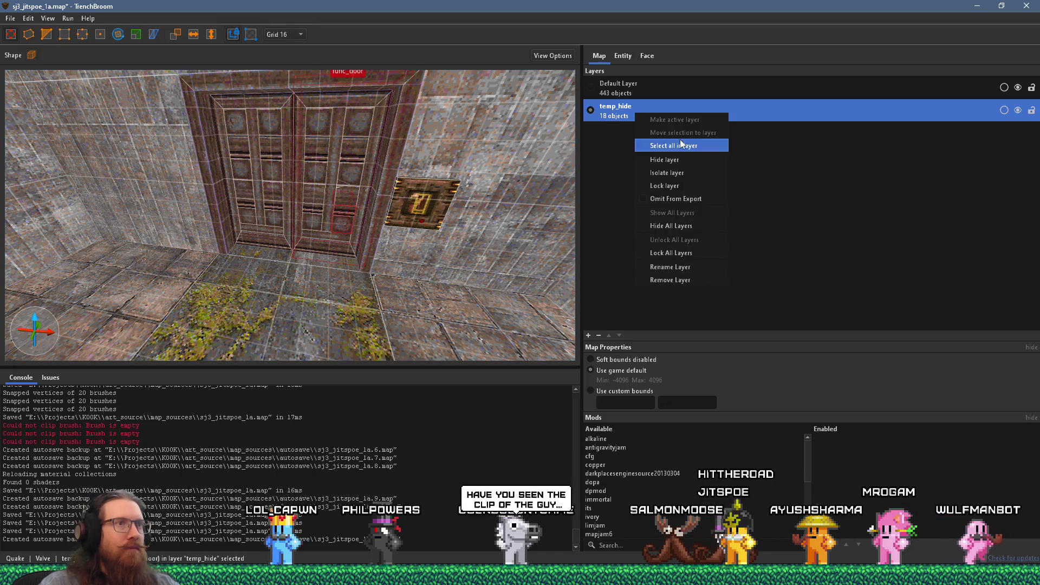
pyautogui.click(682, 145)
pyautogui.rightClick(652, 96)
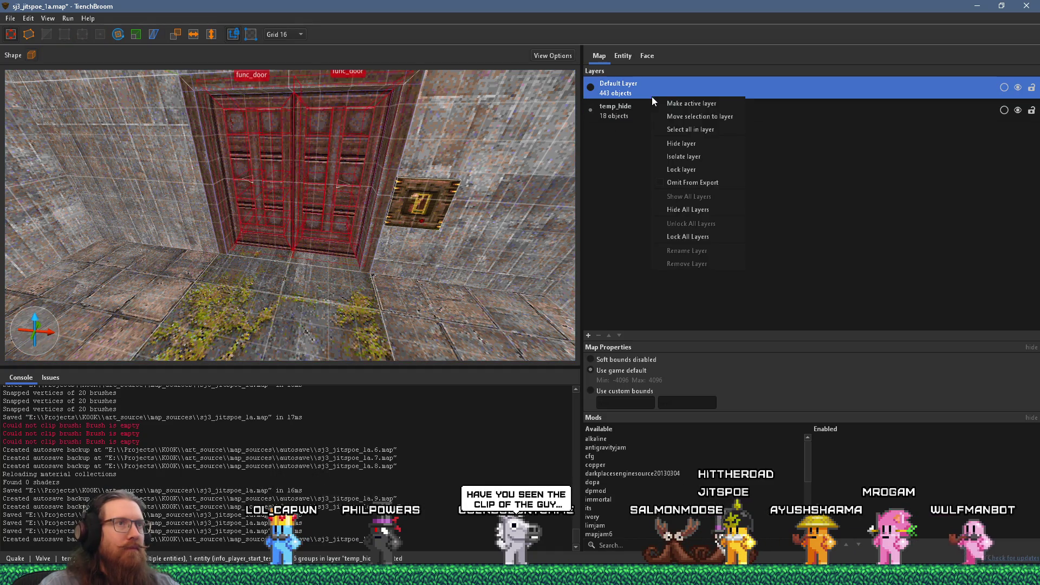
pyautogui.doubleClick(621, 108)
pyautogui.click(1018, 110)
# - Select the wall brush behind the doorway, then the func_detail doorway pillar
pyautogui.scroll(5, 377, 180)
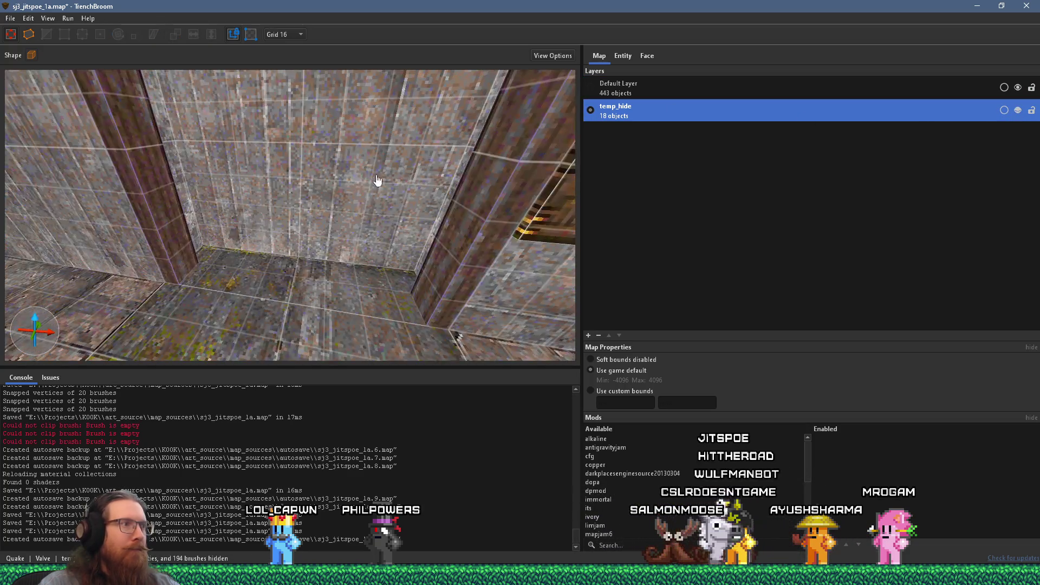
pyautogui.click(331, 177)
pyautogui.scroll(5, 337, 187)
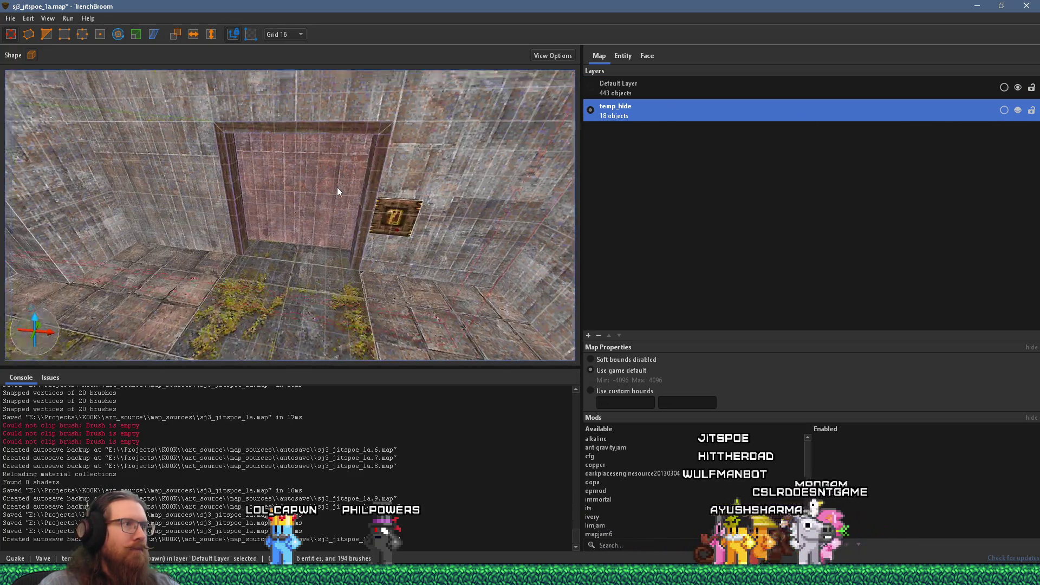
pyautogui.scroll(5, 328, 219)
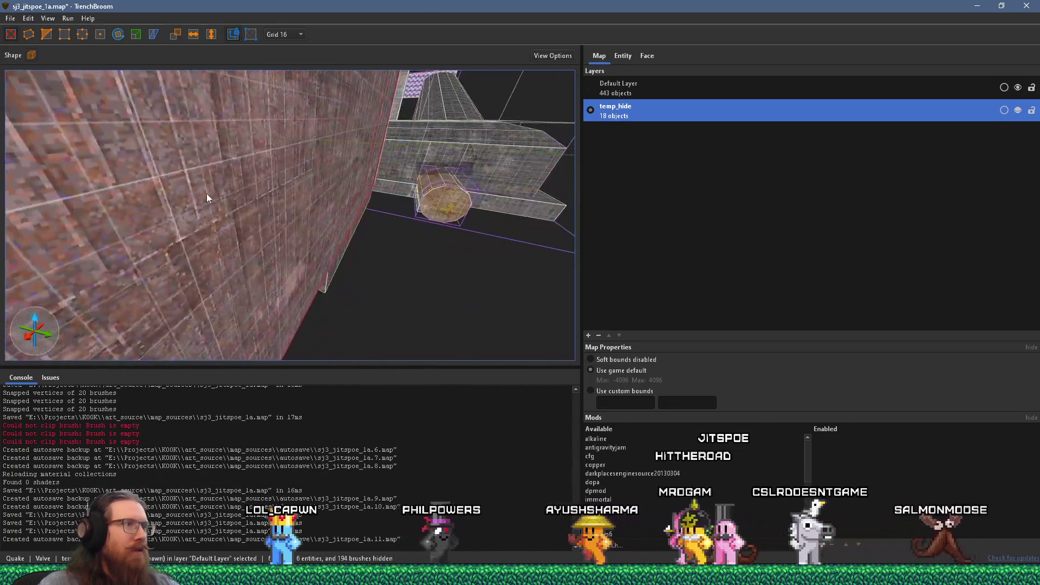
pyautogui.moveTo(159, 181)
pyautogui.mouseDown()
pyautogui.moveTo(167, 153)
pyautogui.moveTo(192, 141)
pyautogui.moveTo(329, 202)
pyautogui.moveTo(375, 360)
pyautogui.moveTo(376, 165)
pyautogui.moveTo(317, 301)
pyautogui.moveTo(293, 225)
pyautogui.moveTo(171, 271)
pyautogui.moveTo(480, 266)
pyautogui.mouseUp()
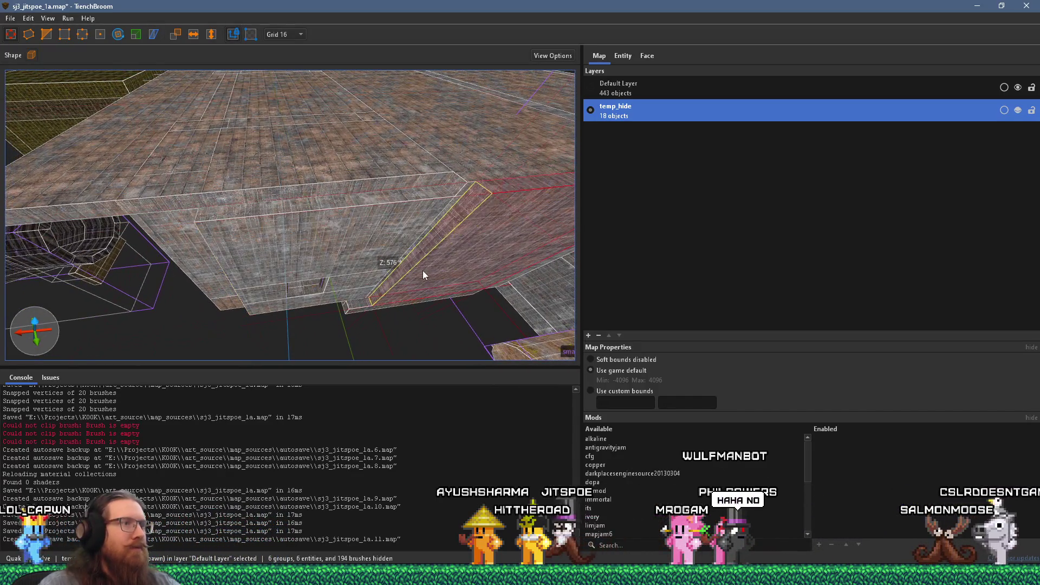
pyautogui.moveTo(401, 281)
pyautogui.mouseDown()
pyautogui.moveTo(391, 285)
pyautogui.moveTo(292, 151)
pyautogui.moveTo(328, 233)
pyautogui.moveTo(321, 216)
pyautogui.moveTo(431, 200)
pyautogui.moveTo(394, 195)
pyautogui.moveTo(372, 152)
pyautogui.moveTo(341, 138)
pyautogui.moveTo(398, 219)
pyautogui.moveTo(352, 158)
pyautogui.moveTo(268, 156)
pyautogui.moveTo(476, 222)
pyautogui.moveTo(521, 200)
pyautogui.moveTo(297, 193)
pyautogui.moveTo(542, 241)
pyautogui.moveTo(313, 221)
pyautogui.moveTo(420, 163)
pyautogui.moveTo(359, 154)
pyautogui.mouseUp()
pyautogui.click(359, 154)
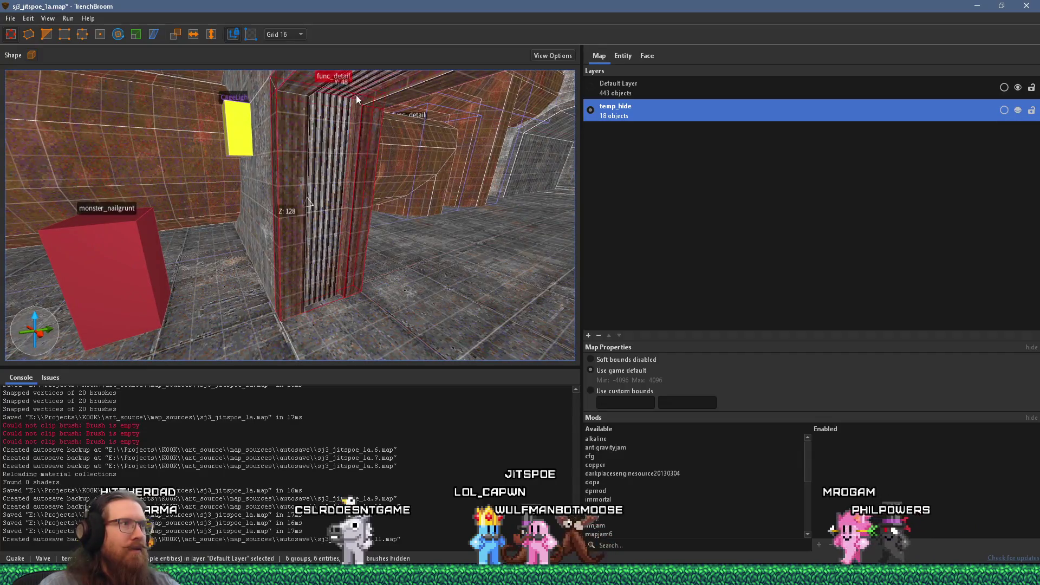
# - Select the func_detail doorway frame, centre on it, and duplicate it 128 units along X
pyautogui.moveTo(387, 100); pyautogui.dragTo(460, 111)
pyautogui.click(324, 121)
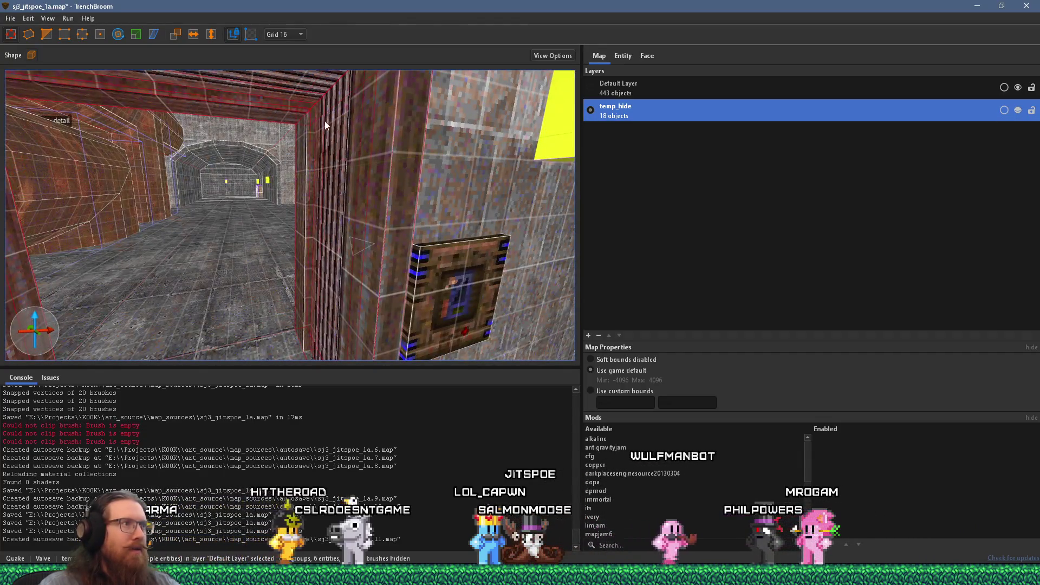
pyautogui.hotkey('ctrl', 'u')
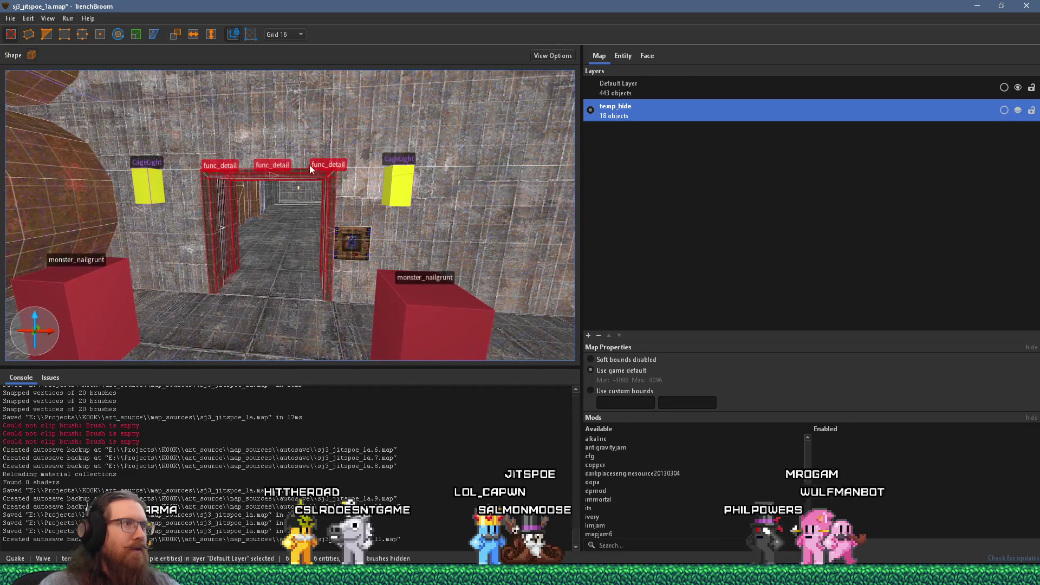
pyautogui.scroll(3, 307, 206)
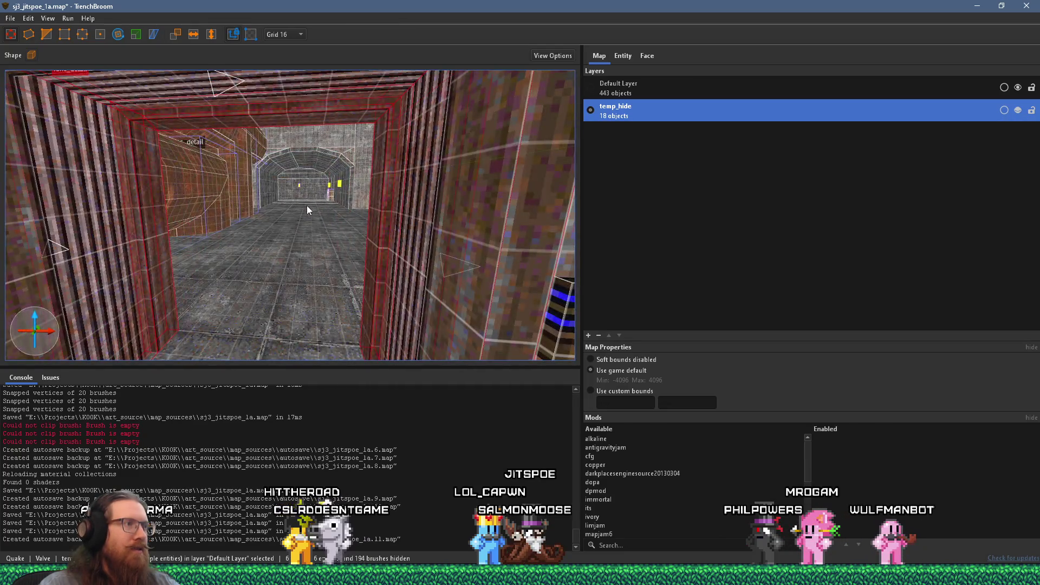
pyautogui.scroll(-3, 309, 203)
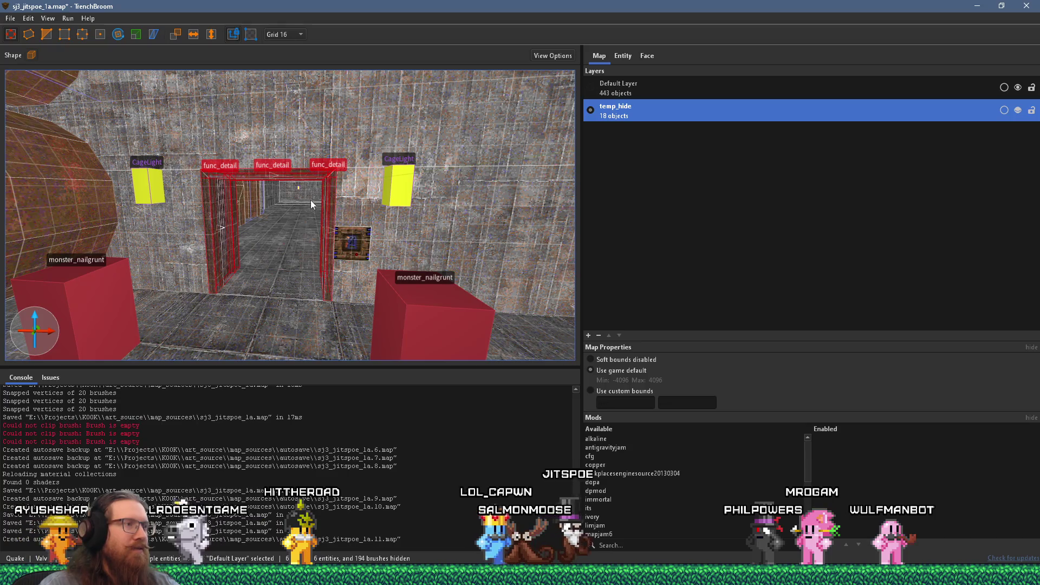
pyautogui.moveTo(310, 219)
pyautogui.mouseDown()
pyautogui.moveTo(297, 272)
pyautogui.moveTo(225, 276)
pyautogui.moveTo(501, 249)
pyautogui.moveTo(309, 255)
pyautogui.moveTo(398, 261)
pyautogui.mouseUp()
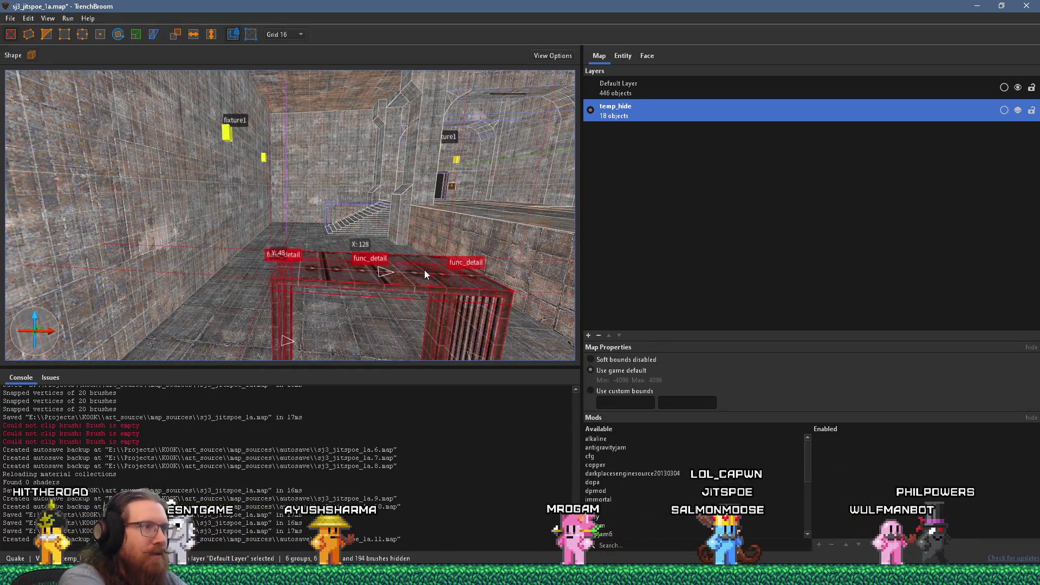
# - Undo the duplicated doorway frame brushes and clear the selection
pyautogui.hotkey('ctrl', 'z')
pyautogui.press('Delete')
pyautogui.moveTo(424, 270); pyautogui.dragTo(199, 300)
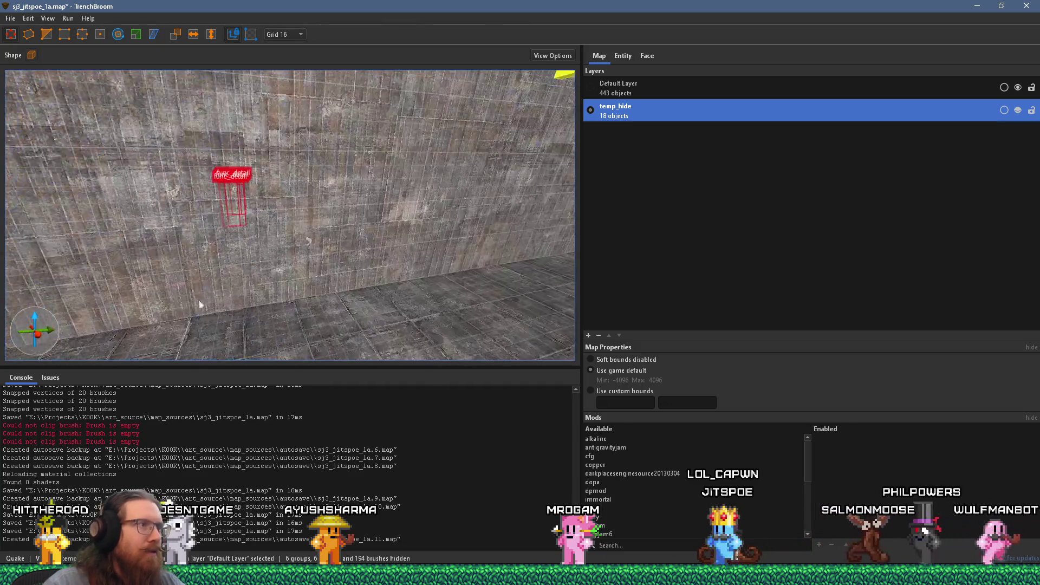
pyautogui.moveTo(245, 199)
pyautogui.mouseDown()
pyautogui.moveTo(726, 255)
pyautogui.moveTo(561, 218)
pyautogui.moveTo(363, 320)
pyautogui.moveTo(222, 248)
pyautogui.moveTo(204, 264)
pyautogui.moveTo(381, 276)
pyautogui.mouseUp()
pyautogui.scroll(5, 301, 214)
pyautogui.moveTo(316, 200)
pyautogui.mouseDown()
pyautogui.moveTo(278, 277)
pyautogui.moveTo(214, 344)
pyautogui.moveTo(258, 342)
pyautogui.moveTo(245, 151)
pyautogui.mouseUp()
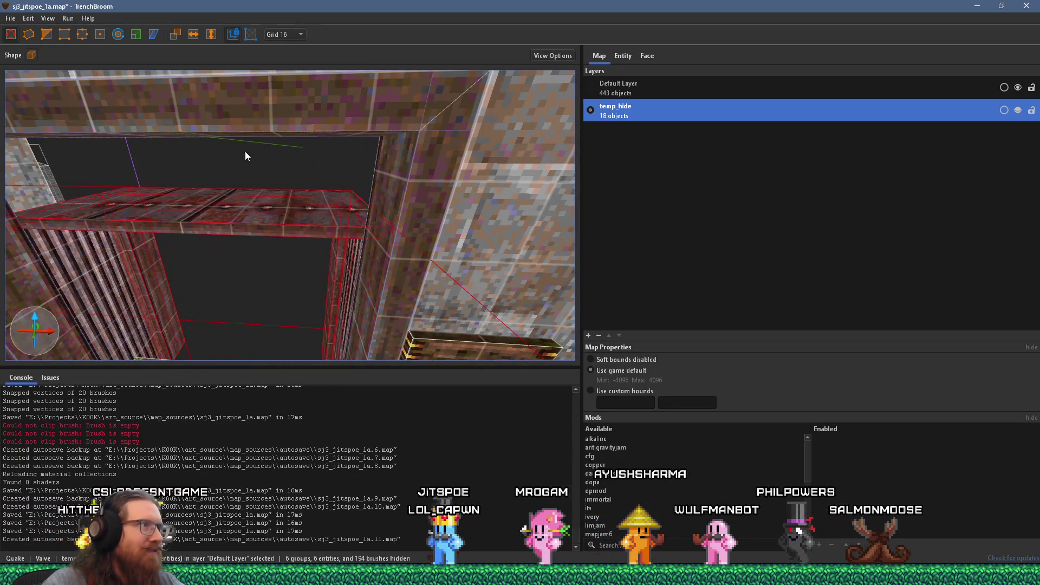
pyautogui.moveTo(263, 209)
pyautogui.mouseDown()
pyautogui.moveTo(246, 110)
pyautogui.moveTo(214, 175)
pyautogui.moveTo(177, 167)
pyautogui.moveTo(146, 198)
pyautogui.moveTo(172, 248)
pyautogui.moveTo(235, 221)
pyautogui.moveTo(181, 219)
pyautogui.moveTo(135, 182)
pyautogui.moveTo(238, 191)
pyautogui.mouseUp()
pyautogui.press('Escape')
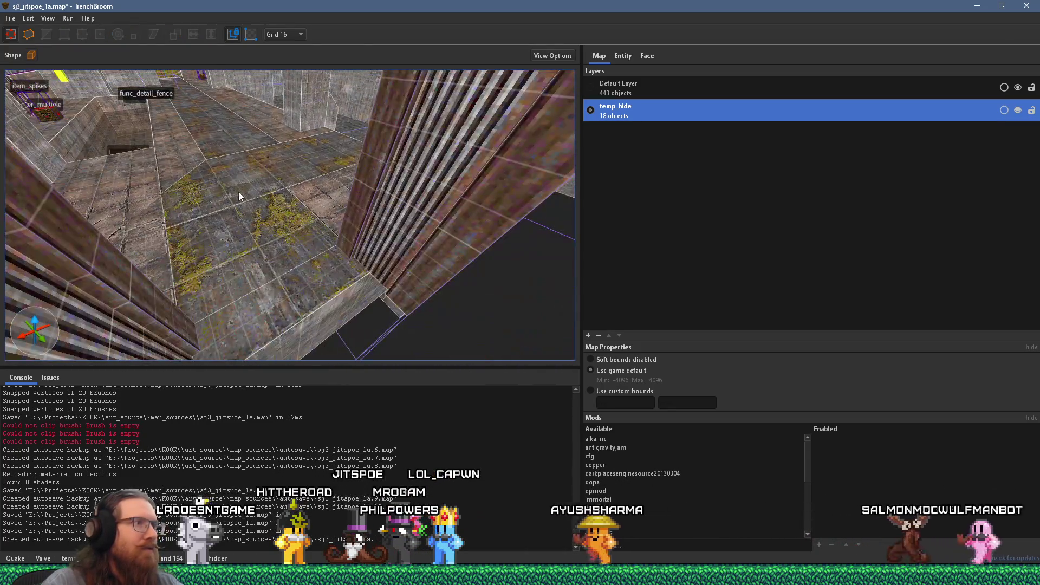
# - Add a new rectangular brush set into the mossy floor and select it
pyautogui.moveTo(296, 245)
pyautogui.mouseDown()
pyautogui.moveTo(258, 228)
pyautogui.moveTo(324, 276)
pyautogui.moveTo(313, 269)
pyautogui.moveTo(365, 265)
pyautogui.moveTo(246, 190)
pyautogui.moveTo(179, 183)
pyautogui.moveTo(216, 199)
pyautogui.moveTo(275, 282)
pyautogui.moveTo(301, 239)
pyautogui.mouseUp()
pyautogui.click(365, 264)
pyautogui.press('Escape')
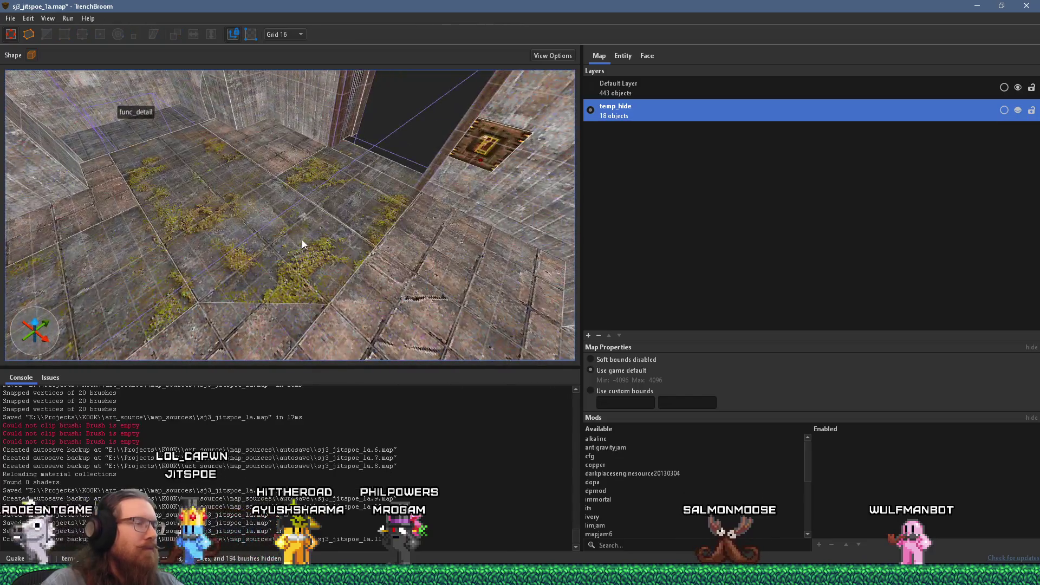
pyautogui.moveTo(334, 195)
pyautogui.mouseDown()
pyautogui.moveTo(238, 173)
pyautogui.moveTo(237, 192)
pyautogui.moveTo(284, 231)
pyautogui.moveTo(276, 253)
pyautogui.moveTo(291, 255)
pyautogui.moveTo(217, 285)
pyautogui.moveTo(249, 260)
pyautogui.mouseUp()
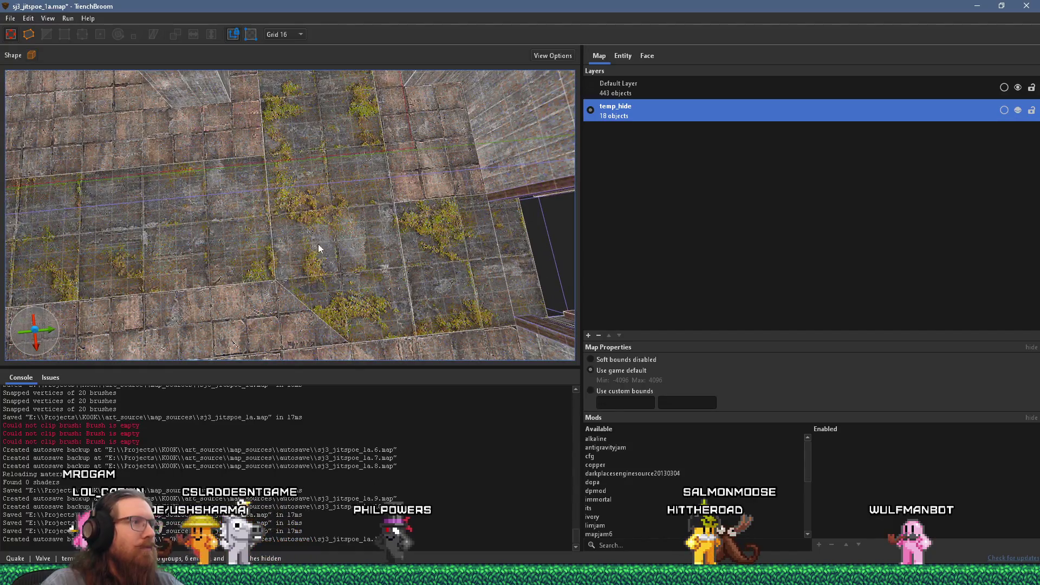
pyautogui.hotkey('ctrl', 'z')
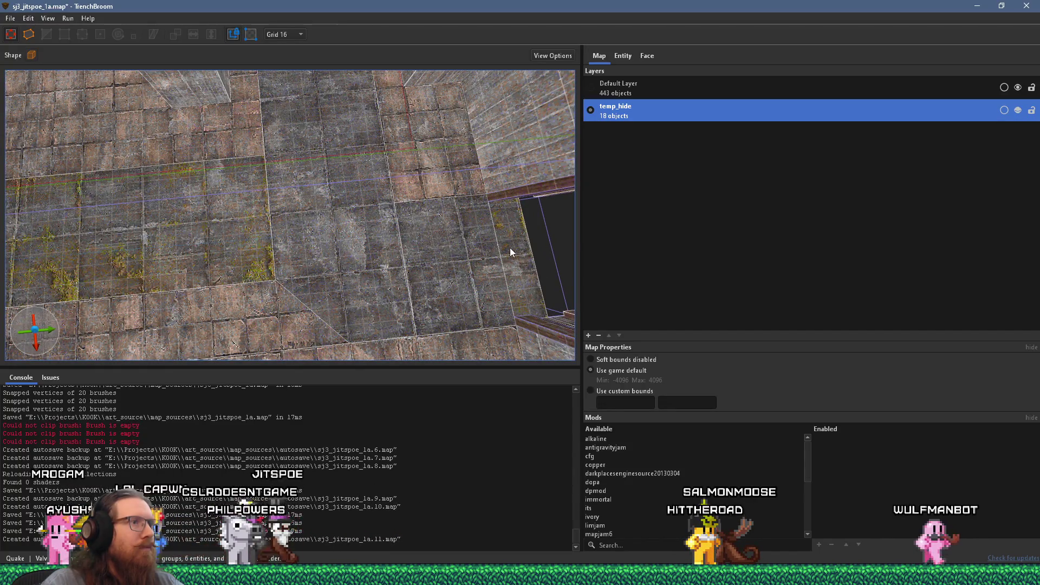
pyautogui.moveTo(505, 250)
pyautogui.mouseDown()
pyautogui.moveTo(353, 208)
pyautogui.moveTo(443, 223)
pyautogui.moveTo(334, 243)
pyautogui.mouseUp()
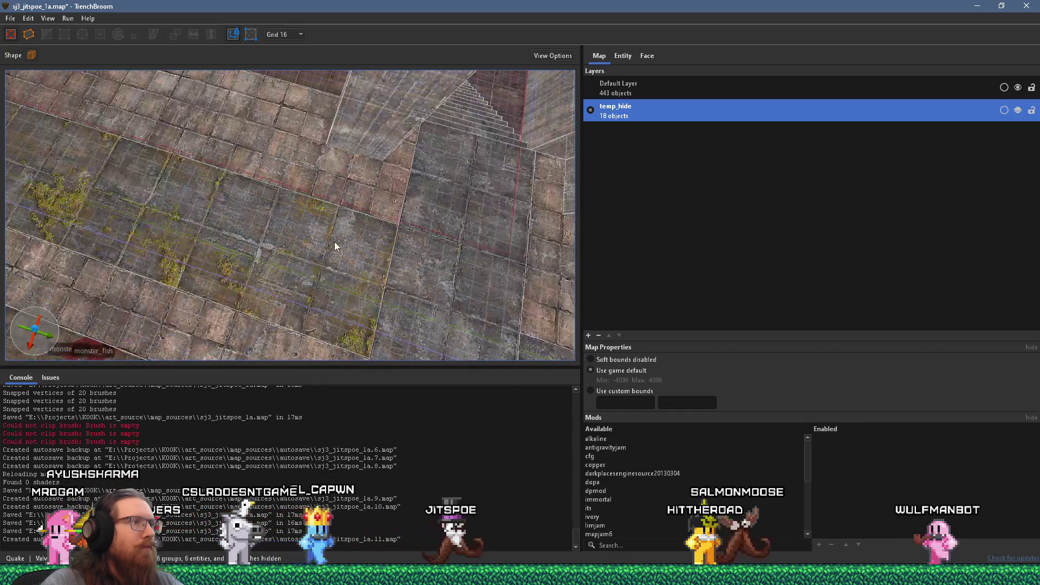
pyautogui.hotkey('ctrl', 'z')
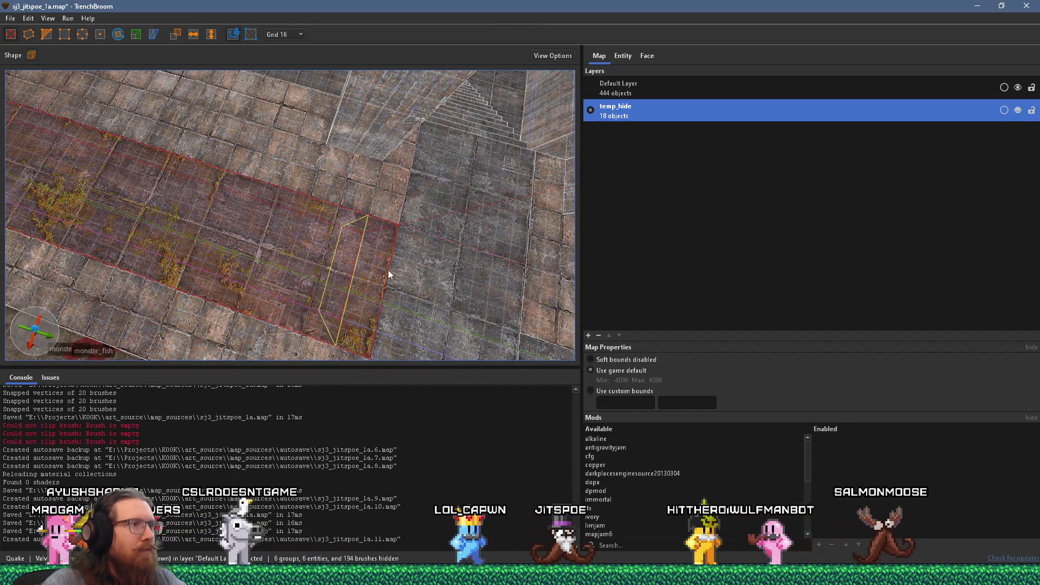
pyautogui.hotkey('ctrl', 'z')
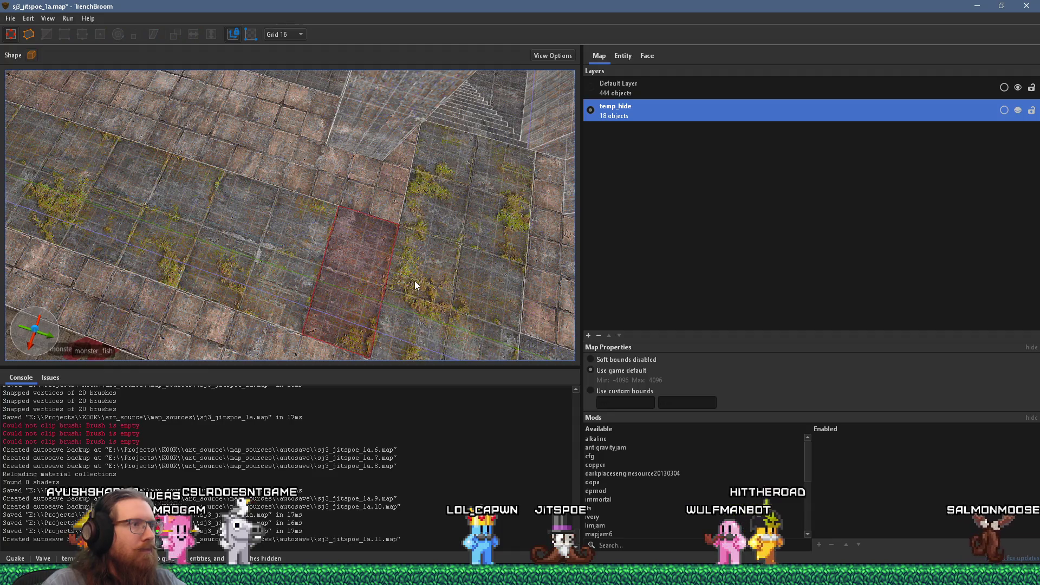
pyautogui.moveTo(506, 306)
pyautogui.mouseDown()
pyautogui.moveTo(519, 304)
pyautogui.moveTo(392, 220)
pyautogui.moveTo(340, 206)
pyautogui.moveTo(362, 200)
pyautogui.moveTo(271, 186)
pyautogui.moveTo(260, 132)
pyautogui.moveTo(142, 185)
pyautogui.moveTo(211, 178)
pyautogui.mouseUp()
pyautogui.click(495, 239)
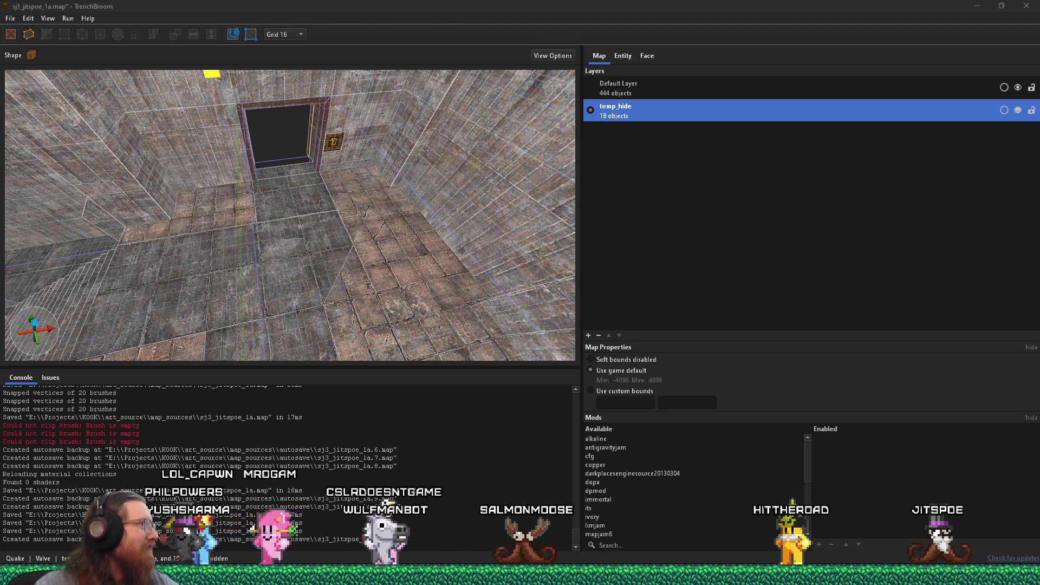
# - Play, pause, resume and stop the YouTube Short in Firefox, then return to TrenchBroom
pyautogui.hotkey('alt', 'Tab')
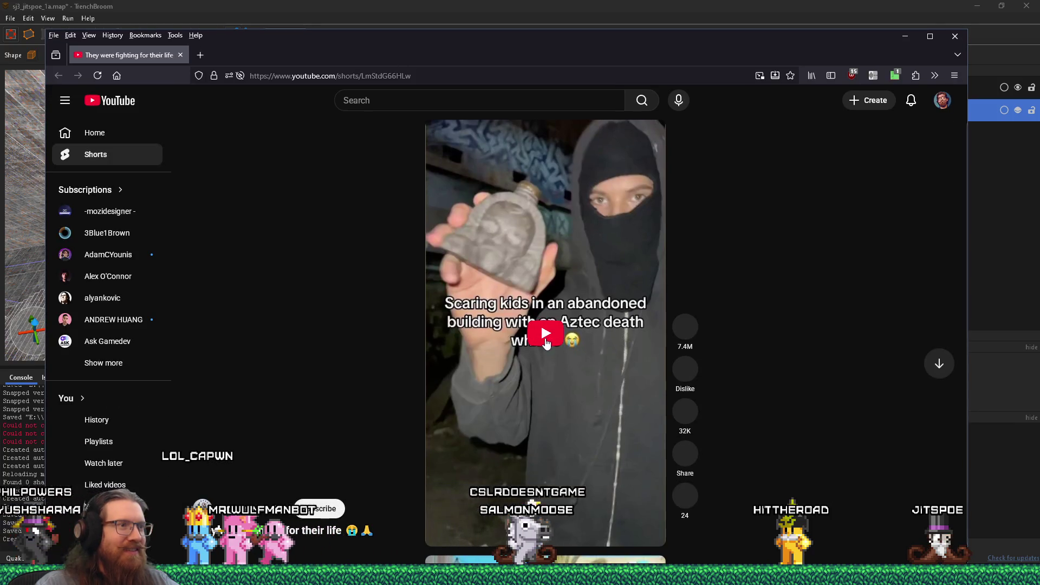
pyautogui.click(544, 337)
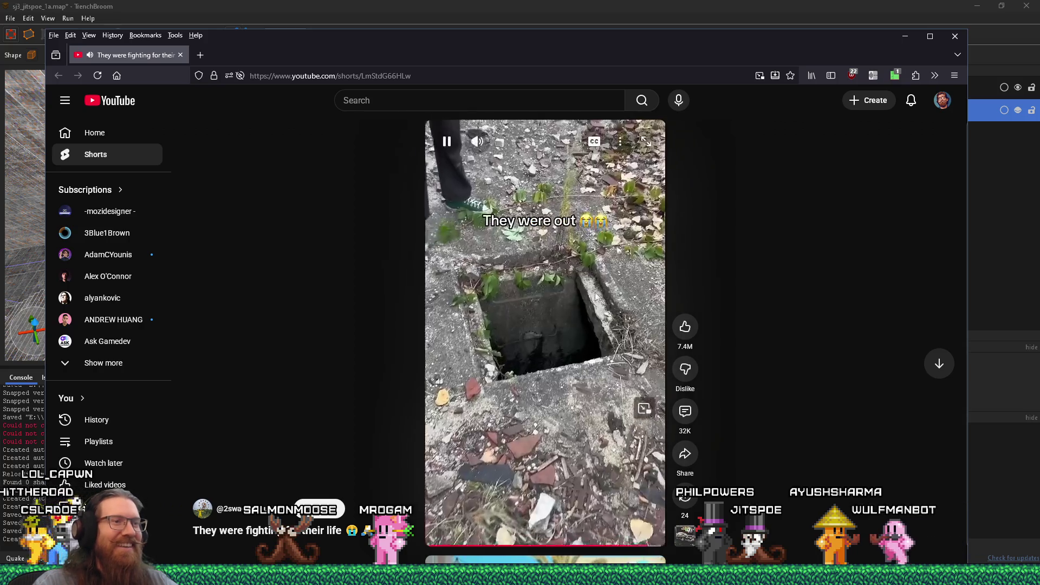
pyautogui.click(575, 302)
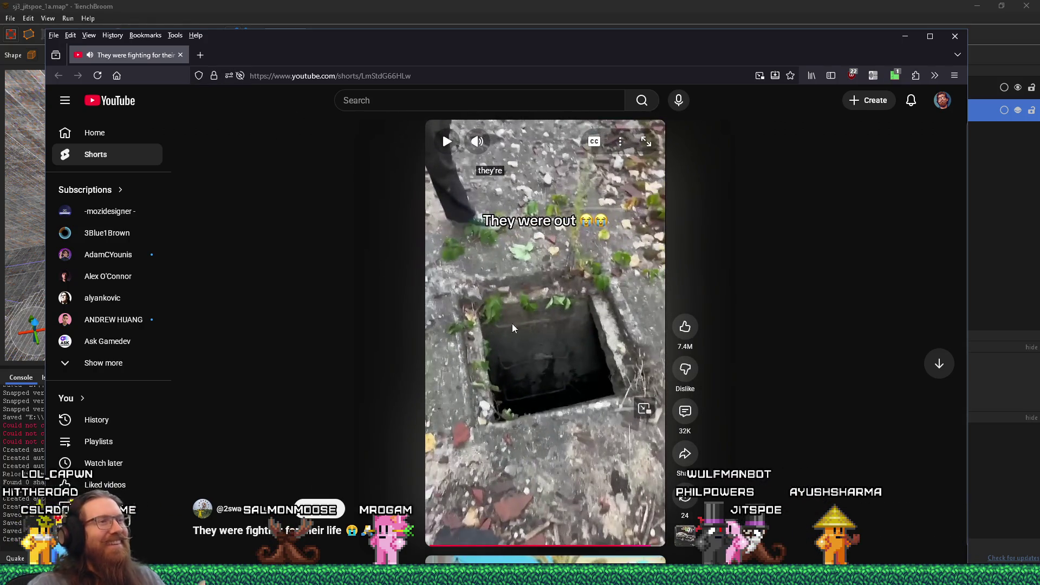
pyautogui.click(513, 327)
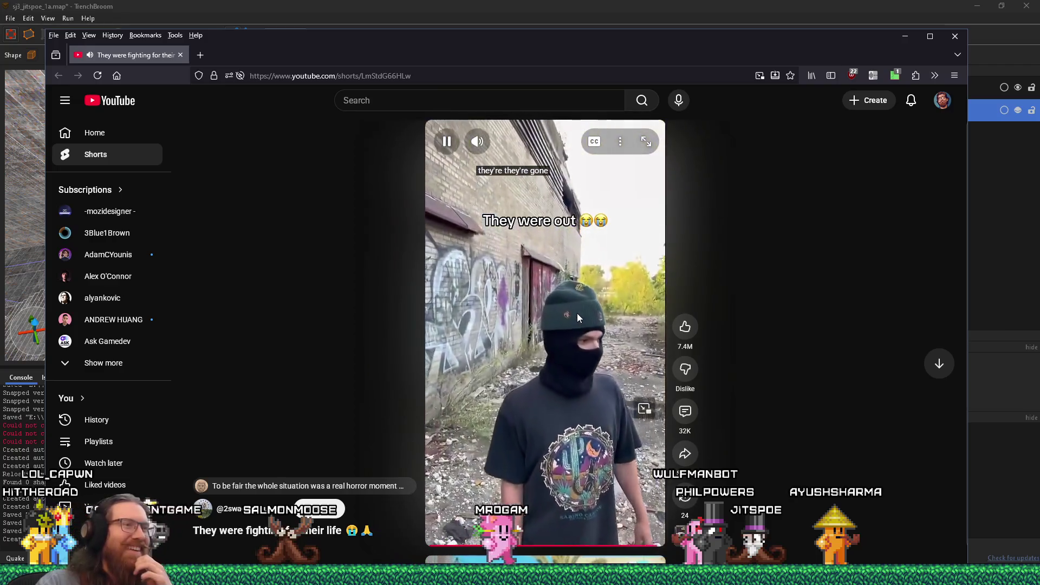
pyautogui.press('space')
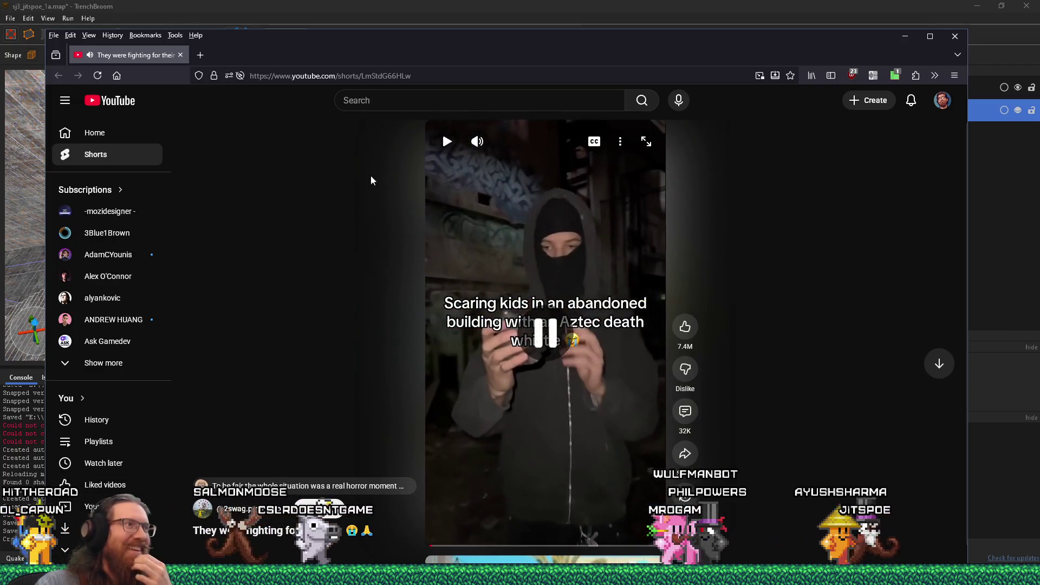
pyautogui.click(420, 4)
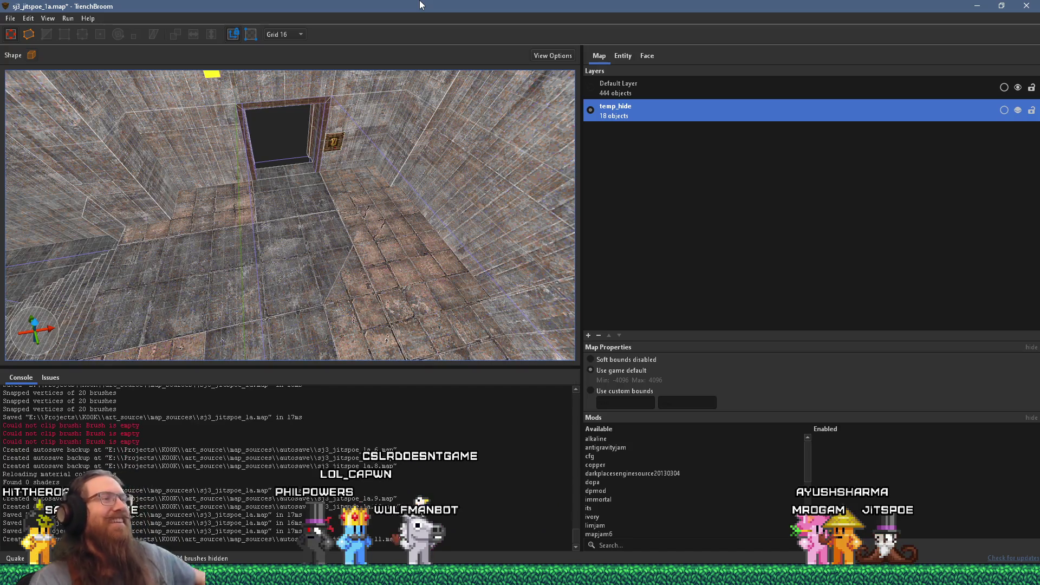
# - Inspect the doorway area, selecting the nearby floor brush and the wall brush above the doorway
pyautogui.moveTo(380, 162)
pyautogui.mouseDown()
pyautogui.moveTo(342, 239)
pyautogui.moveTo(191, 220)
pyautogui.moveTo(369, 209)
pyautogui.moveTo(248, 186)
pyautogui.mouseUp()
pyautogui.click(331, 171)
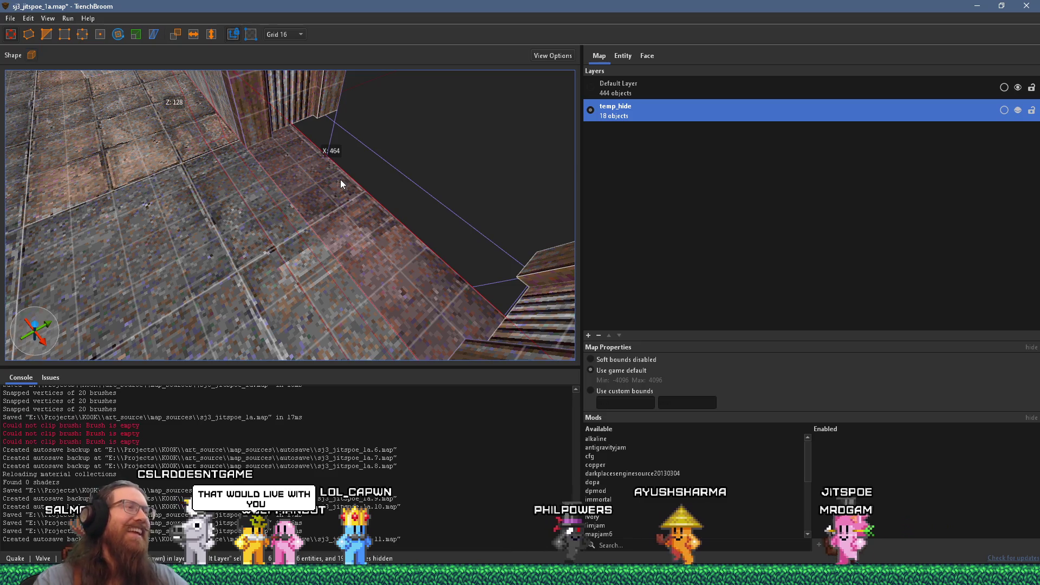
pyautogui.moveTo(480, 105)
pyautogui.mouseDown()
pyautogui.moveTo(439, 115)
pyautogui.moveTo(304, 84)
pyautogui.moveTo(279, 59)
pyautogui.mouseUp()
pyautogui.moveTo(345, 82); pyautogui.dragTo(467, 168)
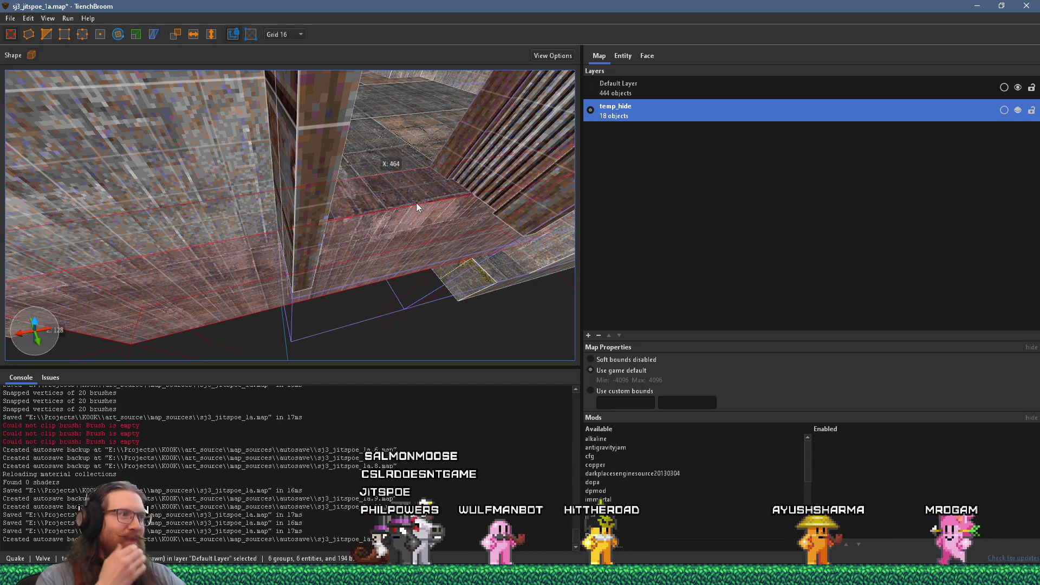
pyautogui.moveTo(416, 203)
pyautogui.mouseDown()
pyautogui.moveTo(304, 181)
pyautogui.moveTo(313, 163)
pyautogui.moveTo(336, 161)
pyautogui.moveTo(367, 228)
pyautogui.moveTo(432, 220)
pyautogui.moveTo(438, 210)
pyautogui.mouseUp()
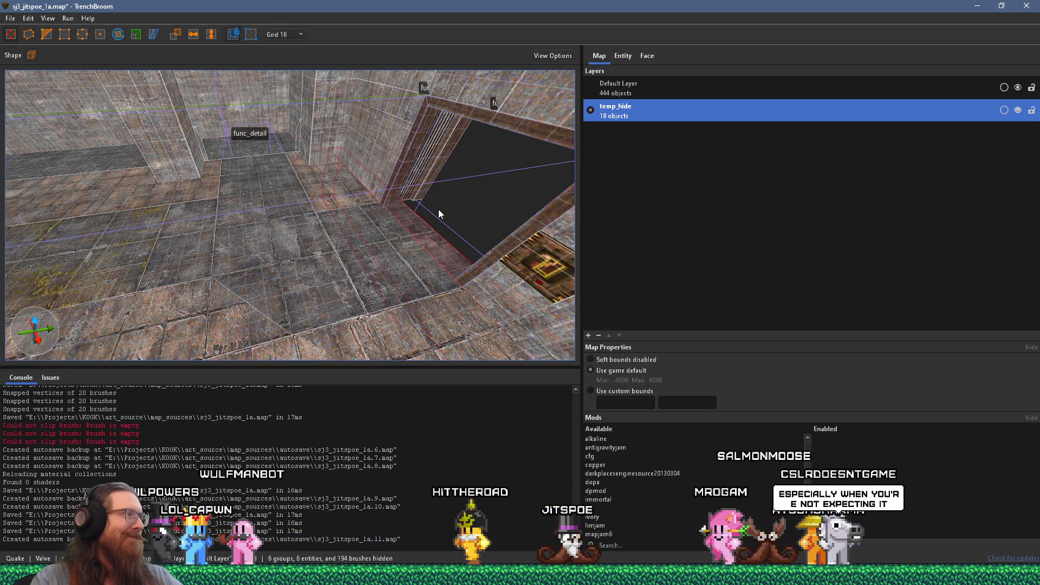
pyautogui.moveTo(438, 209)
pyautogui.mouseDown()
pyautogui.moveTo(459, 236)
pyautogui.moveTo(420, 222)
pyautogui.mouseUp()
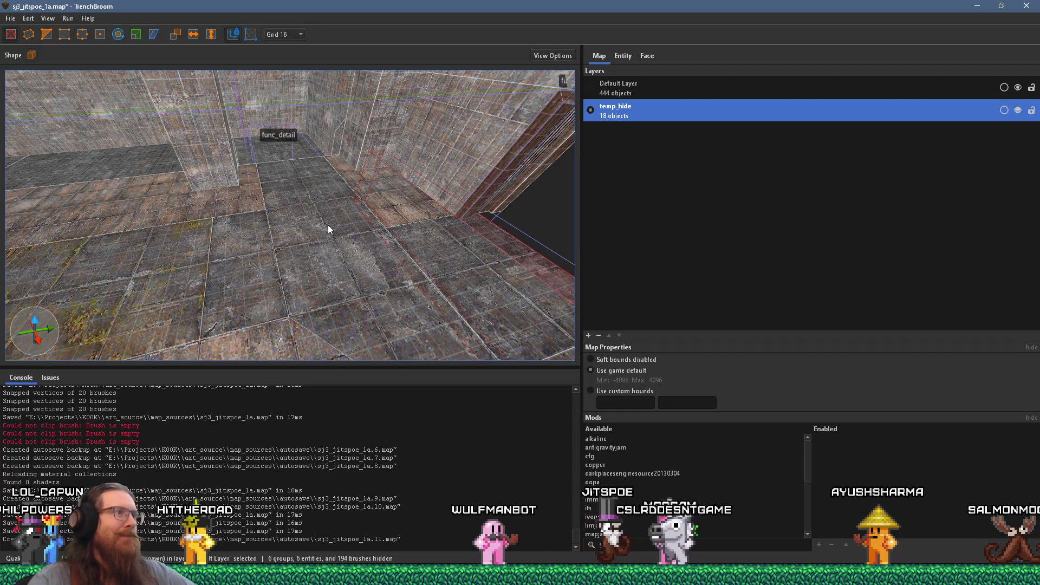
pyautogui.moveTo(391, 180)
pyautogui.mouseDown()
pyautogui.moveTo(248, 170)
pyautogui.moveTo(195, 146)
pyautogui.moveTo(289, 155)
pyautogui.moveTo(376, 122)
pyautogui.moveTo(313, 158)
pyautogui.moveTo(398, 157)
pyautogui.moveTo(416, 146)
pyautogui.moveTo(328, 188)
pyautogui.moveTo(245, 177)
pyautogui.moveTo(261, 161)
pyautogui.moveTo(347, 202)
pyautogui.moveTo(480, 313)
pyautogui.moveTo(402, 230)
pyautogui.moveTo(441, 204)
pyautogui.moveTo(372, 205)
pyautogui.moveTo(420, 266)
pyautogui.moveTo(399, 205)
pyautogui.moveTo(556, 237)
pyautogui.mouseUp()
pyautogui.moveTo(243, 167)
pyautogui.mouseDown()
pyautogui.moveTo(177, 190)
pyautogui.moveTo(229, 220)
pyautogui.moveTo(282, 110)
pyautogui.moveTo(238, 217)
pyautogui.moveTo(298, 136)
pyautogui.moveTo(309, 171)
pyautogui.moveTo(354, 46)
pyautogui.moveTo(311, 164)
pyautogui.moveTo(113, 168)
pyautogui.mouseUp()
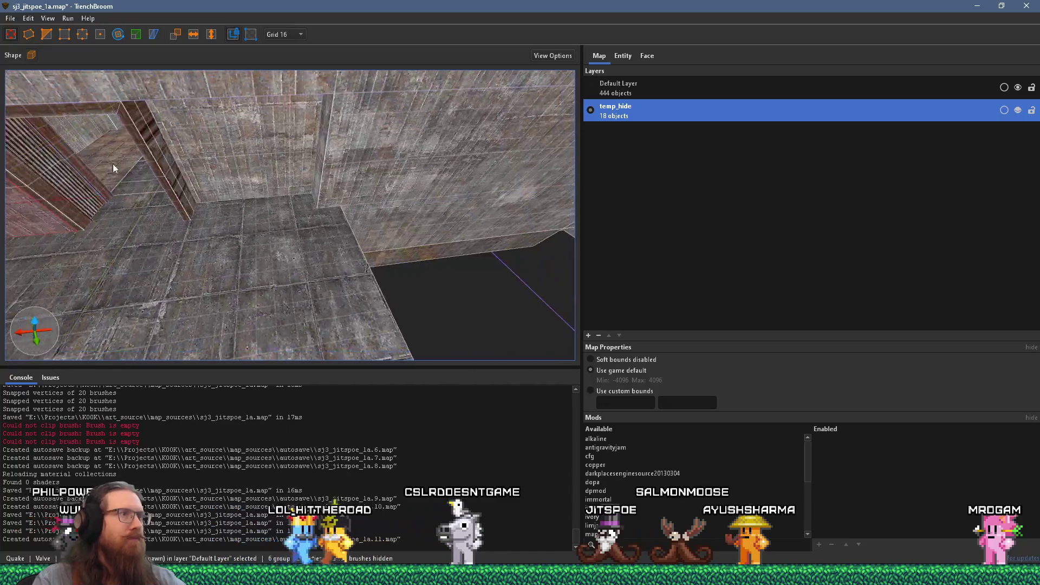
pyautogui.click(239, 142)
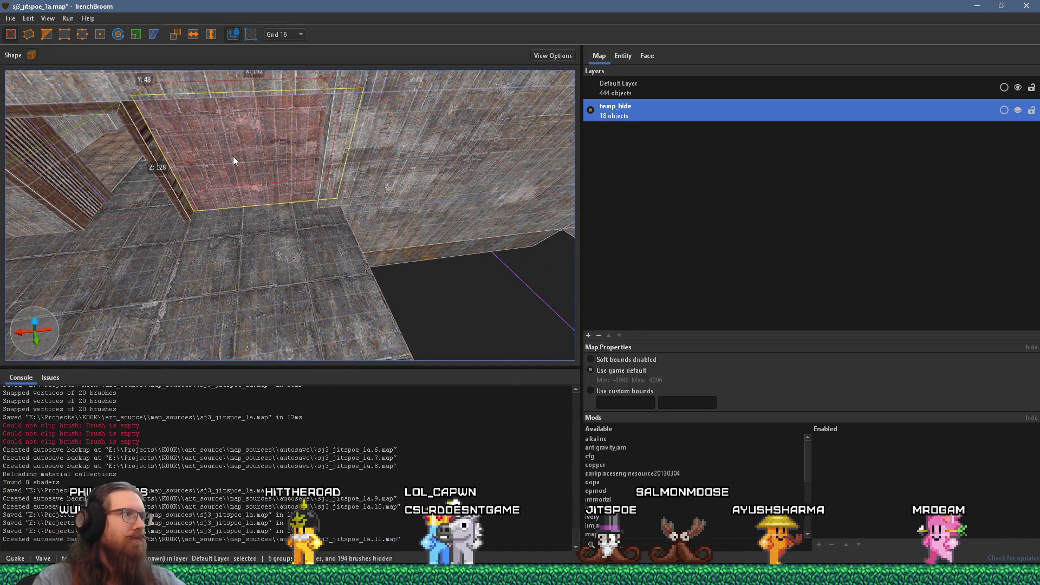
pyautogui.moveTo(233, 161)
pyautogui.mouseDown()
pyautogui.moveTo(300, 147)
pyautogui.moveTo(391, 151)
pyautogui.moveTo(333, 113)
pyautogui.moveTo(369, 146)
pyautogui.moveTo(358, 140)
pyautogui.moveTo(365, 181)
pyautogui.moveTo(201, 164)
pyautogui.moveTo(241, 174)
pyautogui.moveTo(311, 167)
pyautogui.moveTo(465, 116)
pyautogui.moveTo(244, 148)
pyautogui.moveTo(478, 200)
pyautogui.mouseUp()
# - Drag the floor and wall brushes' side faces outward until the floor meets the wall
pyautogui.click(382, 199)
pyautogui.moveTo(328, 220)
pyautogui.mouseDown()
pyautogui.moveTo(262, 219)
pyautogui.moveTo(290, 223)
pyautogui.moveTo(300, 164)
pyautogui.moveTo(327, 156)
pyautogui.mouseUp()
pyautogui.click(328, 161)
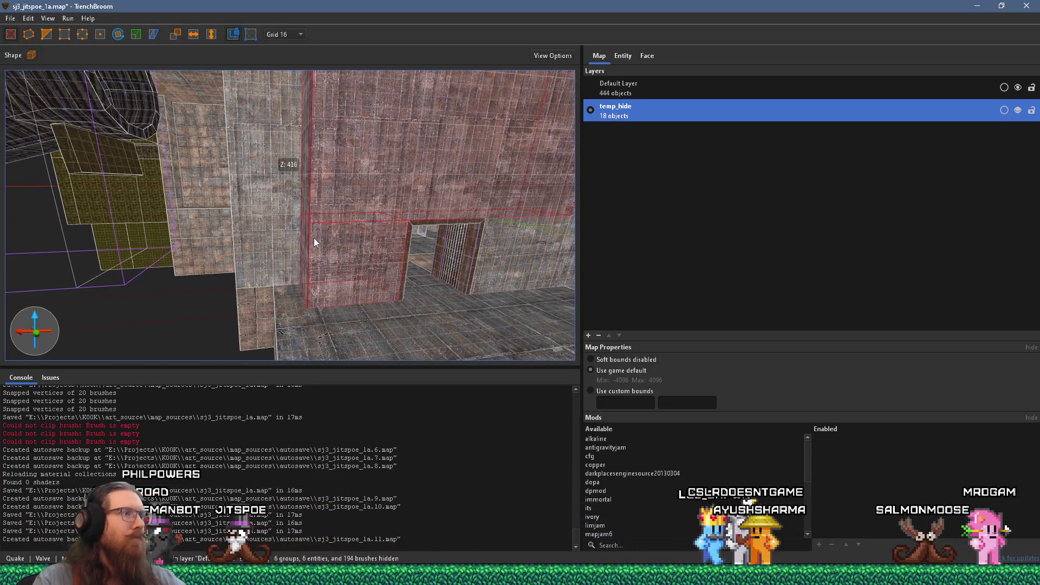
pyautogui.moveTo(306, 242)
pyautogui.mouseDown()
pyautogui.moveTo(273, 251)
pyautogui.moveTo(288, 244)
pyautogui.moveTo(246, 233)
pyautogui.moveTo(317, 202)
pyautogui.moveTo(317, 231)
pyautogui.moveTo(226, 190)
pyautogui.moveTo(97, 157)
pyautogui.moveTo(65, 181)
pyautogui.moveTo(86, 188)
pyautogui.moveTo(96, 163)
pyautogui.moveTo(44, 159)
pyautogui.moveTo(148, 139)
pyautogui.moveTo(318, 182)
pyautogui.moveTo(299, 170)
pyautogui.moveTo(419, 188)
pyautogui.moveTo(325, 181)
pyautogui.moveTo(358, 234)
pyautogui.moveTo(330, 232)
pyautogui.moveTo(323, 221)
pyautogui.moveTo(418, 180)
pyautogui.moveTo(355, 221)
pyautogui.moveTo(299, 232)
pyautogui.mouseUp()
pyautogui.click(329, 233)
pyautogui.press('Escape')
pyautogui.click(443, 171)
pyautogui.moveTo(240, 220)
pyautogui.mouseDown()
pyautogui.moveTo(511, 207)
pyautogui.moveTo(331, 193)
pyautogui.moveTo(357, 186)
pyautogui.moveTo(325, 183)
pyautogui.moveTo(336, 186)
pyautogui.moveTo(309, 111)
pyautogui.moveTo(295, 215)
pyautogui.moveTo(313, 200)
pyautogui.moveTo(319, 163)
pyautogui.moveTo(348, 181)
pyautogui.moveTo(366, 175)
pyautogui.mouseUp()
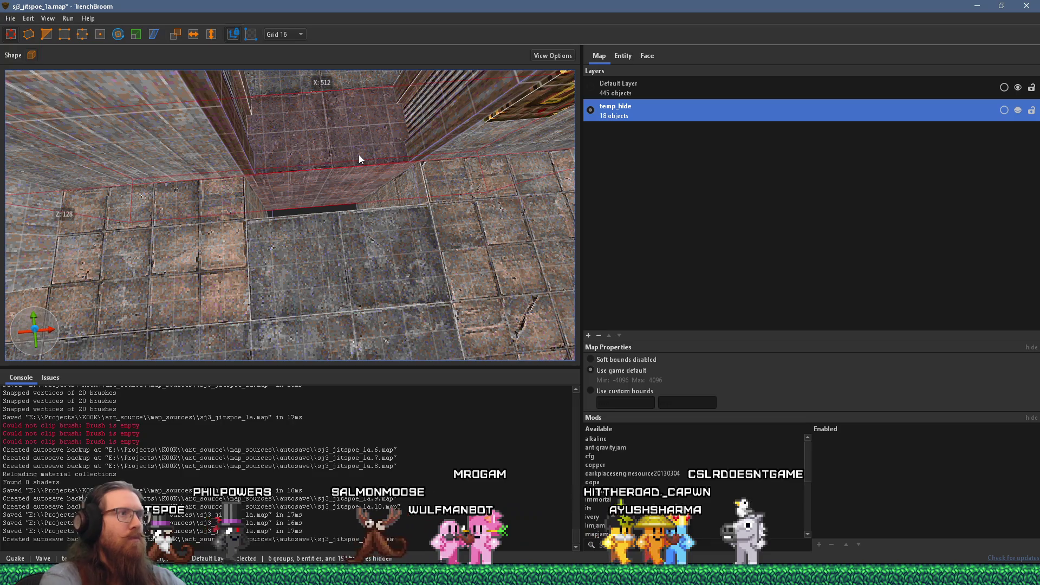
# - Delete the surplus 512-unit floor brush, clear the selection, and look down on the floor
pyautogui.press('Delete')
pyautogui.hotkey('ctrl', 'z')
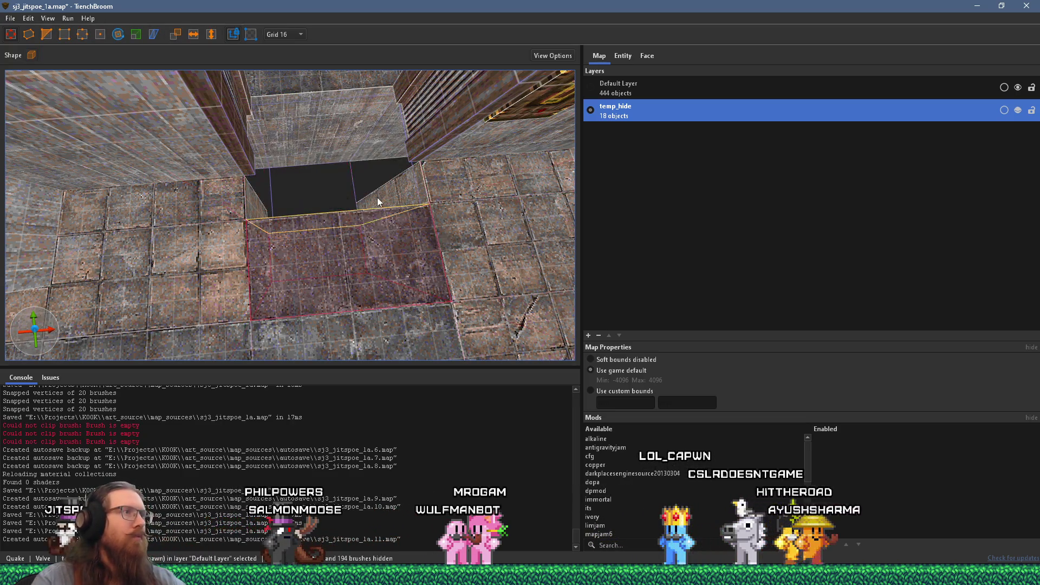
pyautogui.scroll(3, 356, 99)
pyautogui.scroll(2, 370, 166)
pyautogui.scroll(-2, 369, 165)
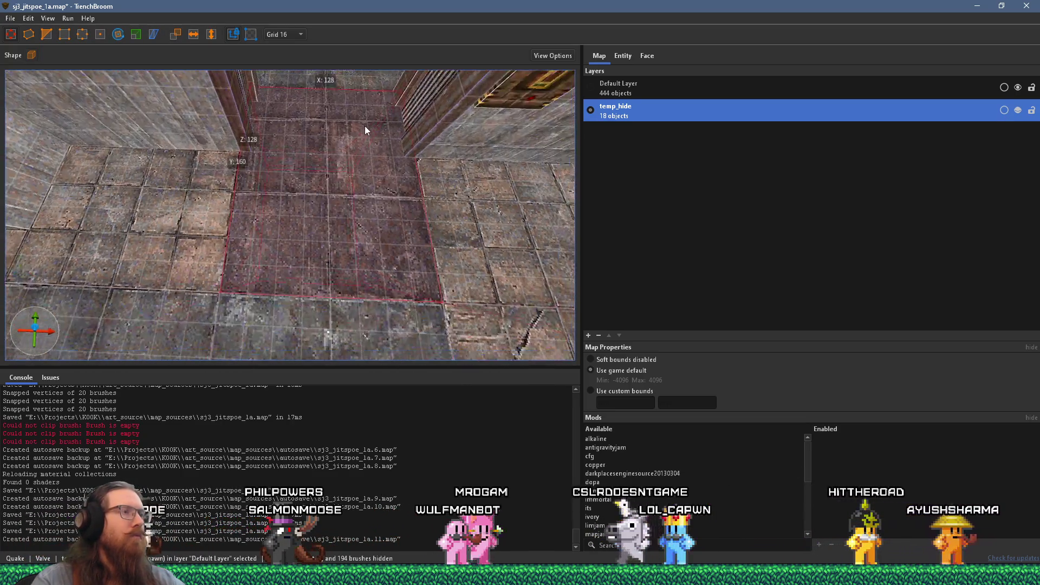
pyautogui.press('Escape')
pyautogui.scroll(2, 415, 219)
pyautogui.moveTo(415, 219)
pyautogui.mouseDown()
pyautogui.moveTo(380, 220)
pyautogui.moveTo(362, 197)
pyautogui.mouseUp()
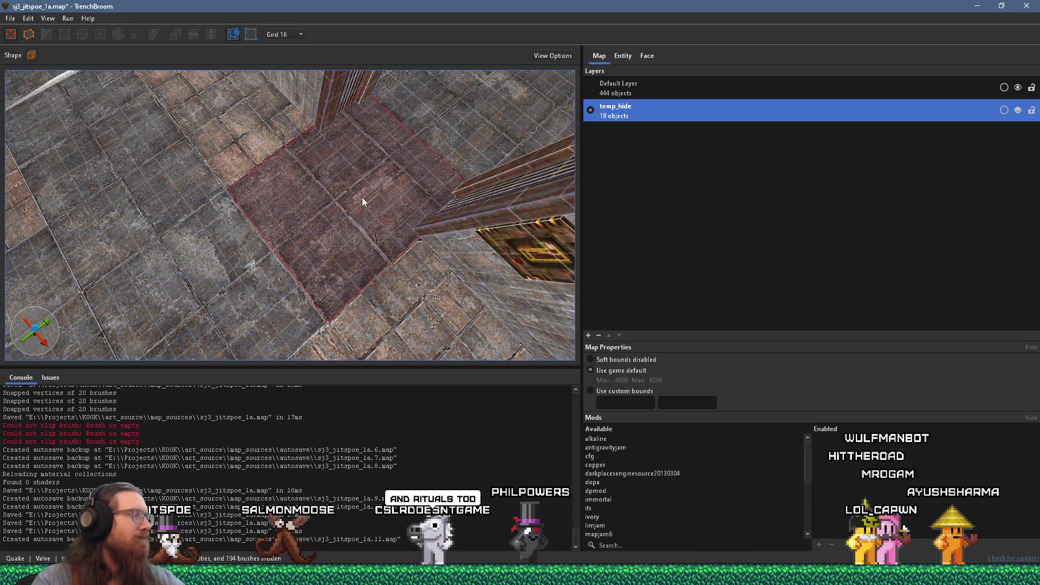
# - Stretch the conc_f01_gry3 floor face texture to Y scale 1.25 in the UV editor
pyautogui.click(646, 57)
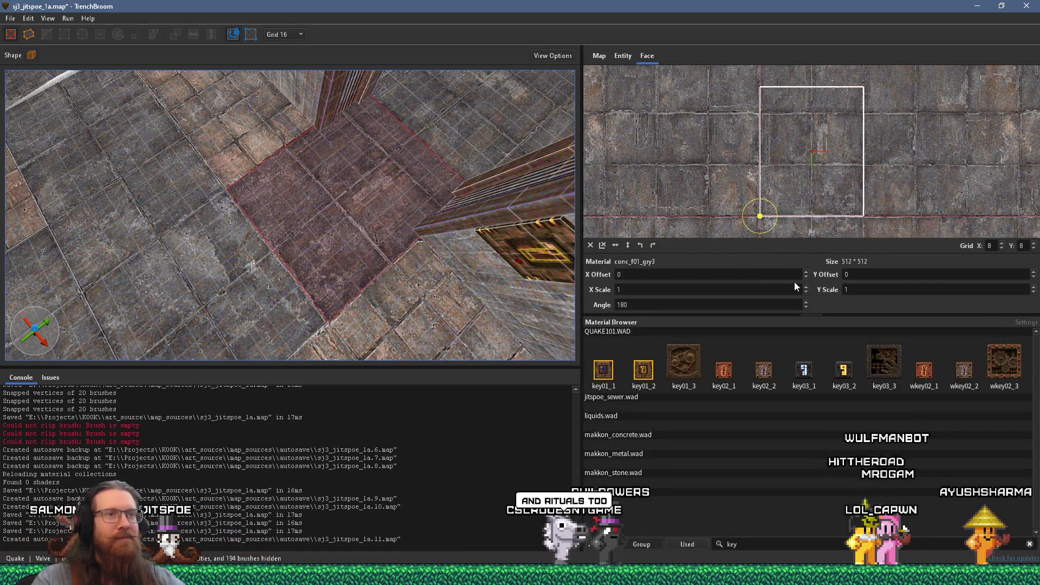
pyautogui.moveTo(873, 164)
pyautogui.mouseDown()
pyautogui.moveTo(805, 242)
pyautogui.moveTo(832, 149)
pyautogui.moveTo(827, 183)
pyautogui.mouseUp()
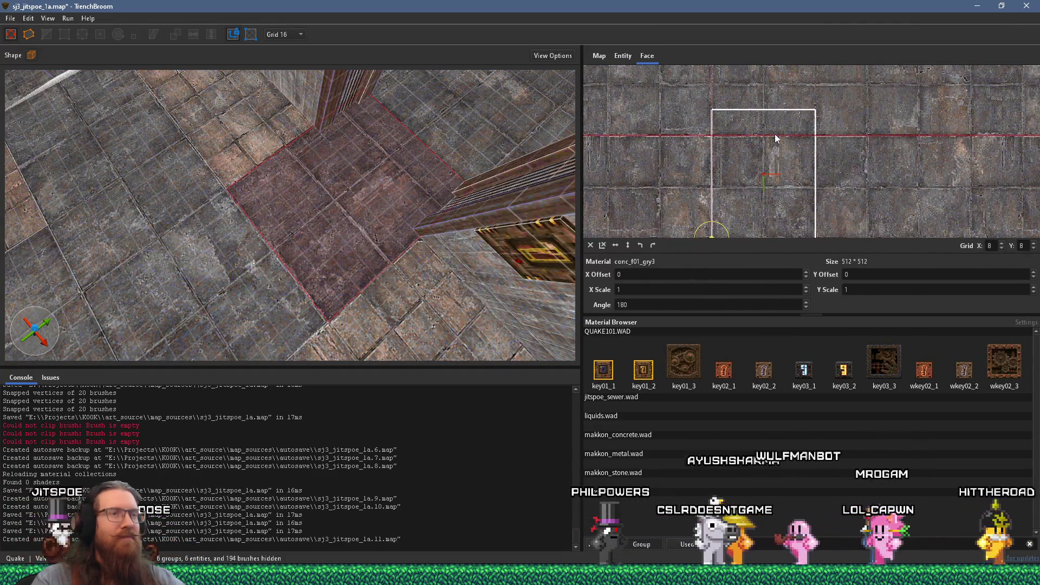
pyautogui.moveTo(775, 136); pyautogui.dragTo(778, 109)
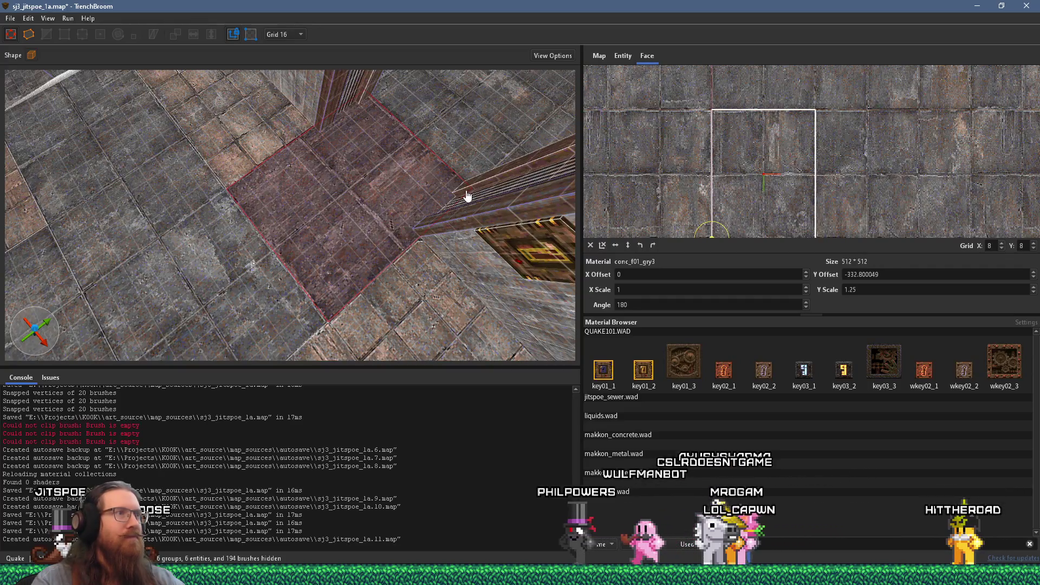
pyautogui.press('Escape')
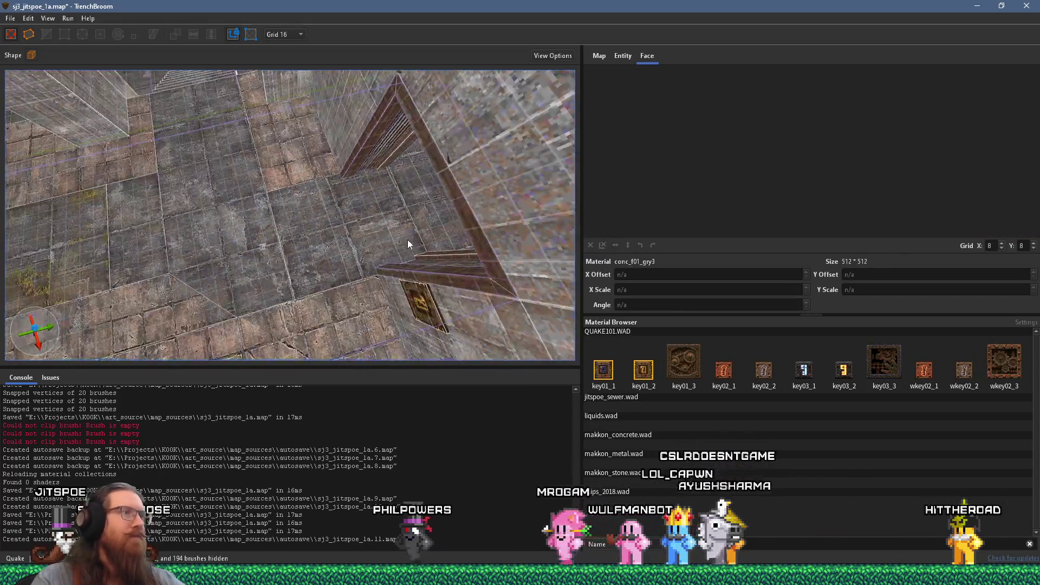
# - Look over the floor toward the doorway wall and down at the trench and pipe
pyautogui.scroll(5, 433, 236)
pyautogui.scroll(5, 467, 230)
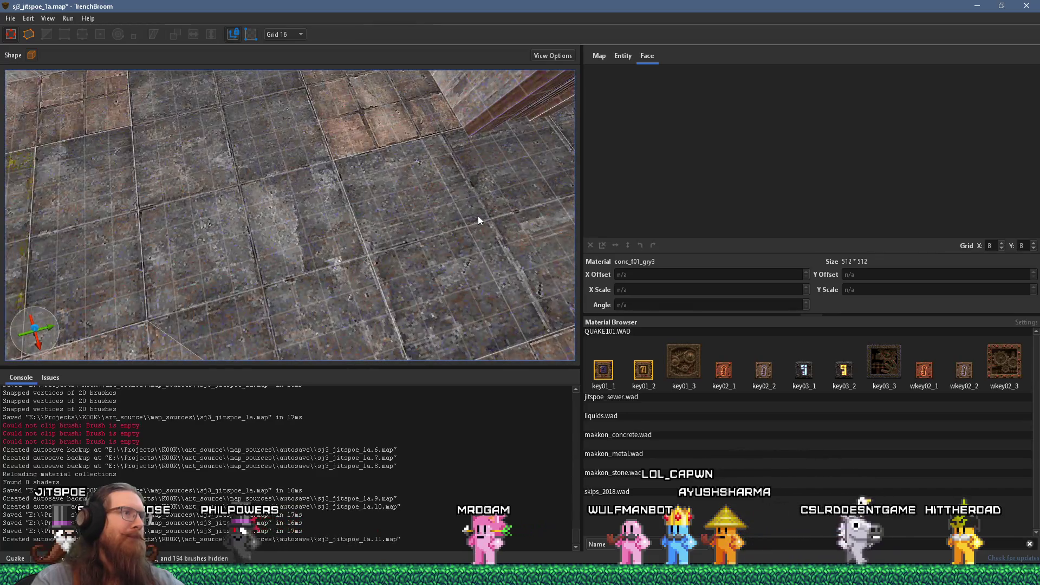
pyautogui.scroll(-10, 433, 233)
pyautogui.moveTo(357, 231)
pyautogui.mouseDown()
pyautogui.moveTo(247, 278)
pyautogui.moveTo(303, 252)
pyautogui.moveTo(389, 243)
pyautogui.moveTo(343, 179)
pyautogui.mouseUp()
pyautogui.click(334, 199)
pyautogui.press('Escape')
pyautogui.moveTo(318, 225)
pyautogui.mouseDown()
pyautogui.moveTo(394, 197)
pyautogui.moveTo(407, 178)
pyautogui.moveTo(403, 195)
pyautogui.moveTo(332, 226)
pyautogui.moveTo(434, 195)
pyautogui.moveTo(260, 167)
pyautogui.mouseUp()
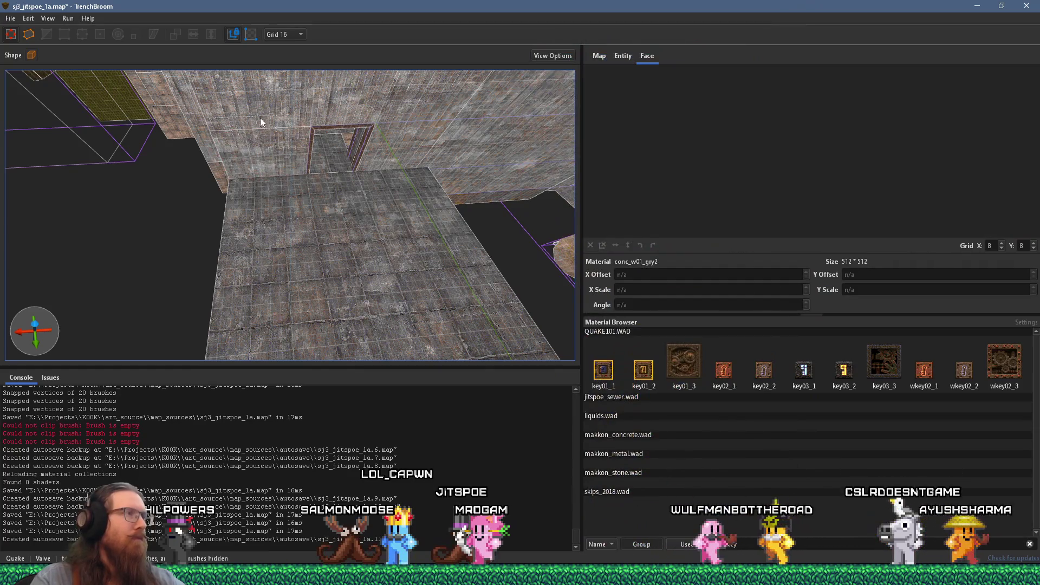
# - Switch to a 32-unit grid and grow the small floor-edge brush into a tall wall
pyautogui.click(285, 34)
pyautogui.click(291, 111)
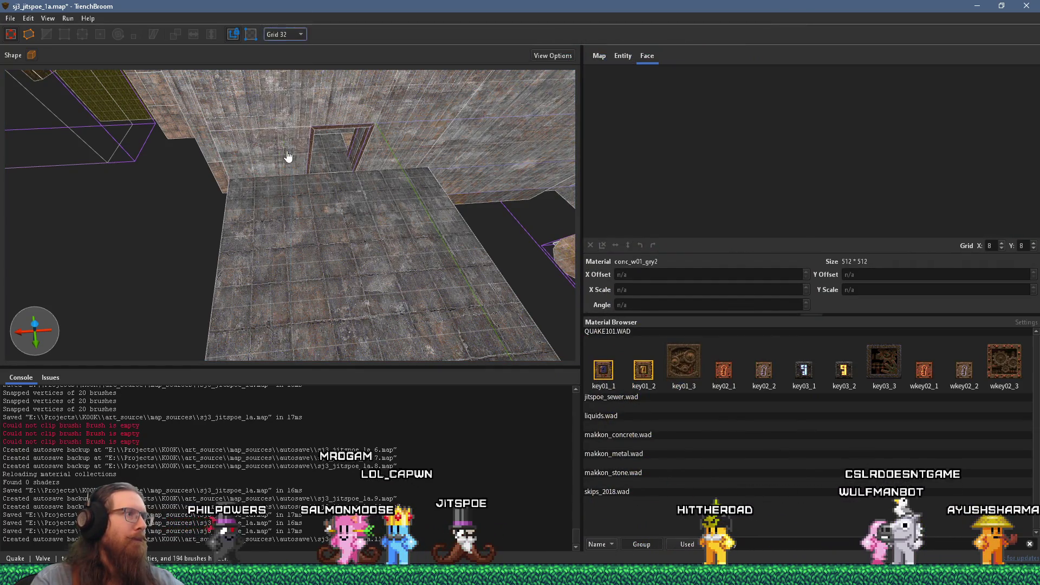
pyautogui.moveTo(293, 113); pyautogui.dragTo(314, 200)
pyautogui.click(272, 180)
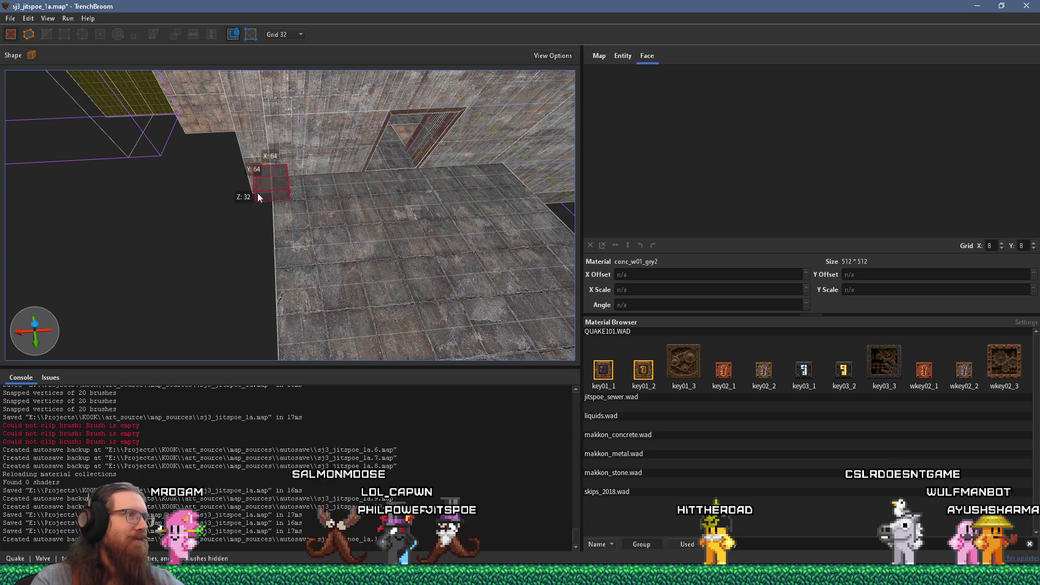
pyautogui.moveTo(275, 193)
pyautogui.mouseDown()
pyautogui.moveTo(263, 353)
pyautogui.moveTo(263, 222)
pyautogui.moveTo(288, 191)
pyautogui.moveTo(107, 178)
pyautogui.mouseUp()
pyautogui.click(641, 244)
# - Slide the new wall brush to the left, then select the low ledge brush
pyautogui.moveTo(469, 221)
pyautogui.mouseDown()
pyautogui.moveTo(336, 190)
pyautogui.moveTo(176, 192)
pyautogui.moveTo(198, 198)
pyautogui.moveTo(84, 312)
pyautogui.mouseUp()
pyautogui.moveTo(206, 214)
pyautogui.mouseDown()
pyautogui.moveTo(264, 232)
pyautogui.moveTo(332, 185)
pyautogui.moveTo(396, 205)
pyautogui.mouseUp()
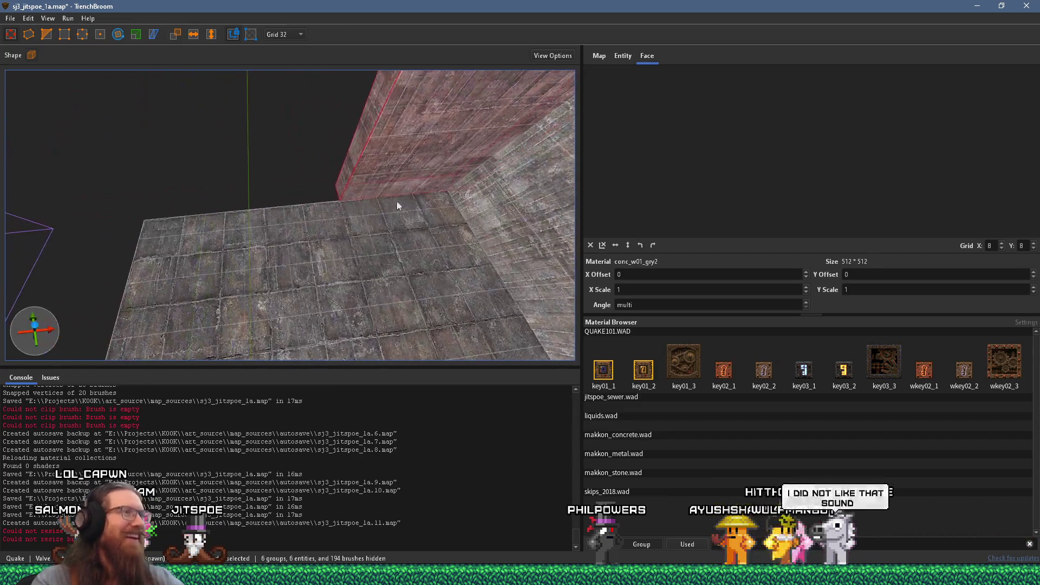
pyautogui.moveTo(349, 178)
pyautogui.mouseDown()
pyautogui.moveTo(87, 203)
pyautogui.moveTo(115, 204)
pyautogui.moveTo(166, 263)
pyautogui.moveTo(195, 245)
pyautogui.moveTo(422, 272)
pyautogui.moveTo(320, 233)
pyautogui.moveTo(196, 212)
pyautogui.moveTo(376, 218)
pyautogui.moveTo(366, 159)
pyautogui.moveTo(341, 190)
pyautogui.moveTo(394, 203)
pyautogui.moveTo(435, 310)
pyautogui.moveTo(220, 245)
pyautogui.moveTo(602, 229)
pyautogui.moveTo(237, 195)
pyautogui.moveTo(111, 161)
pyautogui.moveTo(228, 165)
pyautogui.moveTo(295, 250)
pyautogui.moveTo(258, 232)
pyautogui.moveTo(449, 203)
pyautogui.moveTo(437, 219)
pyautogui.moveTo(252, 216)
pyautogui.moveTo(346, 230)
pyautogui.moveTo(313, 256)
pyautogui.moveTo(353, 242)
pyautogui.mouseUp()
pyautogui.click(181, 239)
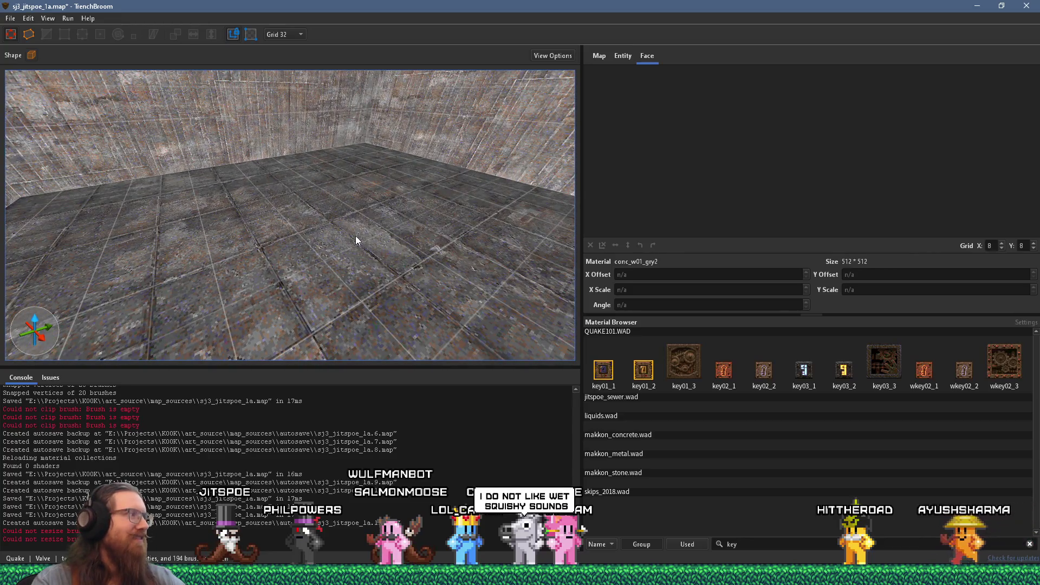
pyautogui.press('w')
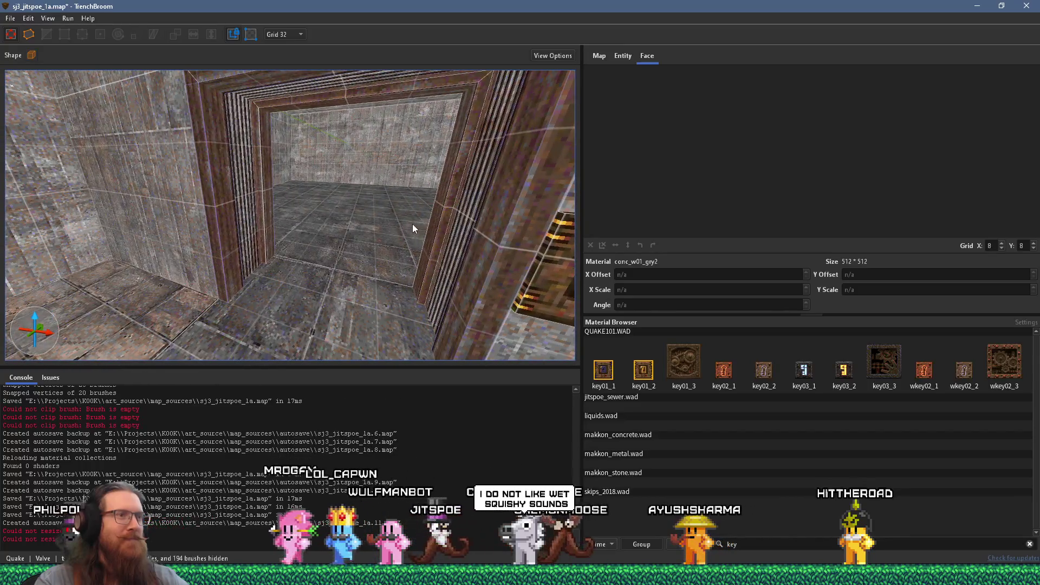
pyautogui.press('w')
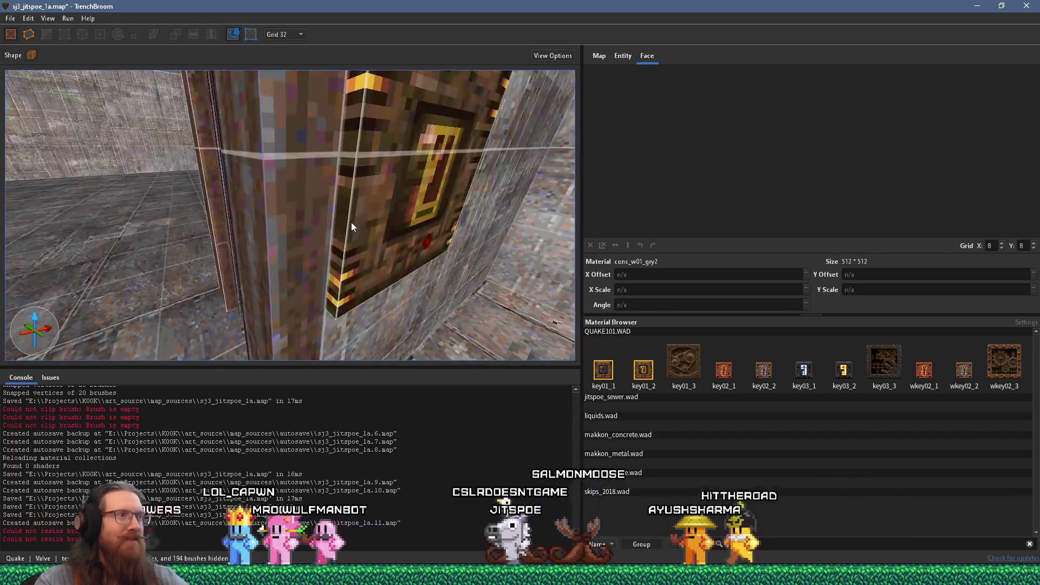
pyautogui.keyDown('shift'); pyautogui.click(356, 220); pyautogui.keyUp('shift')
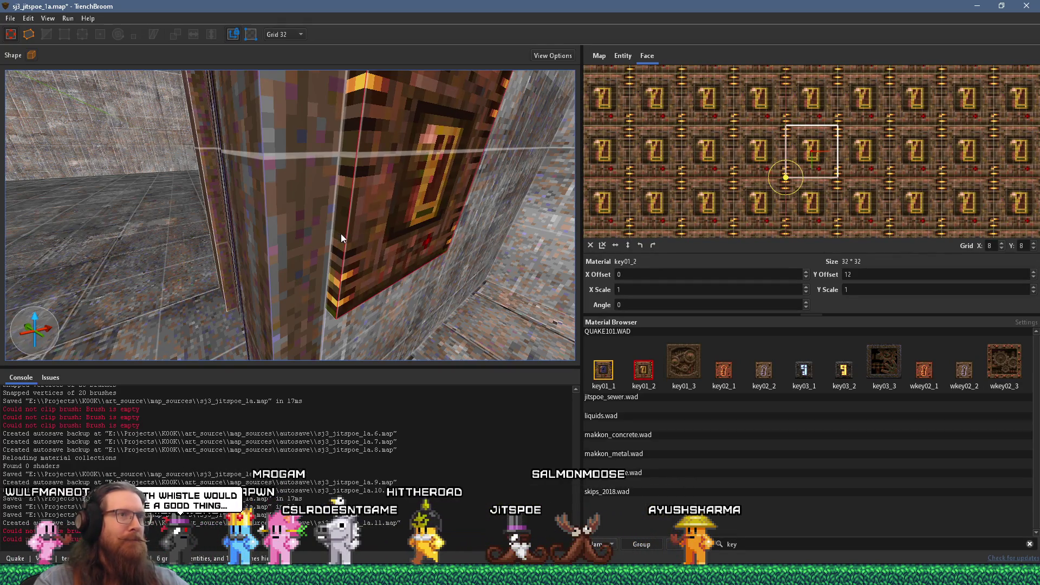
pyautogui.scroll(4, 733, 164)
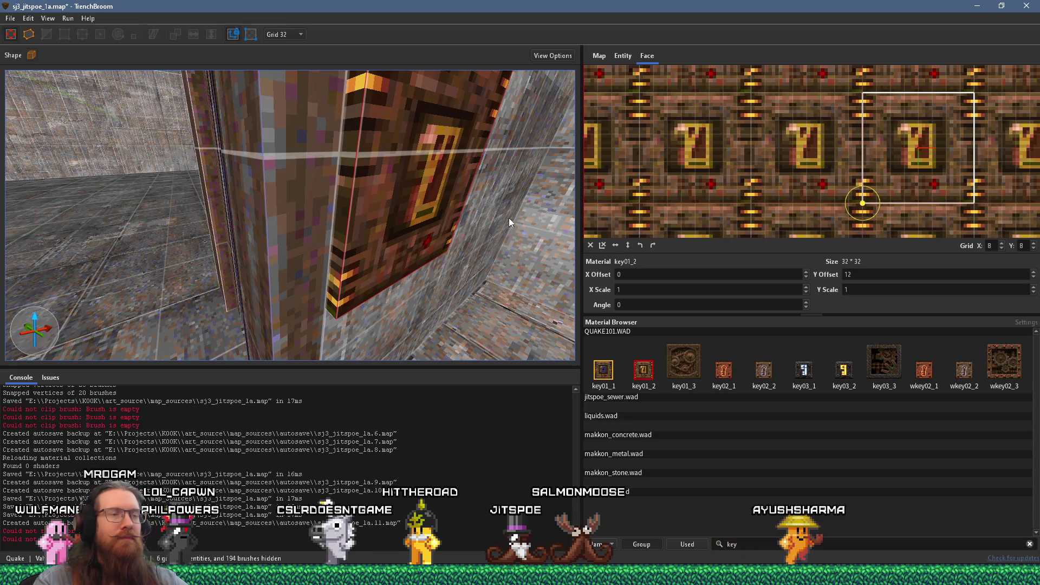
pyautogui.click(607, 372)
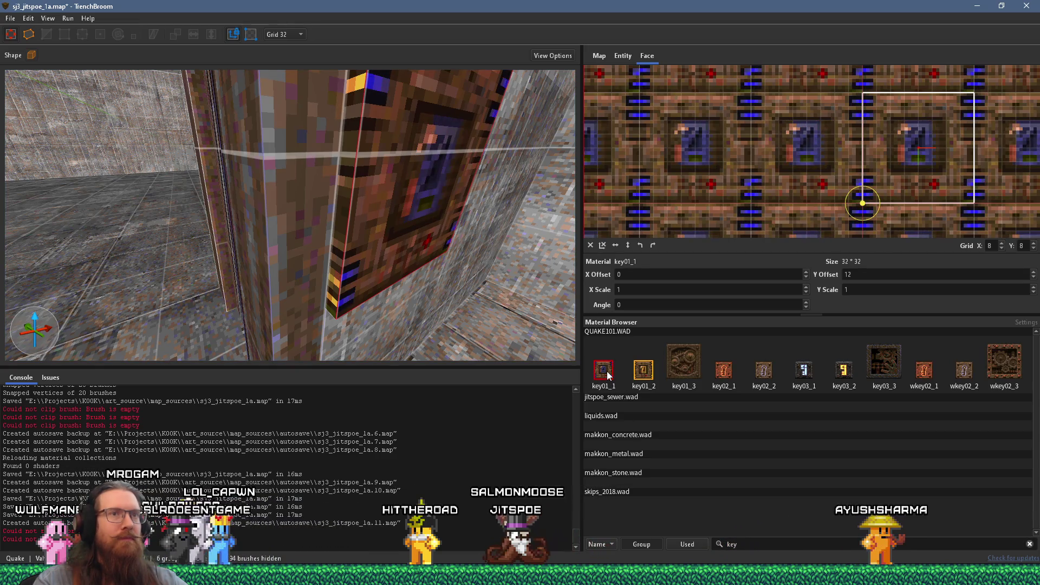
pyautogui.hotkey('ctrl', 'z')
pyautogui.scroll(-5, 455, 271)
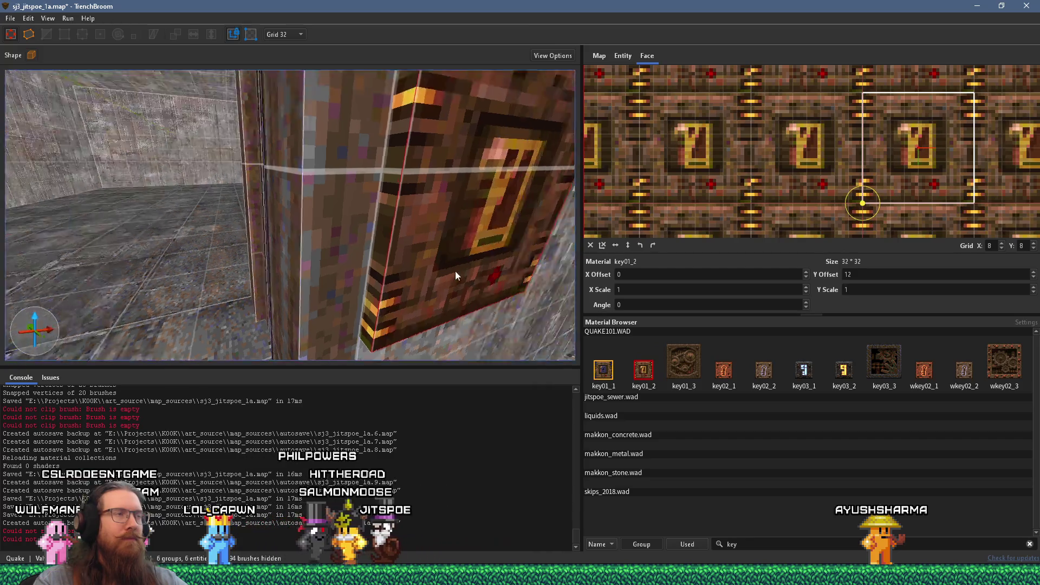
pyautogui.press('Escape')
pyautogui.scroll(5, 428, 226)
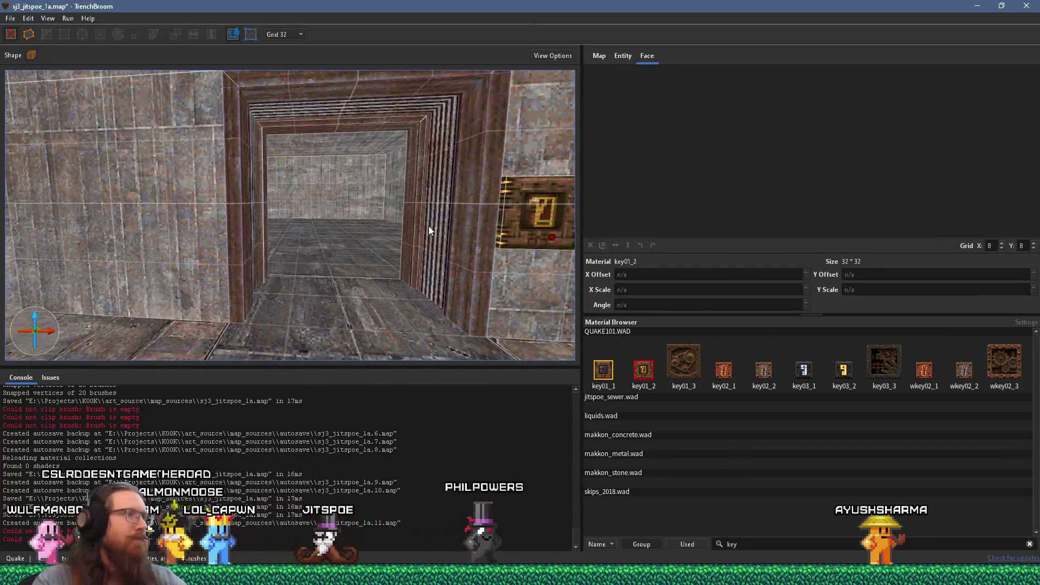
pyautogui.scroll(5, 428, 226)
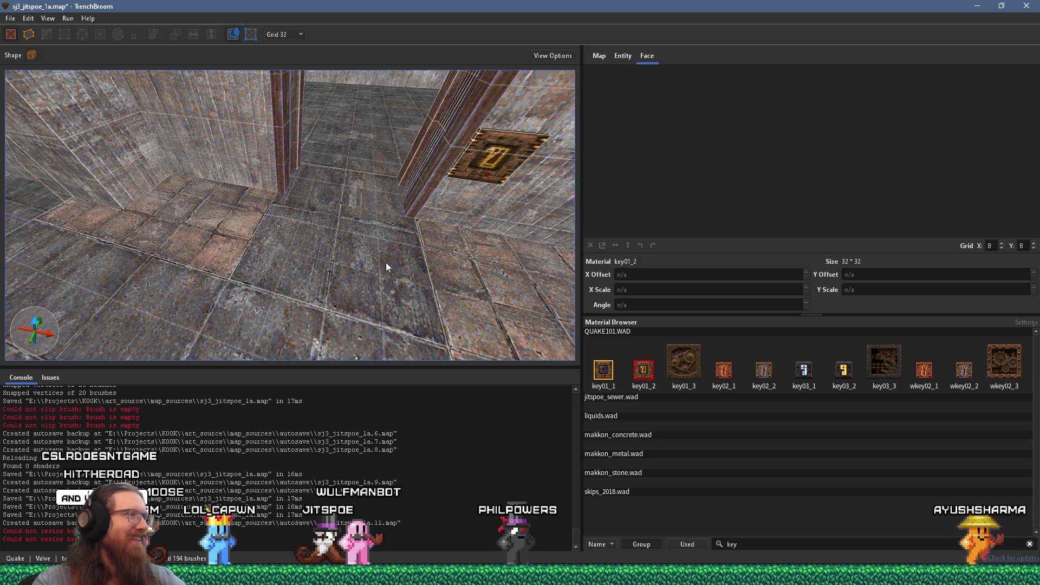
pyautogui.scroll(3, 385, 260)
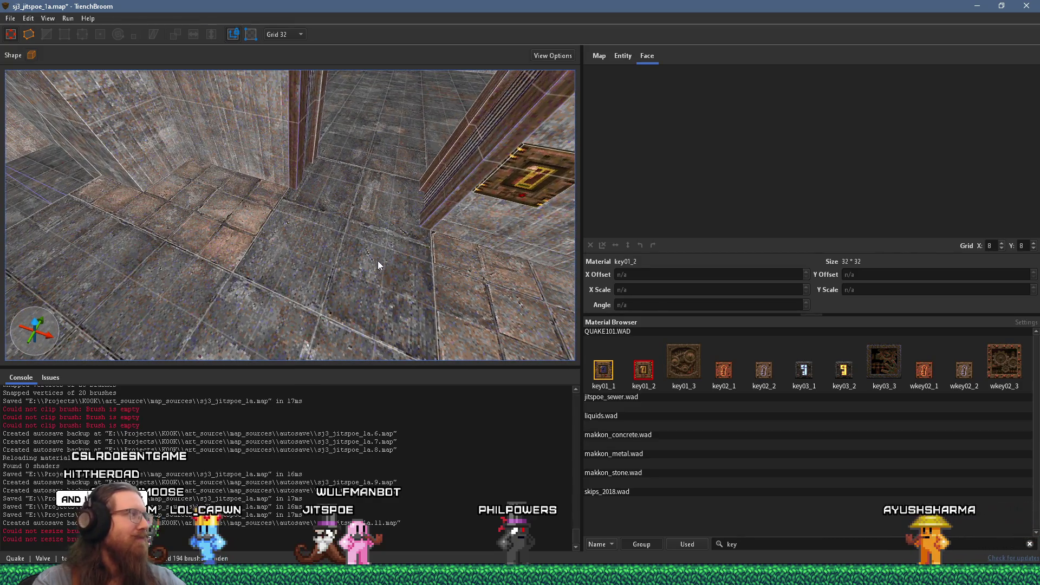
pyautogui.scroll(5, 296, 259)
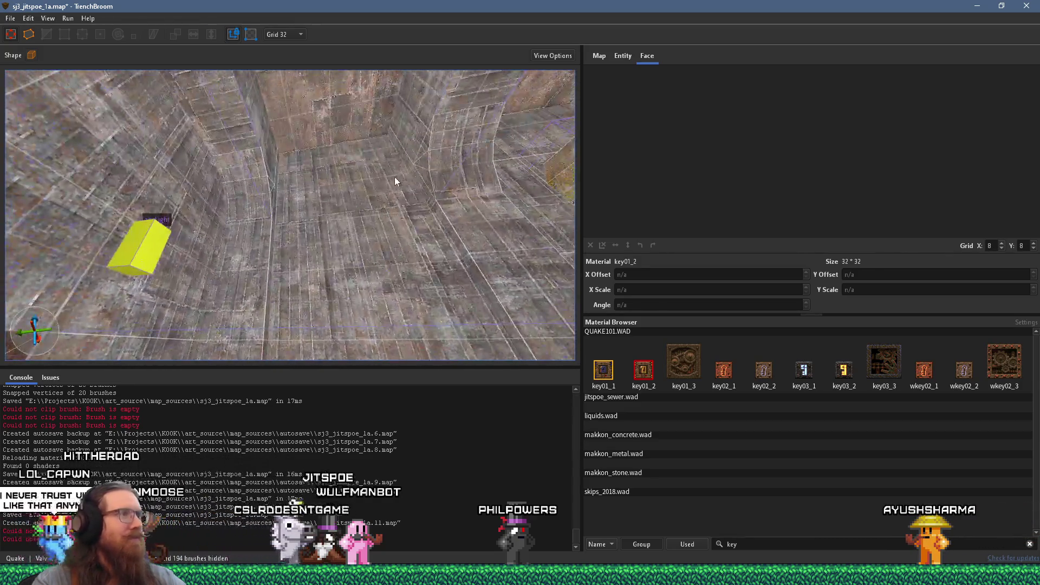
# - Look at the doorway and its two lights, then switch to Firefox's 'LOUDEST Whistle In The World' Short
pyautogui.moveTo(394, 177); pyautogui.dragTo(313, 203)
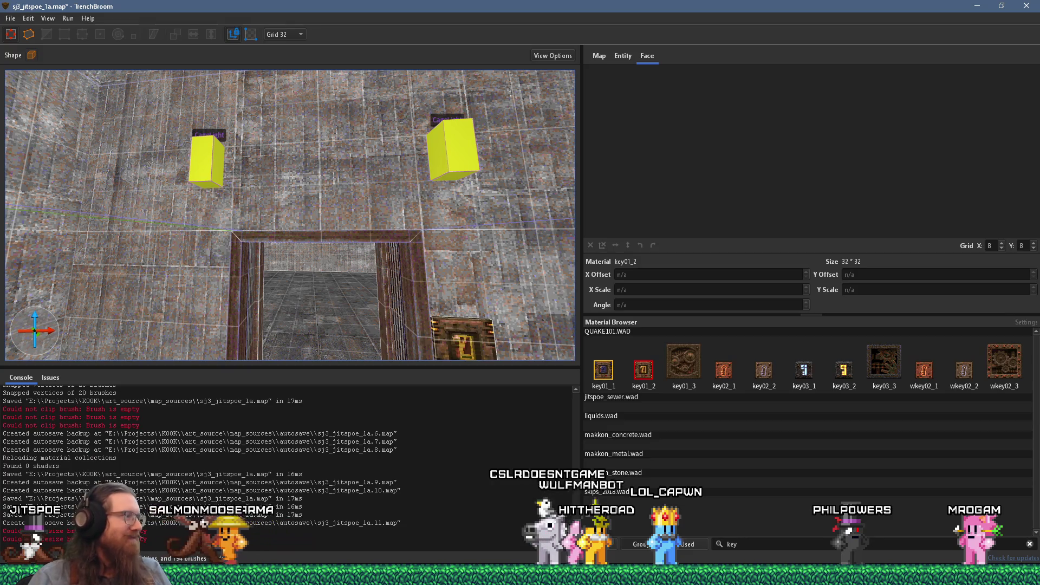
pyautogui.hotkey('alt', 'Tab')
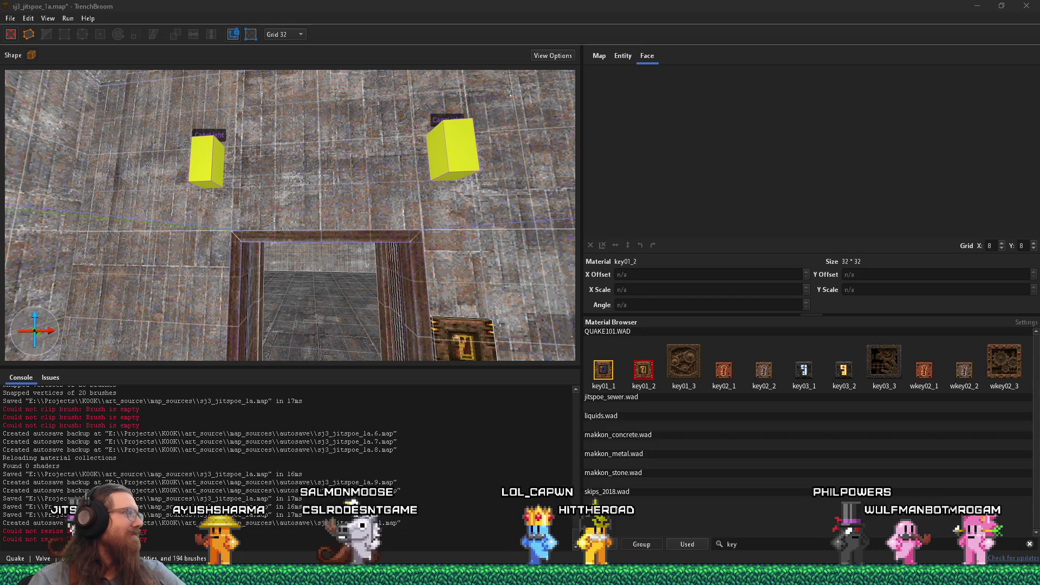
pyautogui.hotkey('alt', 'Tab')
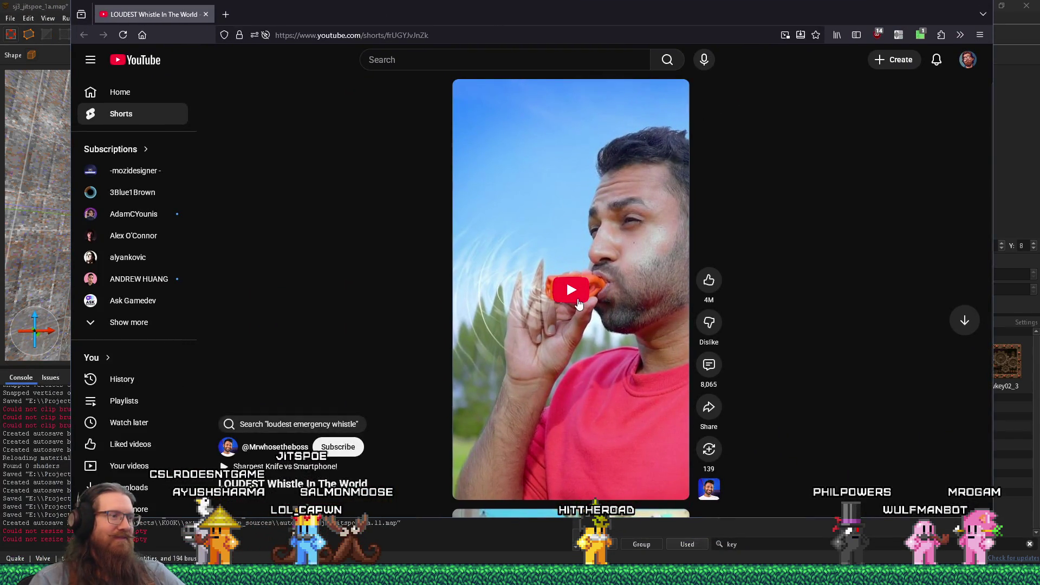
# - Play the whistle Short, pause it, and close Firefox to return to TrenchBroom
pyautogui.click(575, 305)
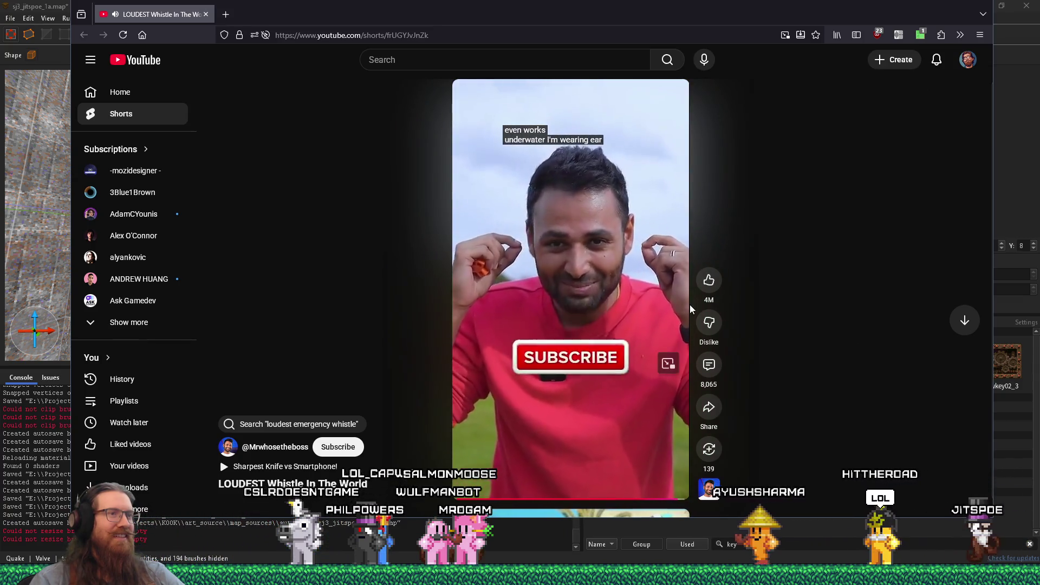
pyautogui.moveTo(658, 299)
pyautogui.click(598, 299)
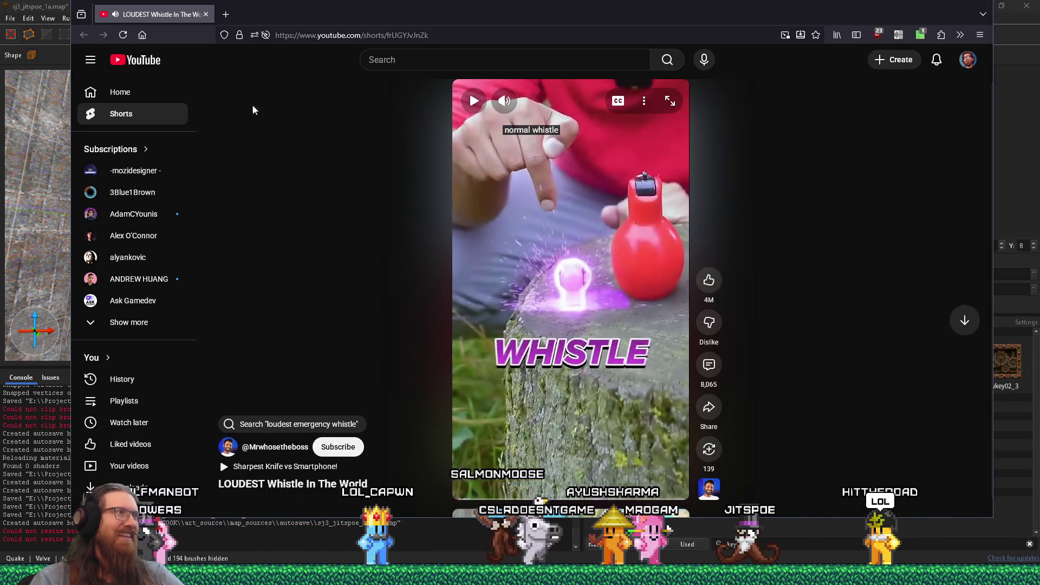
pyautogui.click(205, 15)
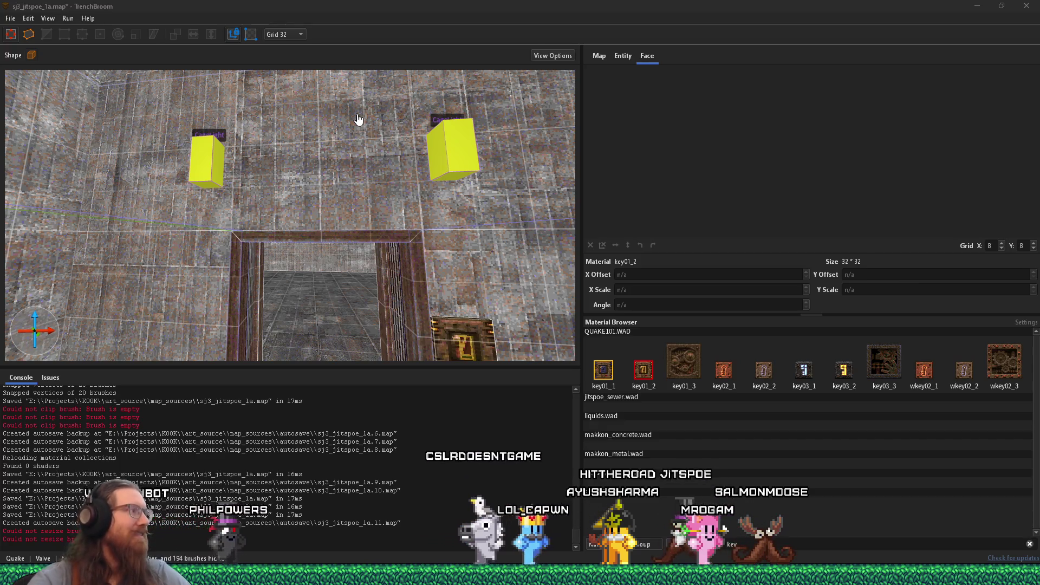
# - Fly into the empty room and draw a roughly 192×64×96 skip-textured brush on its floor
pyautogui.click(364, 248)
pyautogui.press('w')
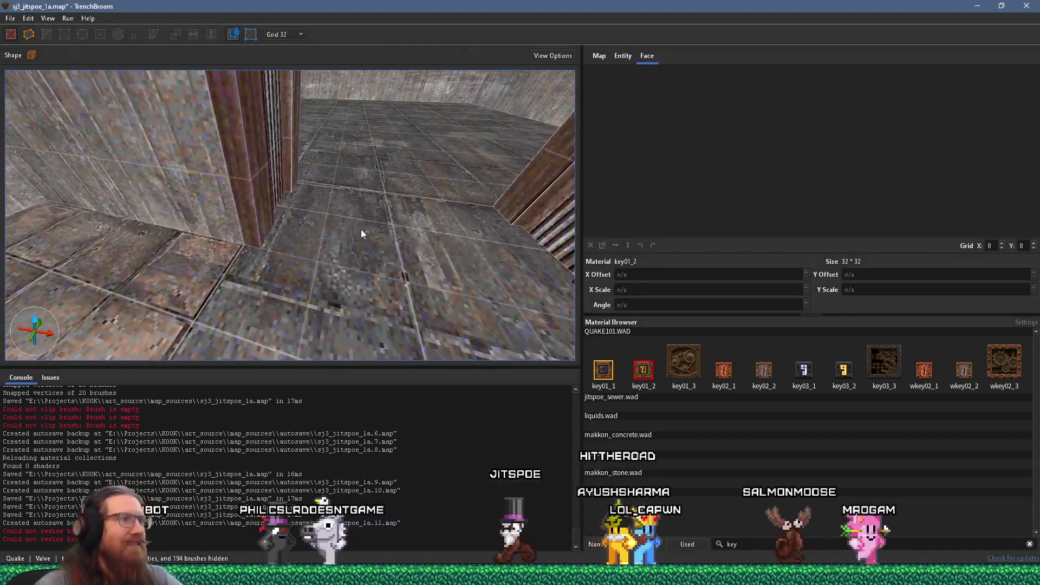
pyautogui.press('w')
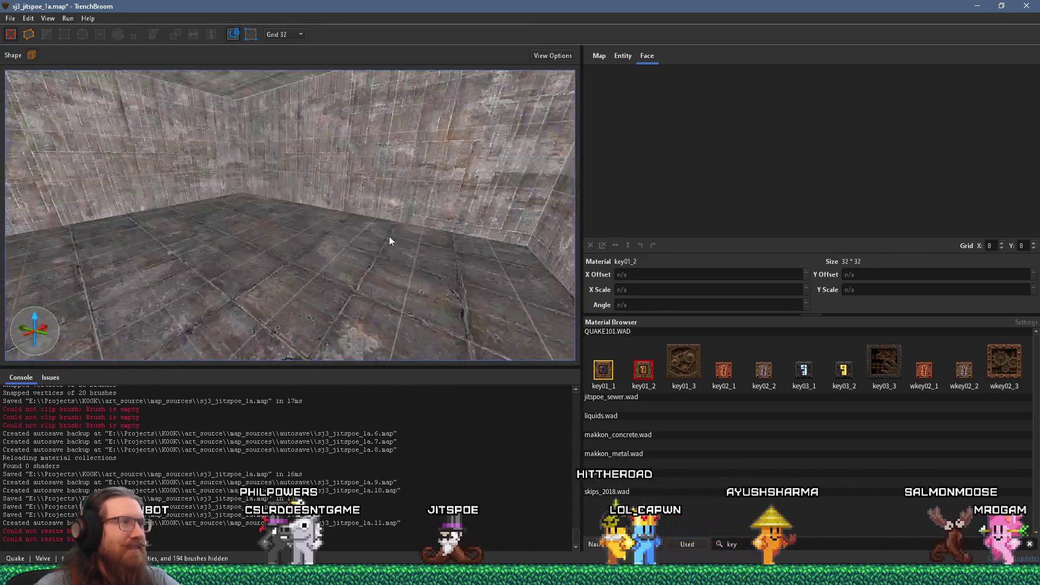
pyautogui.press('w')
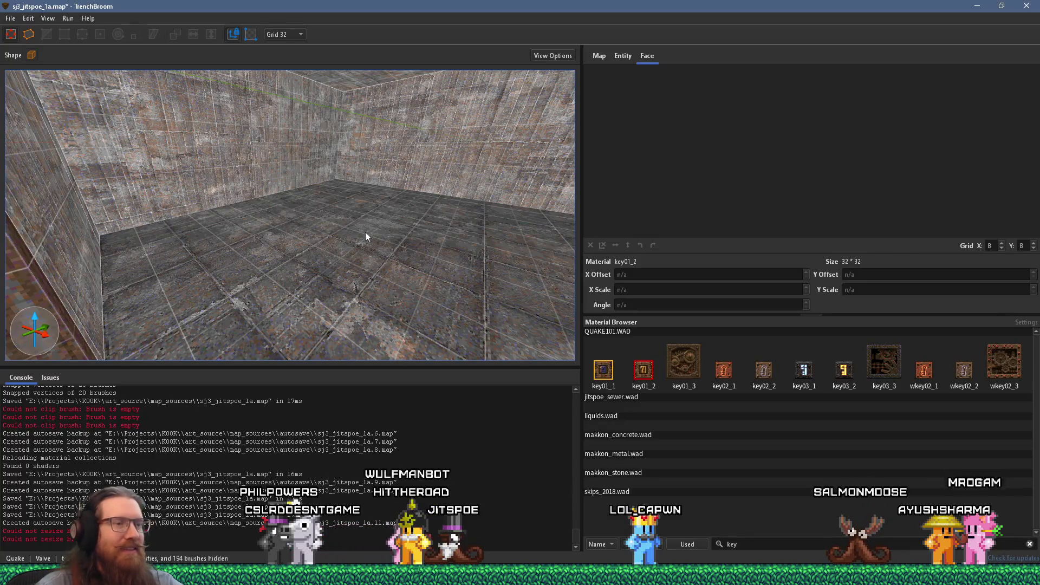
pyautogui.press('w')
pyautogui.press('w')
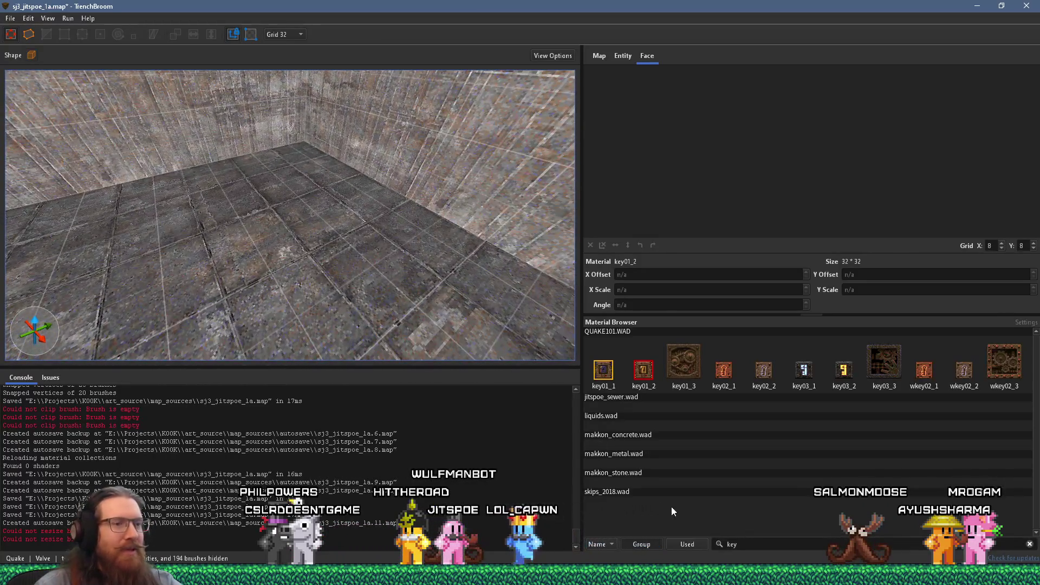
pyautogui.write('trigger')
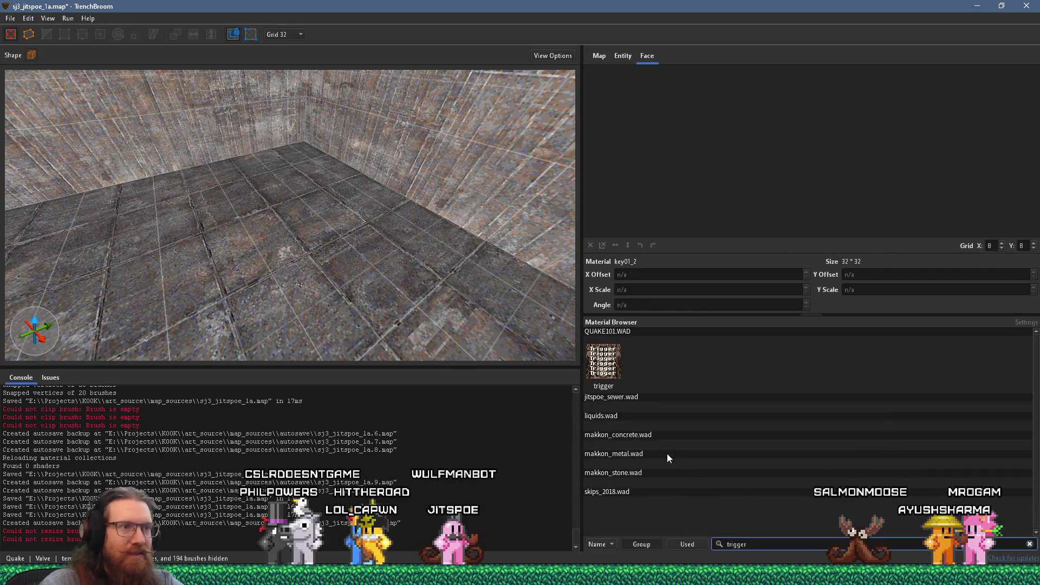
pyautogui.write('skip')
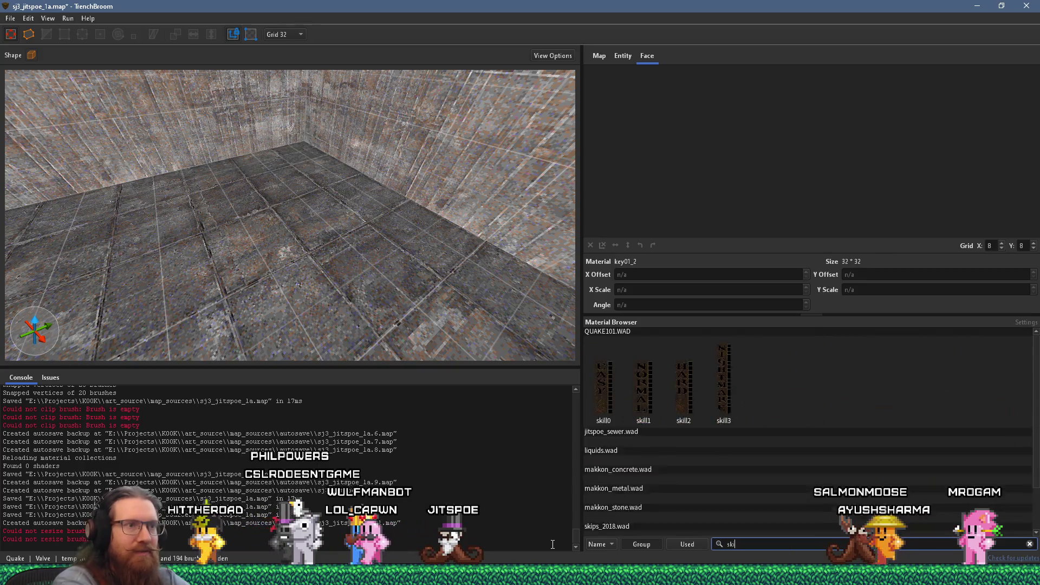
pyautogui.click(764, 475)
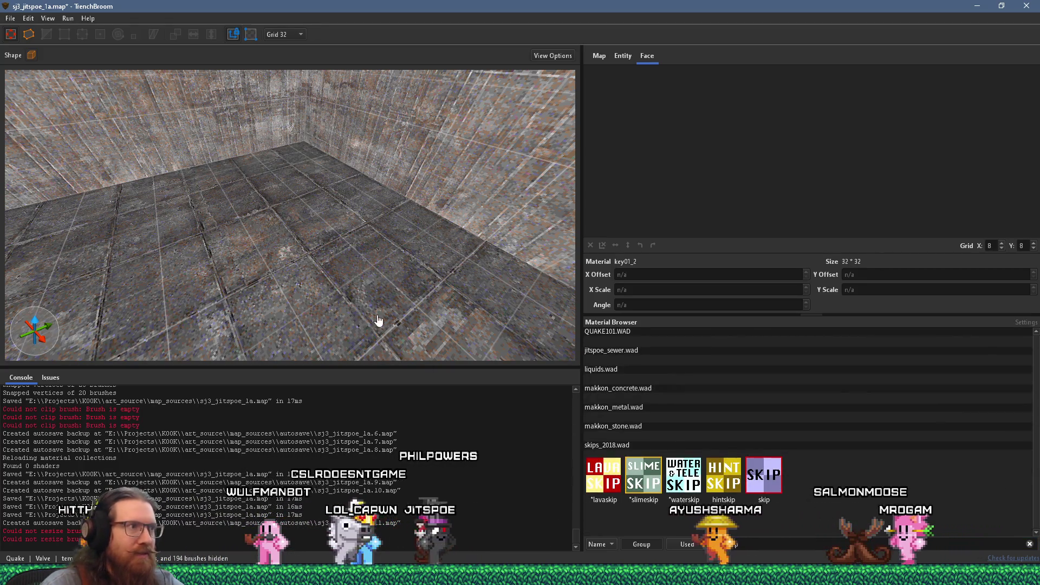
pyautogui.moveTo(327, 262)
pyautogui.mouseDown()
pyautogui.moveTo(353, 322)
pyautogui.moveTo(341, 338)
pyautogui.moveTo(414, 258)
pyautogui.moveTo(402, 268)
pyautogui.mouseUp()
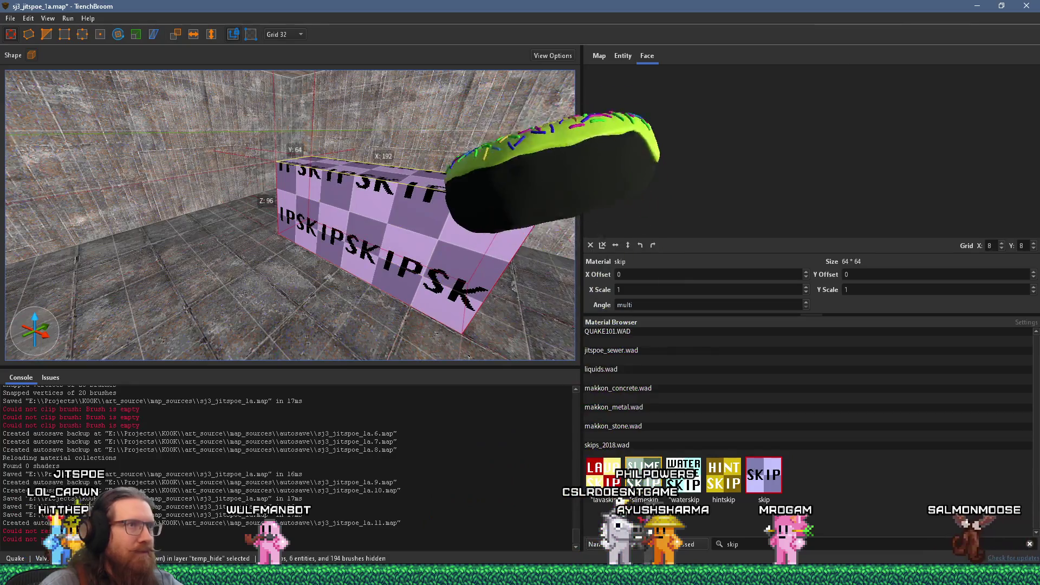
# - Convert the new skip brush into a trigger_changelevel brush entity
pyautogui.click(623, 63)
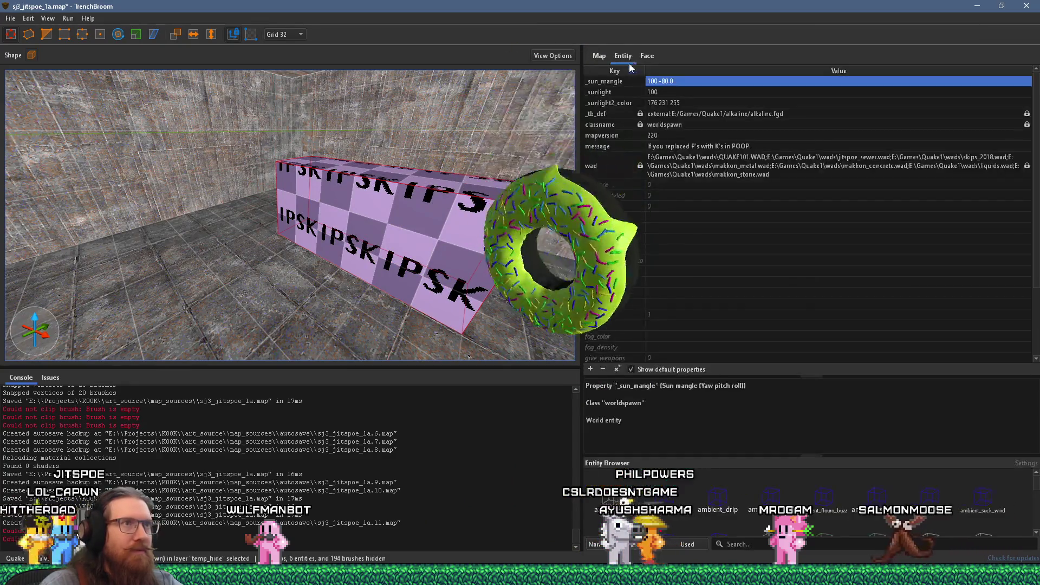
pyautogui.rightClick(465, 274)
pyautogui.moveTo(526, 482)
pyautogui.moveTo(669, 520)
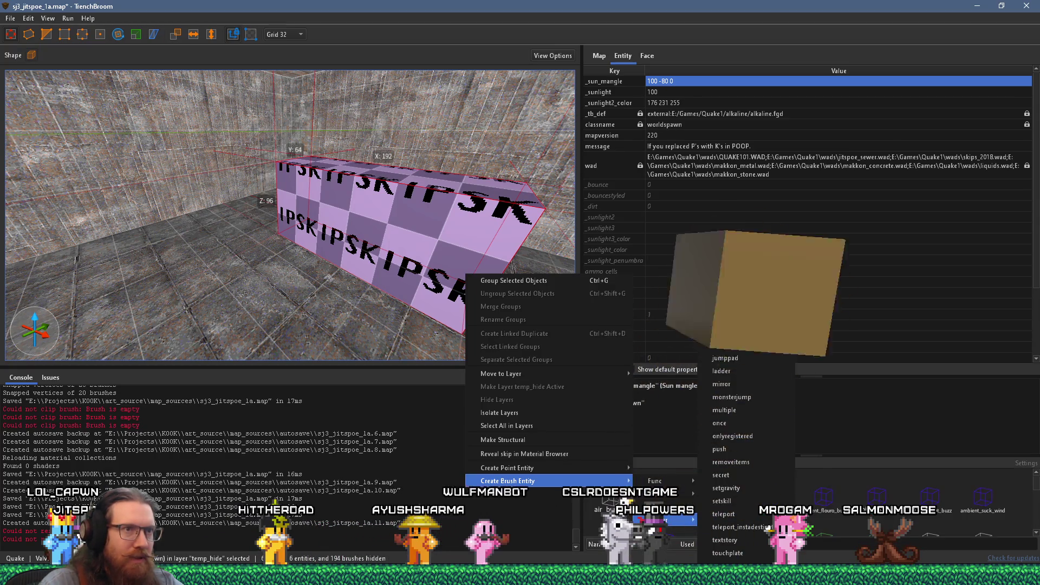
pyautogui.click(759, 267)
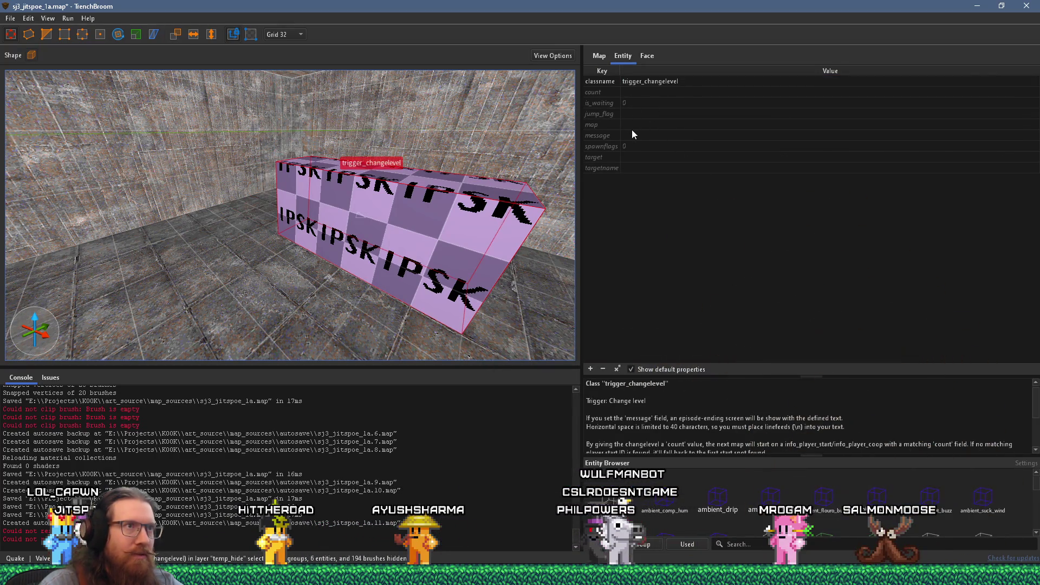
# - Set the trigger_changelevel's map key to 'start'
pyautogui.click(630, 126)
pyautogui.write('start')
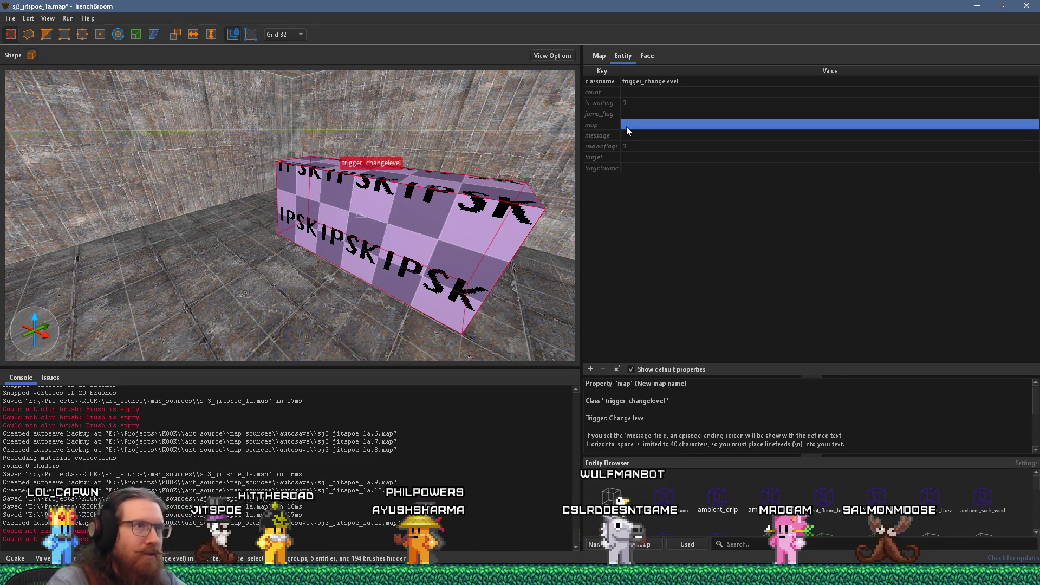
pyautogui.press('Return')
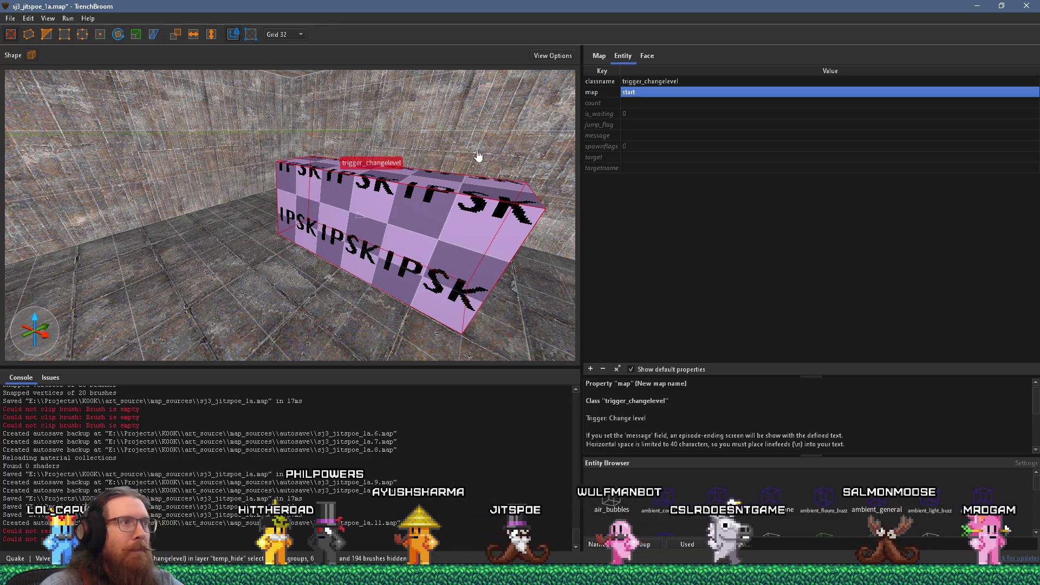
pyautogui.scroll(3, 355, 259)
pyautogui.scroll(3, 314, 164)
pyautogui.scroll(-2, 335, 234)
# - Raise the trigger_changelevel brush's top to 128 units tall, check it from above, and deselect
pyautogui.moveTo(343, 210)
pyautogui.mouseDown()
pyautogui.moveTo(315, 186)
pyautogui.moveTo(343, 194)
pyautogui.moveTo(378, 260)
pyautogui.mouseUp()
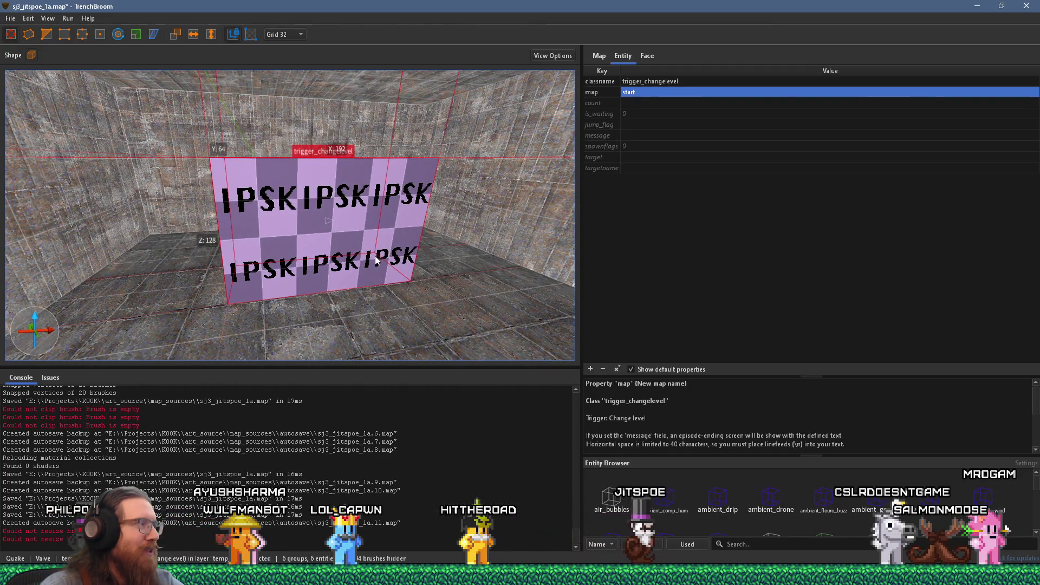
pyautogui.scroll(5, 353, 250)
pyautogui.moveTo(345, 312)
pyautogui.mouseDown()
pyautogui.moveTo(391, 295)
pyautogui.moveTo(482, 311)
pyautogui.moveTo(456, 315)
pyautogui.mouseUp()
pyautogui.moveTo(454, 270)
pyautogui.mouseDown()
pyautogui.moveTo(328, 182)
pyautogui.moveTo(366, 245)
pyautogui.moveTo(323, 250)
pyautogui.moveTo(385, 242)
pyautogui.moveTo(264, 203)
pyautogui.moveTo(289, 228)
pyautogui.moveTo(277, 239)
pyautogui.moveTo(300, 244)
pyautogui.moveTo(330, 214)
pyautogui.moveTo(307, 221)
pyautogui.moveTo(442, 155)
pyautogui.moveTo(389, 226)
pyautogui.moveTo(312, 173)
pyautogui.moveTo(357, 182)
pyautogui.moveTo(389, 275)
pyautogui.moveTo(382, 258)
pyautogui.moveTo(441, 161)
pyautogui.moveTo(401, 192)
pyautogui.moveTo(259, 244)
pyautogui.moveTo(303, 253)
pyautogui.moveTo(300, 214)
pyautogui.moveTo(357, 196)
pyautogui.moveTo(267, 219)
pyautogui.moveTo(356, 213)
pyautogui.moveTo(233, 249)
pyautogui.moveTo(347, 226)
pyautogui.mouseUp()
pyautogui.press('Escape')
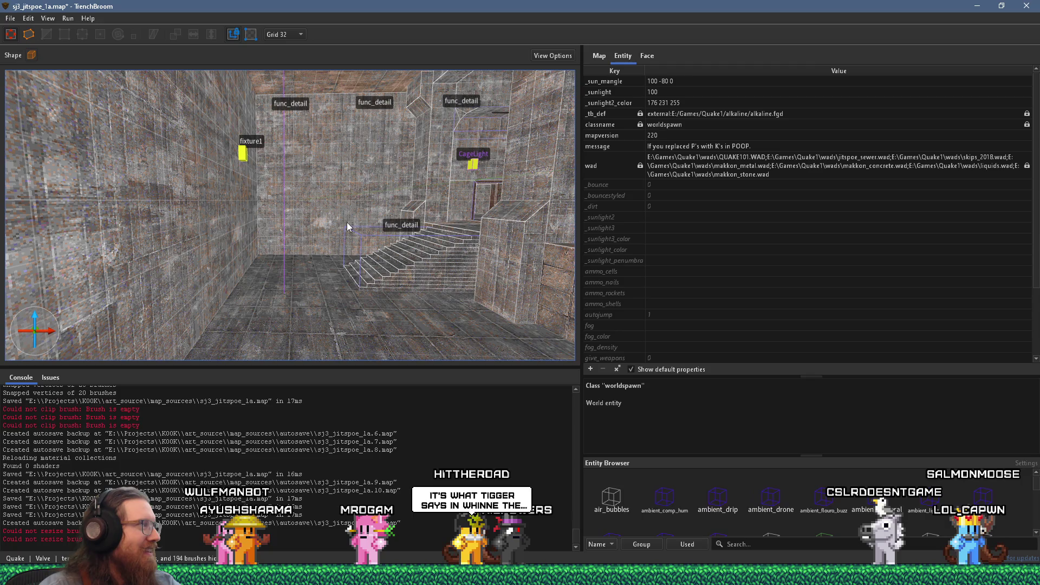
# - Orbit through the rooms to the pillar, then show the Layers list: Default Layer 444, temp_hide 23
pyautogui.moveTo(355, 219)
pyautogui.mouseDown()
pyautogui.moveTo(256, 278)
pyautogui.moveTo(343, 258)
pyautogui.mouseUp()
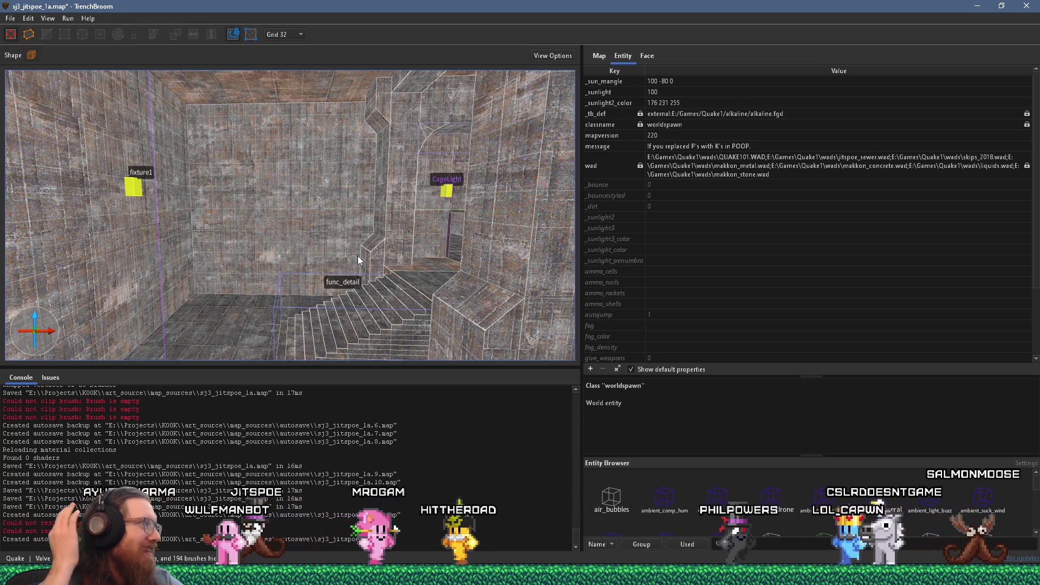
pyautogui.moveTo(373, 219)
pyautogui.mouseDown()
pyautogui.moveTo(271, 252)
pyautogui.moveTo(293, 192)
pyautogui.moveTo(235, 80)
pyautogui.moveTo(311, 154)
pyautogui.moveTo(318, 197)
pyautogui.moveTo(350, 166)
pyautogui.moveTo(362, 206)
pyautogui.moveTo(367, 126)
pyautogui.moveTo(421, 217)
pyautogui.moveTo(243, 201)
pyautogui.moveTo(336, 184)
pyautogui.moveTo(313, 228)
pyautogui.moveTo(313, 201)
pyautogui.moveTo(353, 188)
pyautogui.moveTo(439, 246)
pyautogui.moveTo(347, 221)
pyautogui.moveTo(243, 223)
pyautogui.moveTo(295, 222)
pyautogui.mouseUp()
pyautogui.moveTo(423, 221)
pyautogui.mouseDown()
pyautogui.moveTo(170, 190)
pyautogui.moveTo(232, 275)
pyautogui.moveTo(298, 316)
pyautogui.moveTo(316, 343)
pyautogui.moveTo(382, 299)
pyautogui.moveTo(198, 274)
pyautogui.moveTo(126, 225)
pyautogui.moveTo(212, 213)
pyautogui.mouseUp()
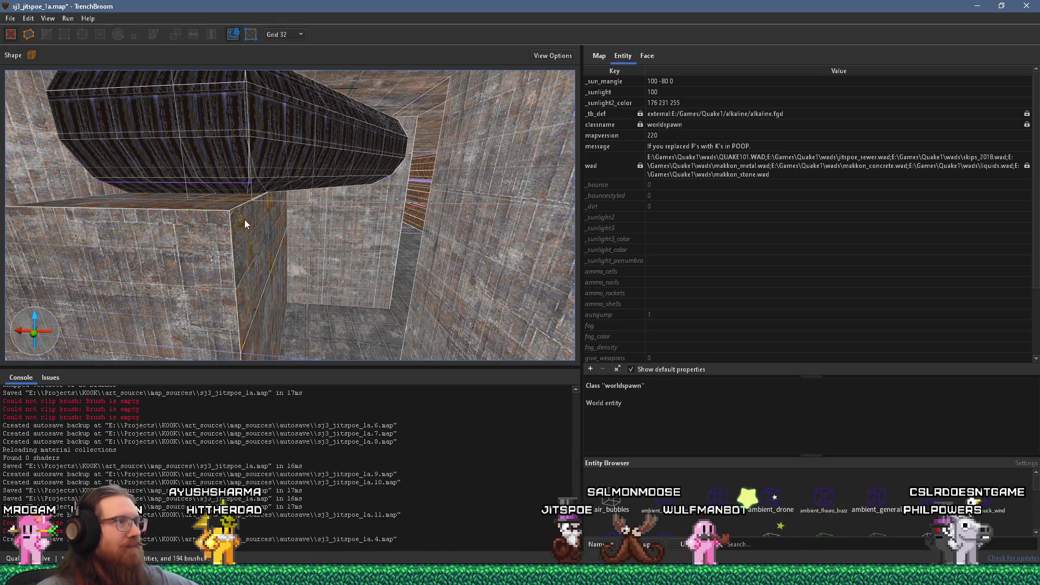
pyautogui.moveTo(364, 255)
pyautogui.mouseDown()
pyautogui.moveTo(213, 251)
pyautogui.moveTo(397, 190)
pyautogui.moveTo(235, 182)
pyautogui.moveTo(203, 190)
pyautogui.moveTo(296, 231)
pyautogui.moveTo(278, 239)
pyautogui.moveTo(271, 220)
pyautogui.moveTo(313, 238)
pyautogui.moveTo(358, 216)
pyautogui.moveTo(295, 162)
pyautogui.mouseUp()
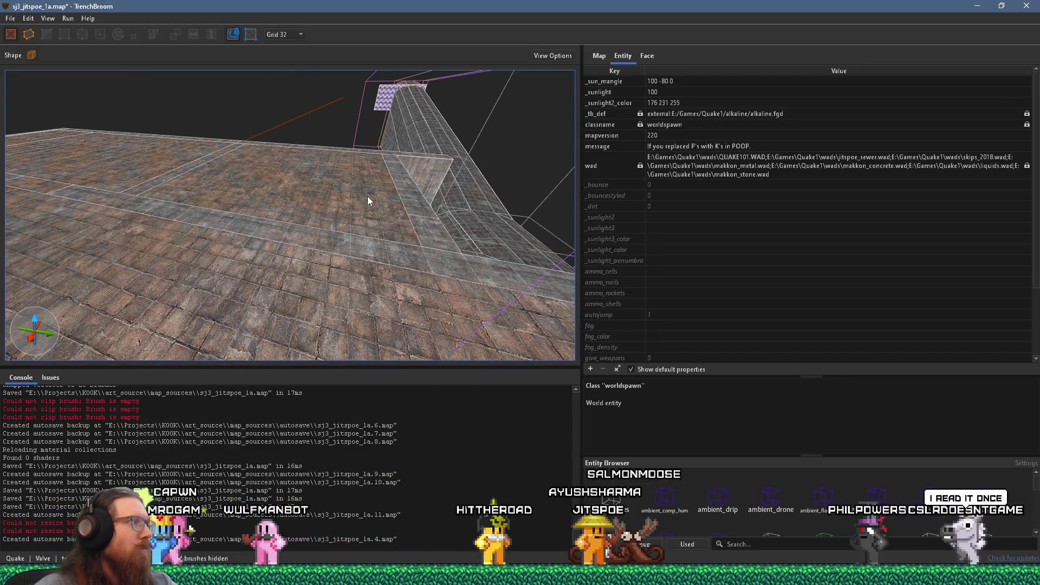
pyautogui.moveTo(357, 265)
pyautogui.mouseDown()
pyautogui.moveTo(316, 206)
pyautogui.moveTo(279, 197)
pyautogui.moveTo(366, 321)
pyautogui.moveTo(444, 248)
pyautogui.moveTo(204, 217)
pyautogui.moveTo(441, 213)
pyautogui.mouseUp()
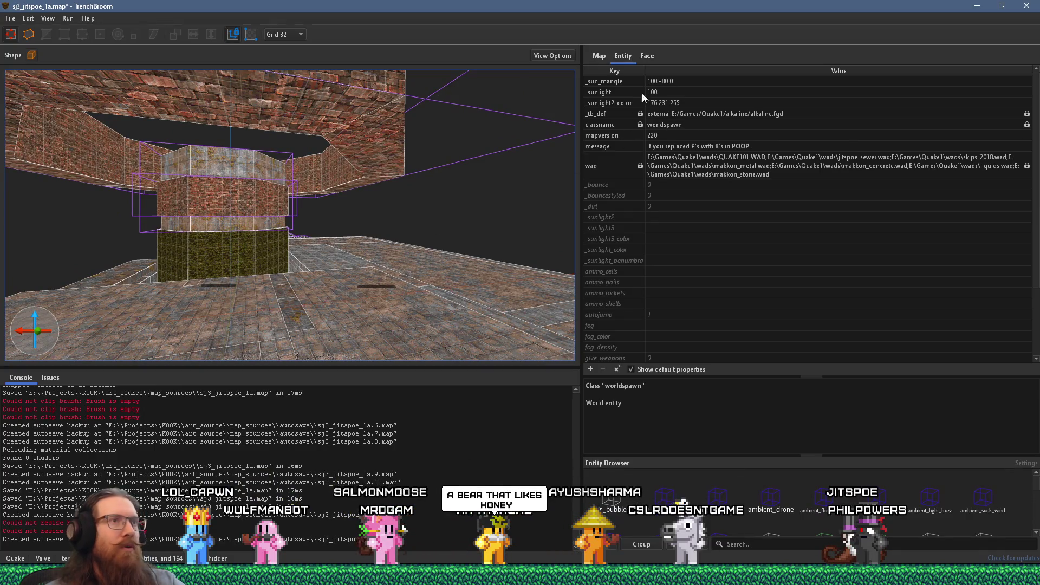
pyautogui.moveTo(270, 218); pyautogui.dragTo(516, 217)
pyautogui.moveTo(232, 194)
pyautogui.mouseDown()
pyautogui.moveTo(329, 261)
pyautogui.moveTo(461, 190)
pyautogui.mouseUp()
pyautogui.click(598, 56)
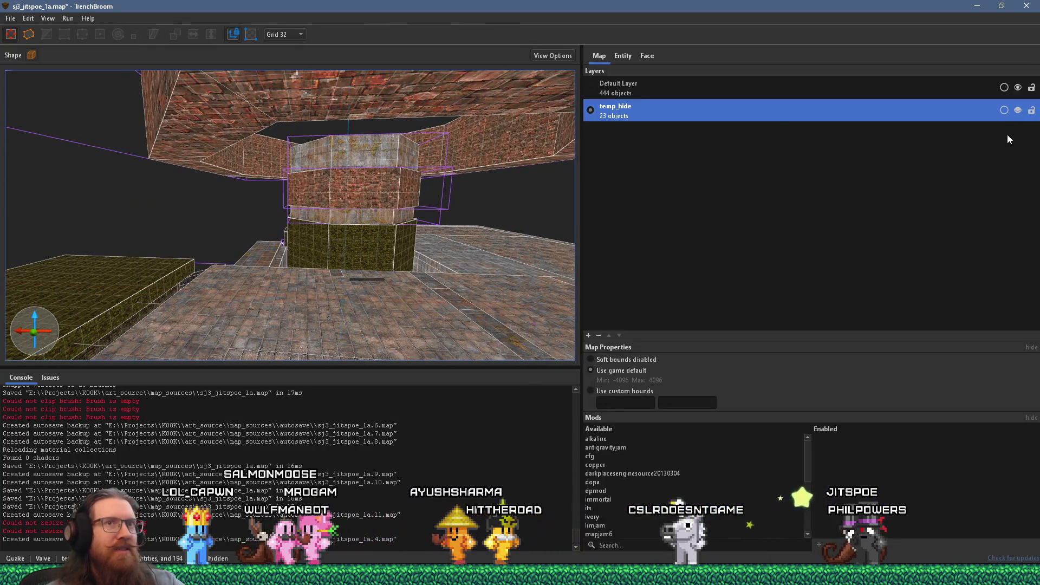
# - Unhide the temp_hide layer and make Default Layer the current layer
pyautogui.click(1018, 110)
pyautogui.doubleClick(742, 90)
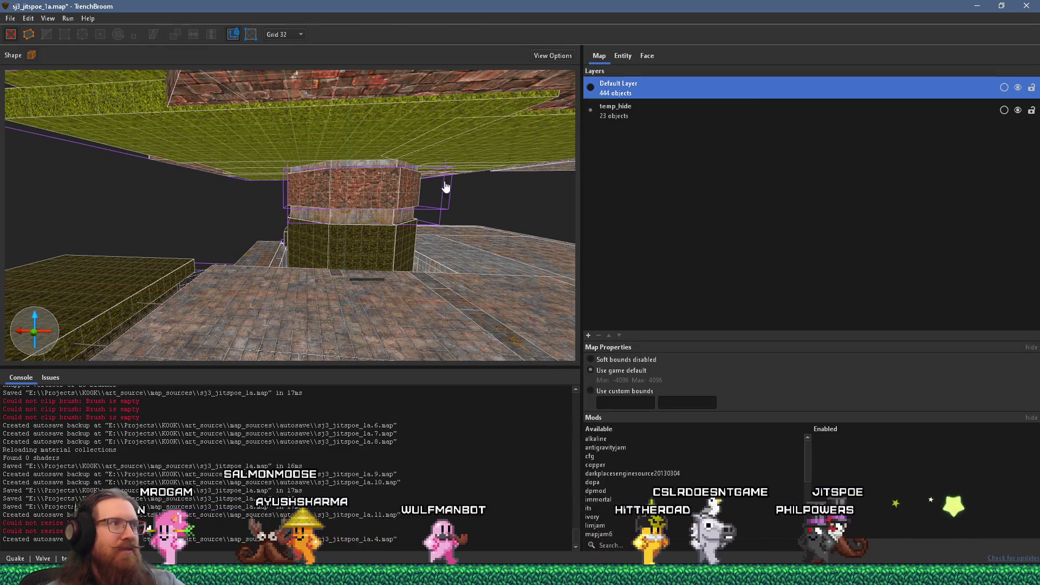
pyautogui.scroll(8, 363, 214)
pyautogui.scroll(-6, 293, 255)
# - Look around the room, select the brick wall, then select the ledge brush in temp_hide
pyautogui.moveTo(293, 255)
pyautogui.mouseDown()
pyautogui.moveTo(397, 235)
pyautogui.moveTo(355, 241)
pyautogui.mouseUp()
pyautogui.scroll(-10, 355, 241)
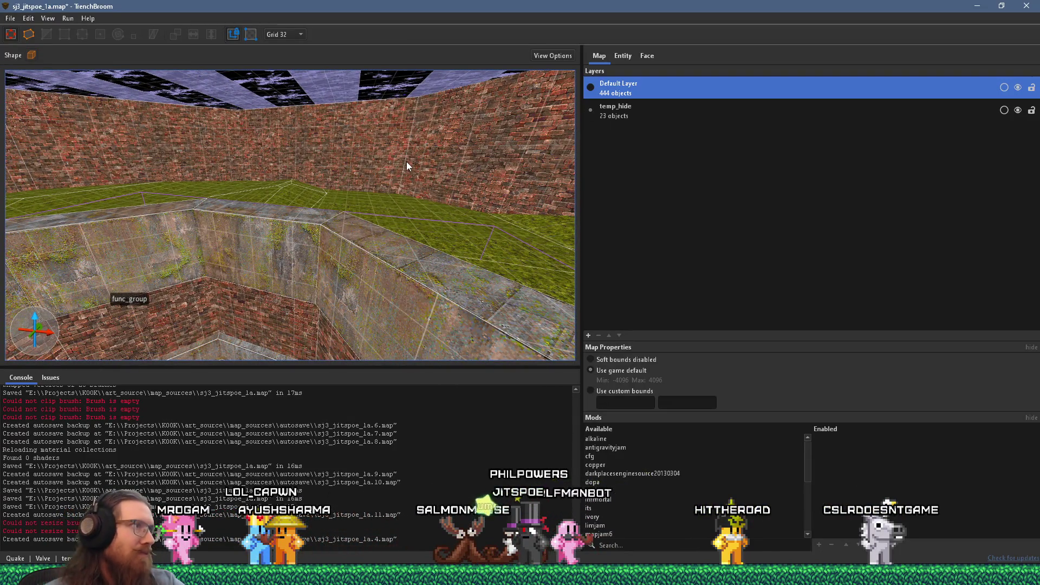
pyautogui.moveTo(406, 161)
pyautogui.mouseDown()
pyautogui.moveTo(354, 206)
pyautogui.moveTo(411, 115)
pyautogui.moveTo(371, 174)
pyautogui.moveTo(399, 174)
pyautogui.moveTo(309, 213)
pyautogui.moveTo(374, 248)
pyautogui.mouseUp()
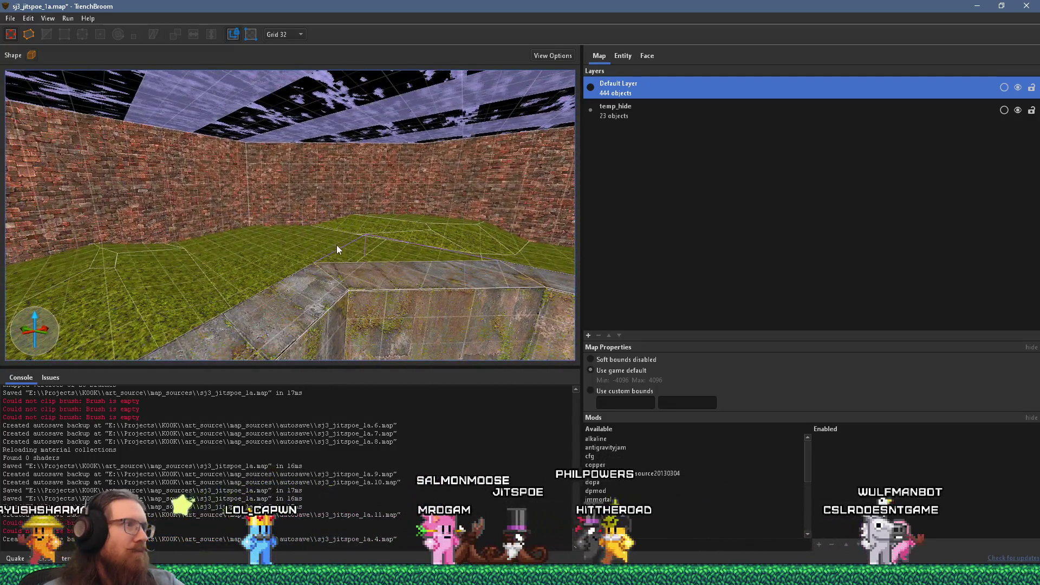
pyautogui.scroll(5, 241, 229)
pyautogui.scroll(2, 257, 222)
pyautogui.click(258, 201)
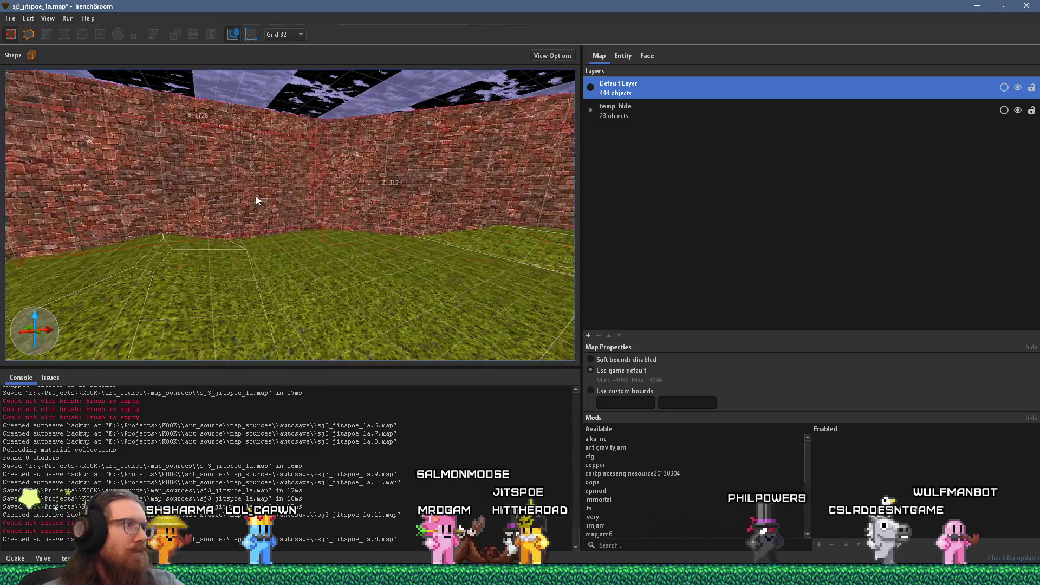
pyautogui.moveTo(281, 245)
pyautogui.mouseDown()
pyautogui.moveTo(458, 248)
pyautogui.moveTo(334, 263)
pyautogui.moveTo(267, 180)
pyautogui.moveTo(434, 289)
pyautogui.moveTo(177, 255)
pyautogui.moveTo(317, 292)
pyautogui.moveTo(119, 229)
pyautogui.moveTo(17, 229)
pyautogui.mouseUp()
pyautogui.moveTo(211, 258); pyautogui.dragTo(135, 255)
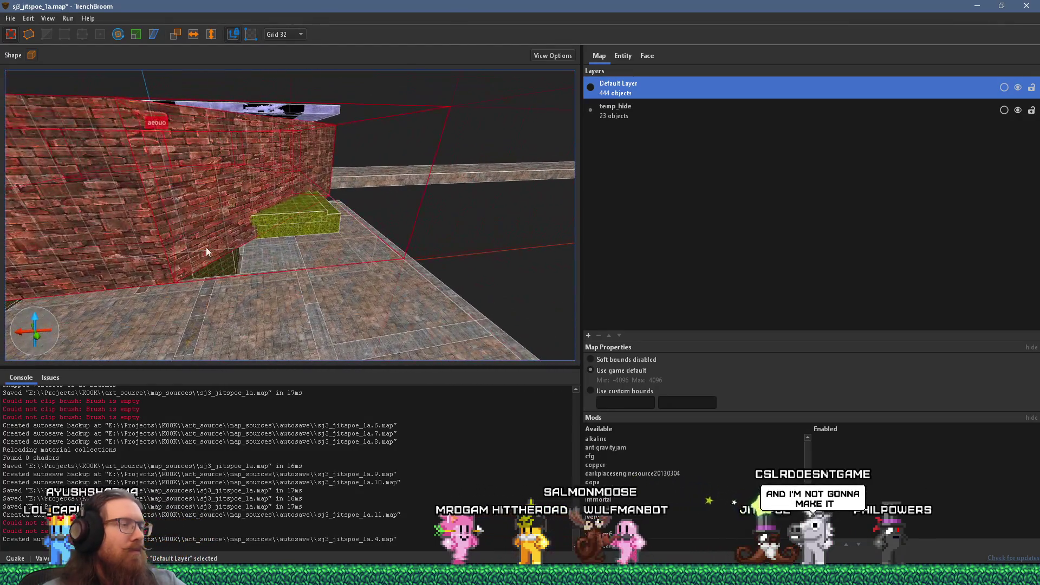
pyautogui.moveTo(276, 243)
pyautogui.mouseDown()
pyautogui.moveTo(307, 246)
pyautogui.moveTo(116, 292)
pyautogui.moveTo(160, 256)
pyautogui.moveTo(149, 252)
pyautogui.moveTo(255, 287)
pyautogui.moveTo(348, 290)
pyautogui.moveTo(242, 251)
pyautogui.moveTo(102, 258)
pyautogui.moveTo(206, 270)
pyautogui.moveTo(109, 257)
pyautogui.moveTo(254, 237)
pyautogui.moveTo(487, 239)
pyautogui.moveTo(480, 253)
pyautogui.moveTo(438, 262)
pyautogui.moveTo(205, 386)
pyautogui.moveTo(213, 344)
pyautogui.moveTo(291, 303)
pyautogui.moveTo(196, 274)
pyautogui.moveTo(253, 271)
pyautogui.moveTo(205, 269)
pyautogui.moveTo(275, 304)
pyautogui.moveTo(236, 331)
pyautogui.moveTo(461, 287)
pyautogui.moveTo(408, 256)
pyautogui.moveTo(206, 226)
pyautogui.mouseUp()
pyautogui.click(480, 252)
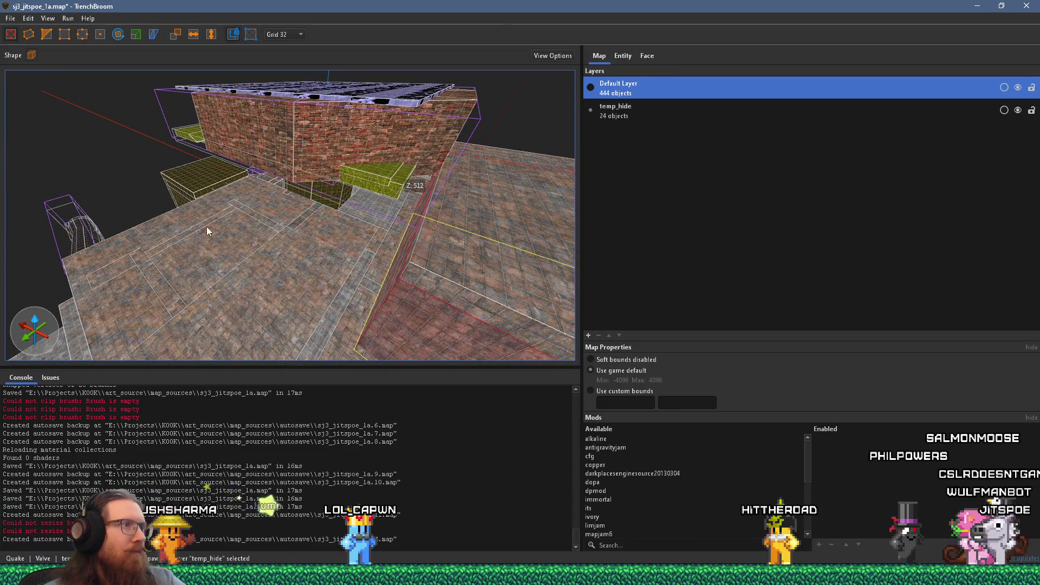
# - Delete the ledge brush, then restore it with undo
pyautogui.press('Delete')
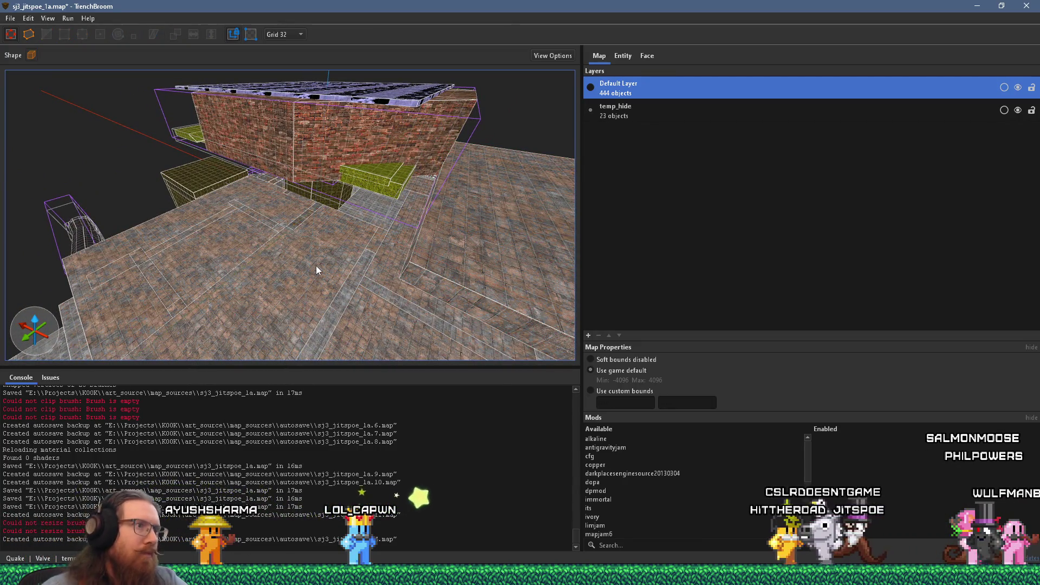
pyautogui.moveTo(389, 267); pyautogui.dragTo(544, 272)
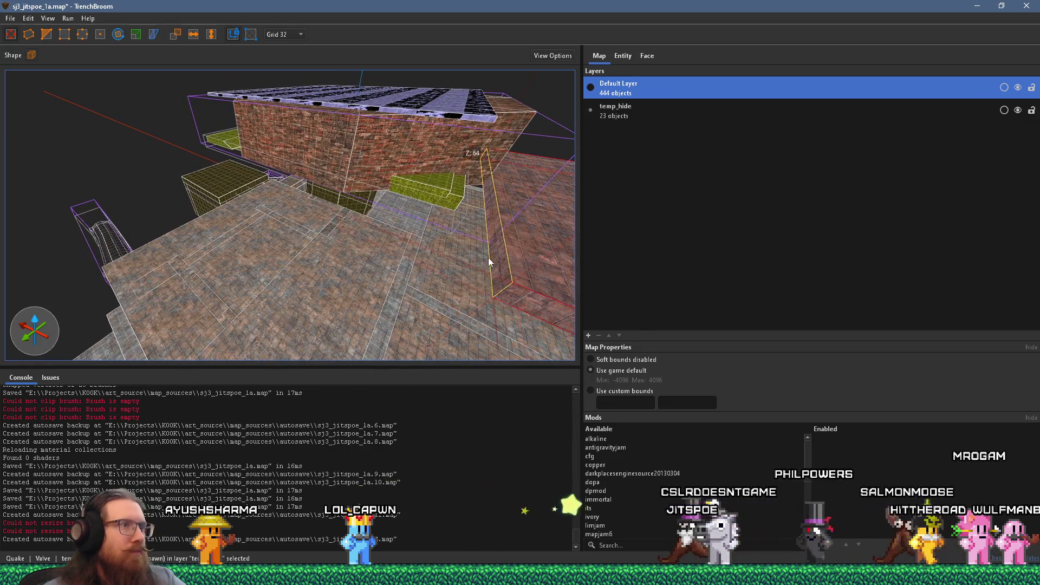
pyautogui.hotkey('ctrl', 'z')
# - Extend the ledge brush's Y size from 224 to 256, then show the brick wall's face properties
pyautogui.moveTo(332, 190); pyautogui.dragTo(417, 140)
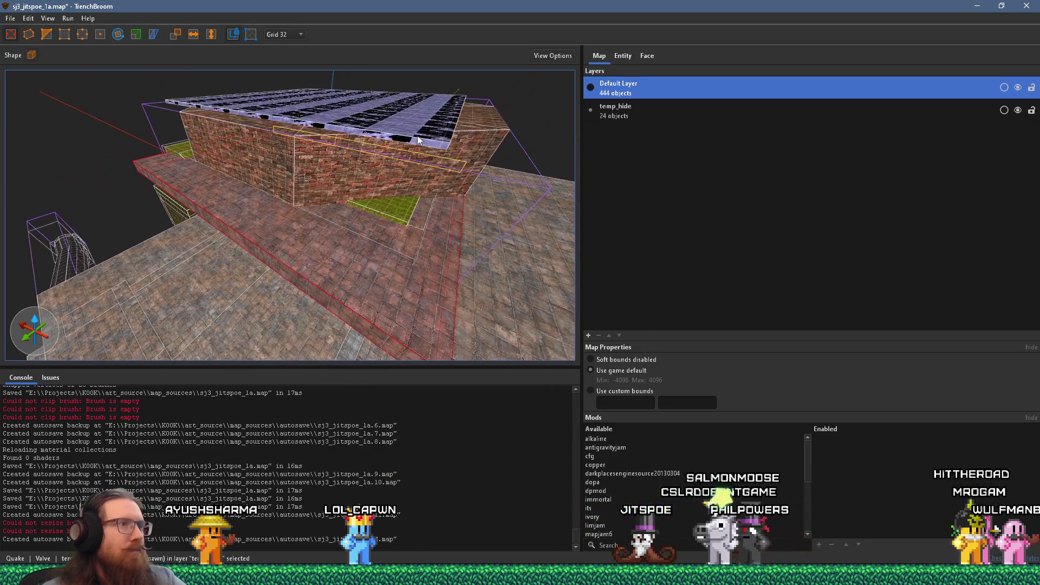
pyautogui.moveTo(373, 184)
pyautogui.mouseDown()
pyautogui.moveTo(362, 217)
pyautogui.moveTo(309, 241)
pyautogui.mouseUp()
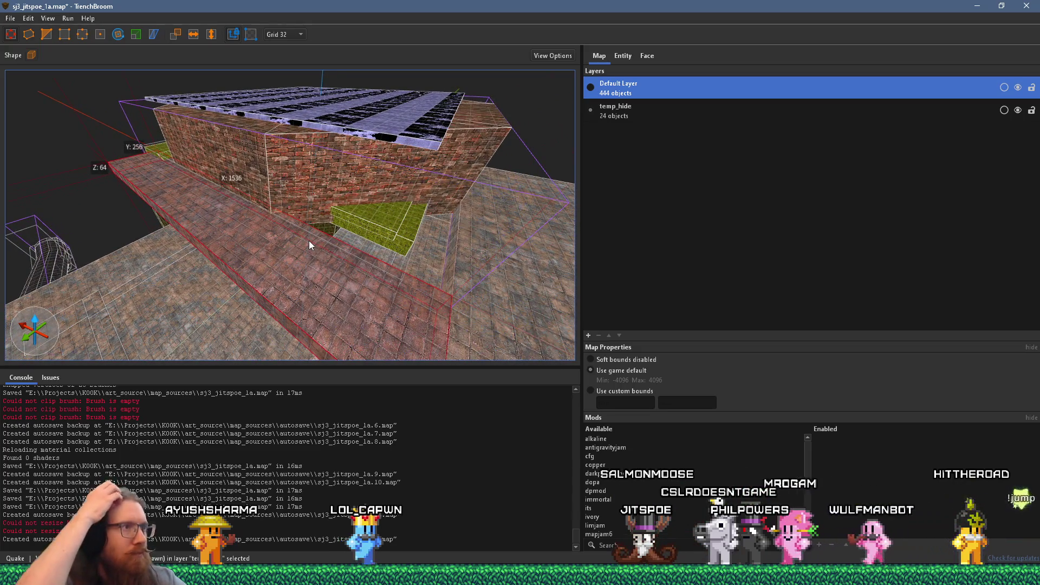
pyautogui.scroll(2, 186, 220)
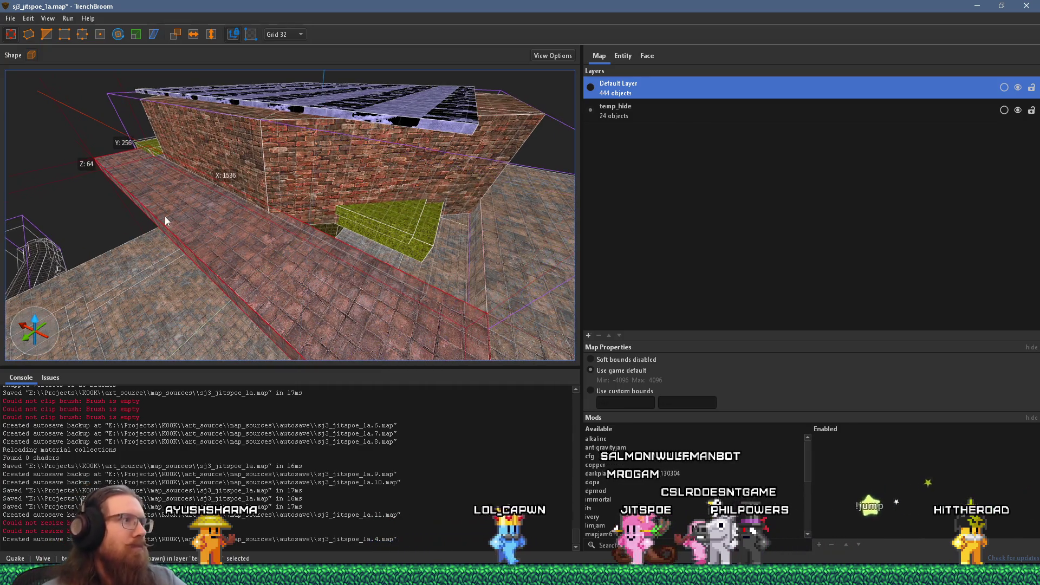
pyautogui.scroll(5, 180, 211)
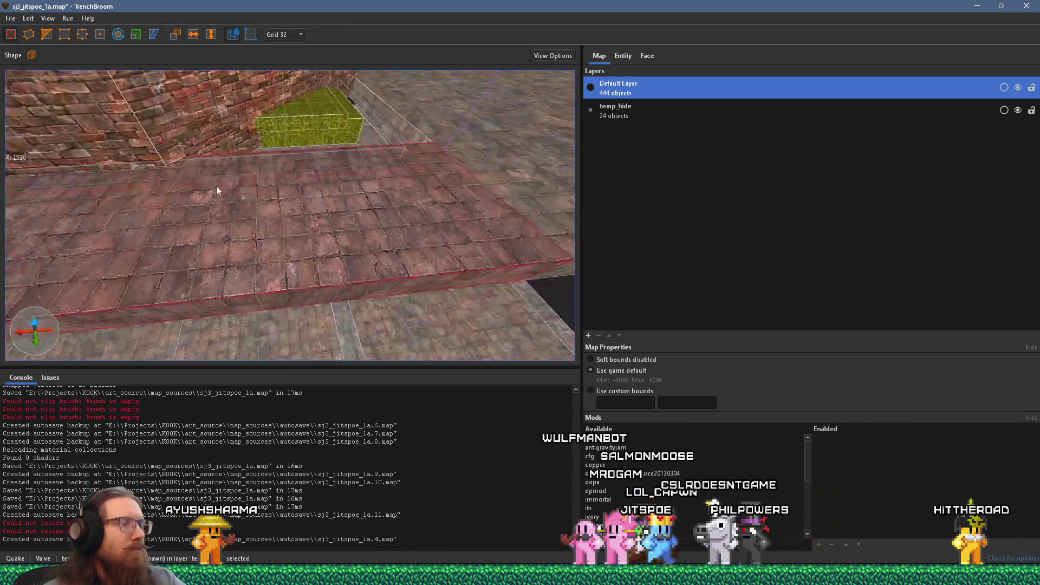
pyautogui.scroll(5, 216, 190)
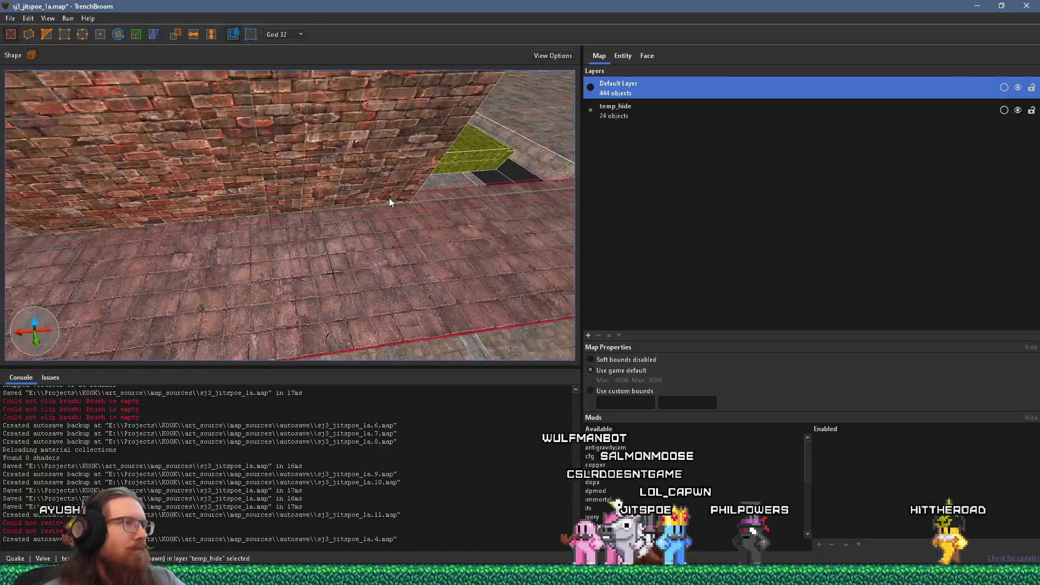
pyautogui.scroll(4, 301, 203)
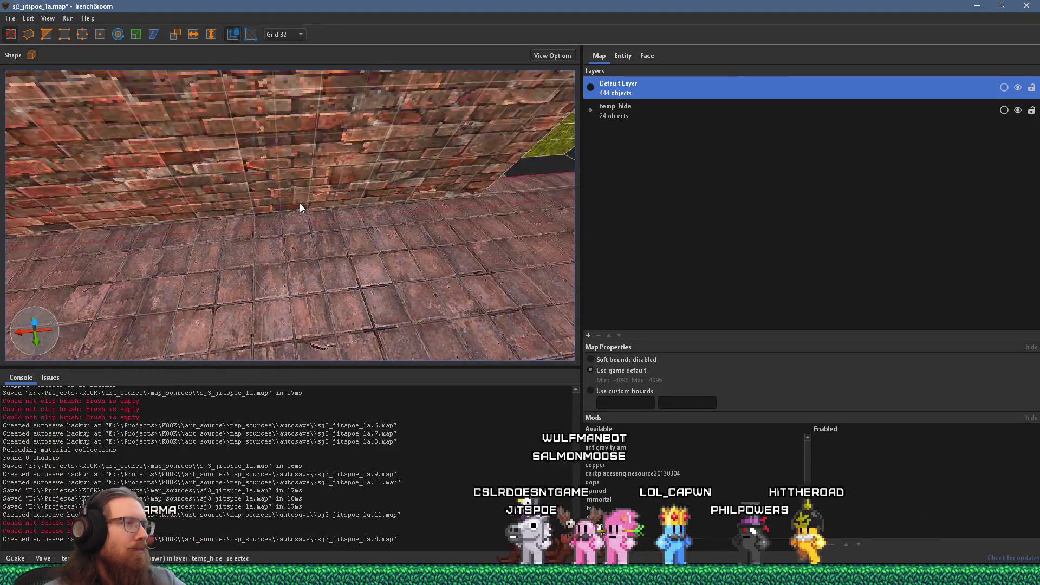
pyautogui.scroll(3, 300, 203)
pyautogui.click(299, 196)
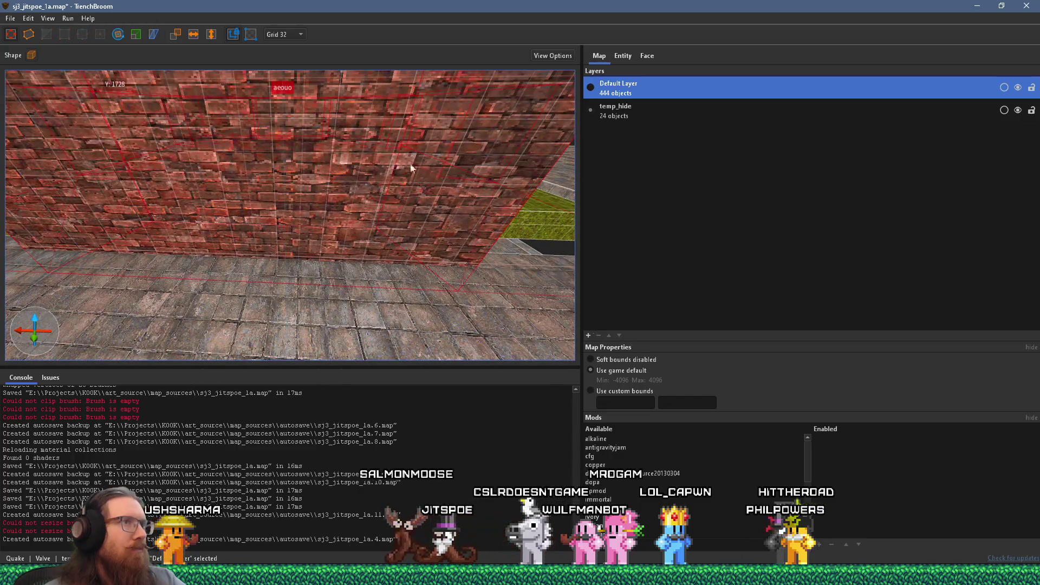
pyautogui.click(648, 57)
# - Reset the stone_7_red1 wall's texture alignment to offsets 0 and angle 0, then inspect it
pyautogui.click(590, 244)
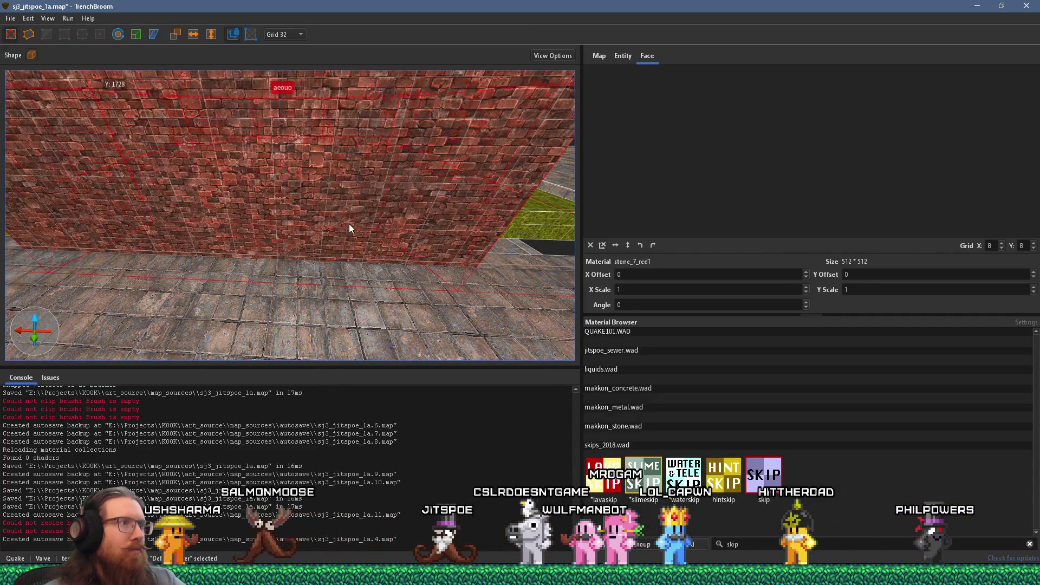
pyautogui.press('d')
pyautogui.press('a')
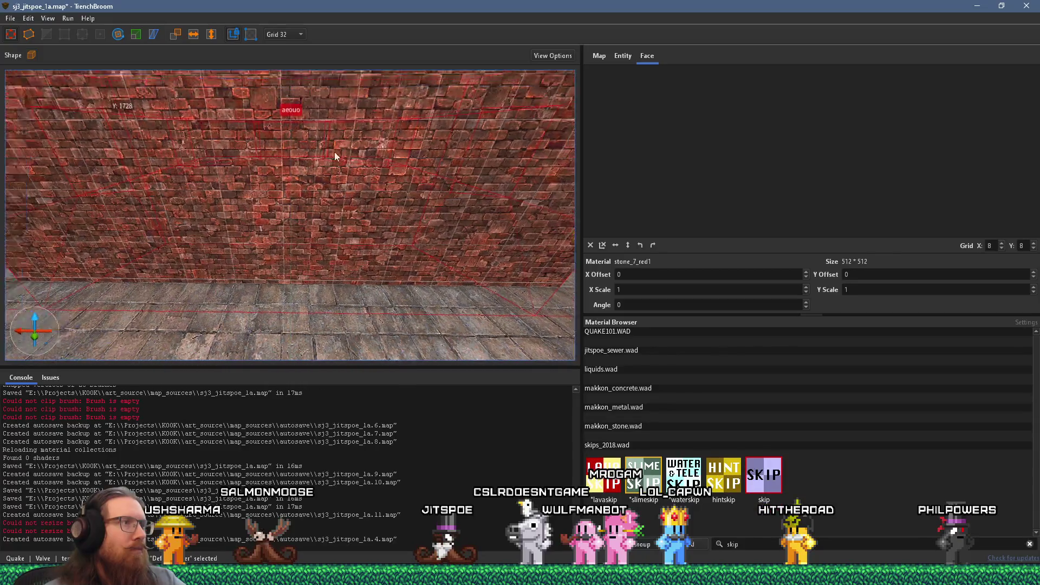
pyautogui.press('w')
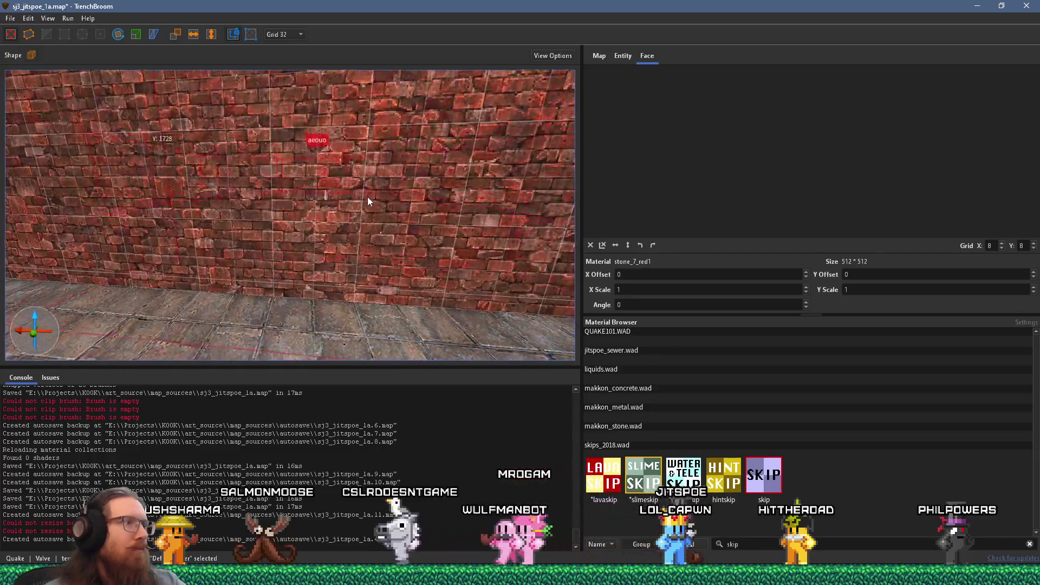
pyautogui.press('Escape')
pyautogui.press('d')
pyautogui.press('w')
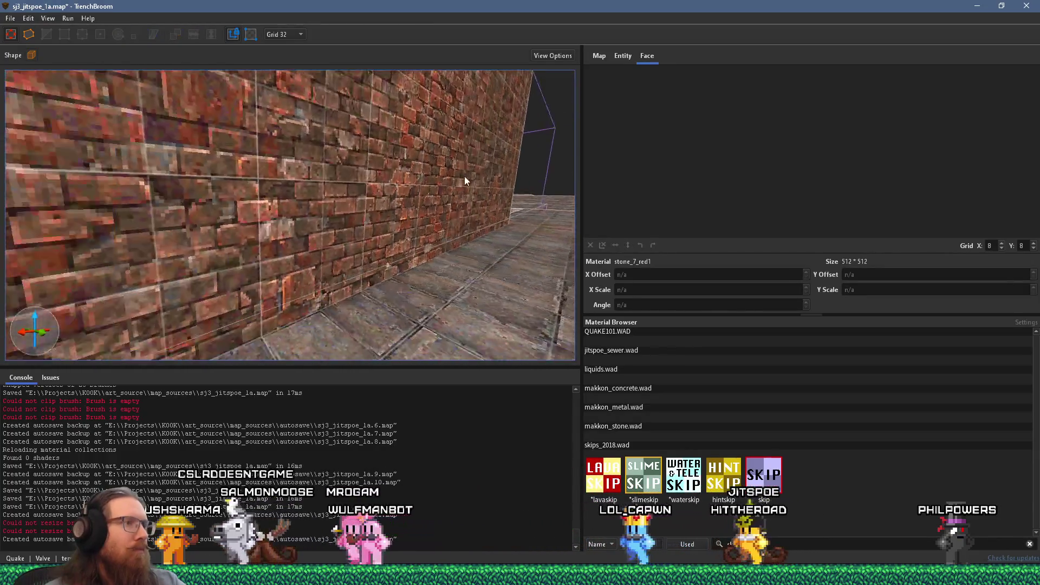
pyautogui.press('w')
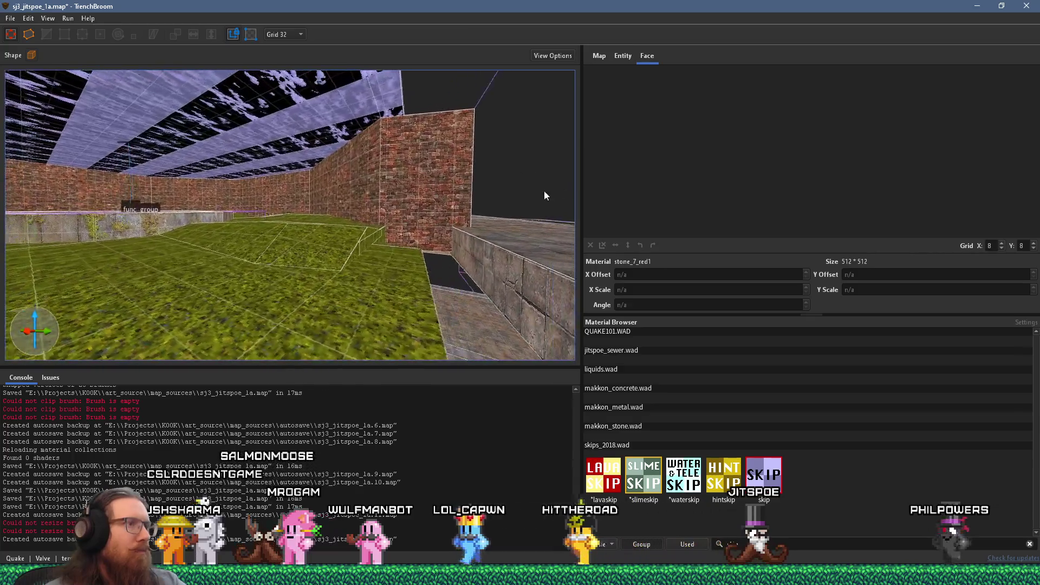
pyautogui.press('s')
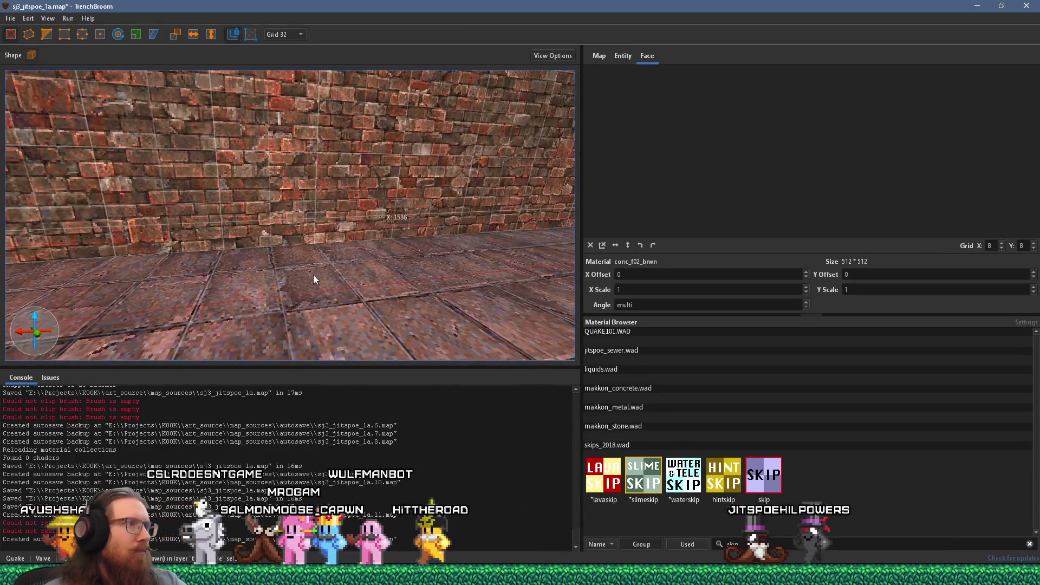
# - Check the floor brush below the wall, then reselect the brick wall from a square-on view
pyautogui.click(326, 249)
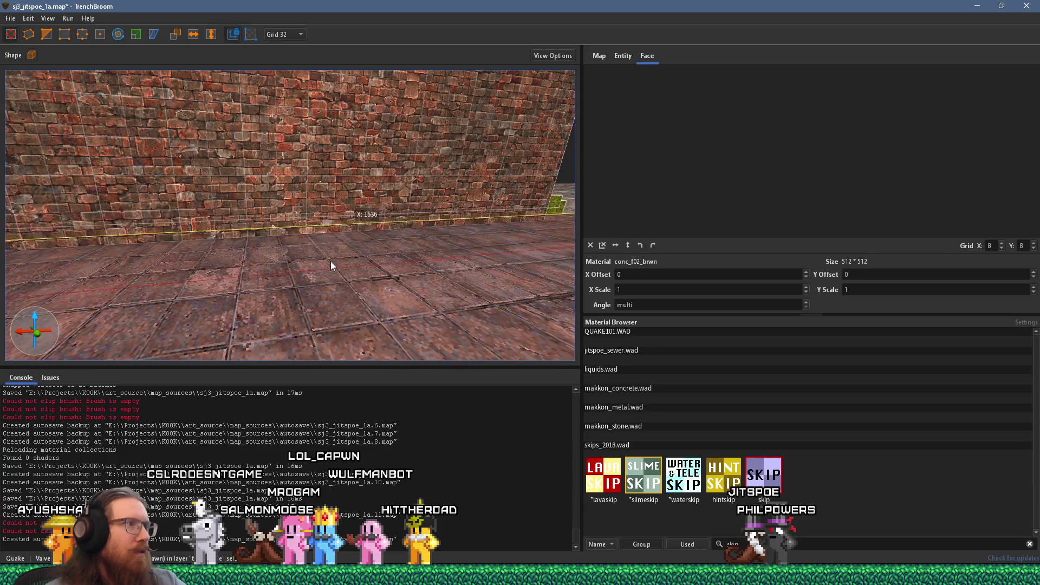
pyautogui.press('w')
pyautogui.press('w')
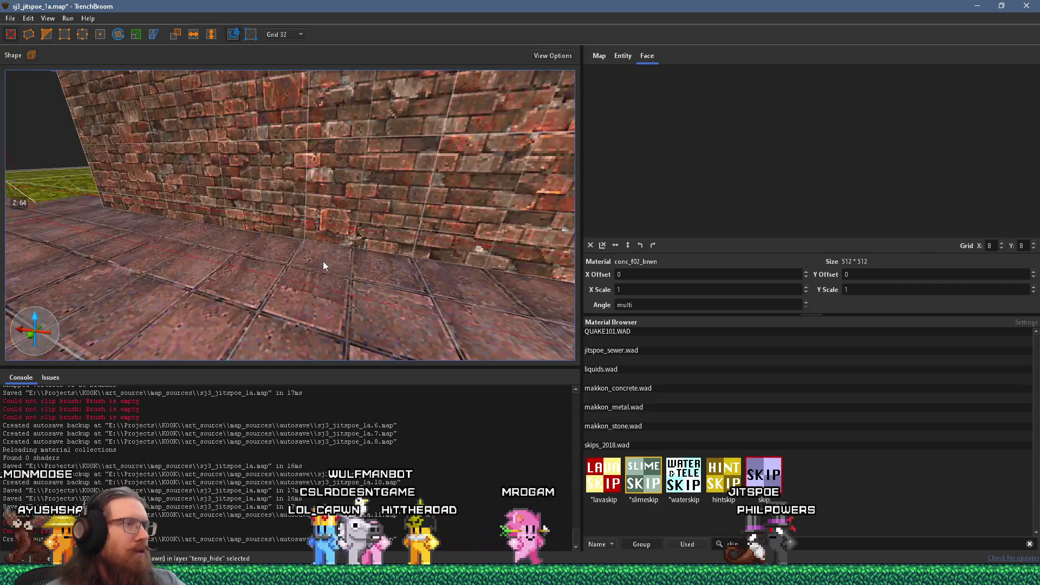
pyautogui.press('Escape')
pyautogui.moveTo(381, 235)
pyautogui.mouseDown()
pyautogui.moveTo(406, 221)
pyautogui.moveTo(262, 278)
pyautogui.moveTo(181, 283)
pyautogui.moveTo(206, 212)
pyautogui.moveTo(260, 262)
pyautogui.moveTo(375, 269)
pyautogui.moveTo(356, 264)
pyautogui.moveTo(411, 262)
pyautogui.moveTo(453, 242)
pyautogui.moveTo(492, 193)
pyautogui.moveTo(249, 230)
pyautogui.moveTo(389, 237)
pyautogui.moveTo(314, 227)
pyautogui.moveTo(145, 255)
pyautogui.moveTo(183, 249)
pyautogui.moveTo(261, 291)
pyautogui.mouseUp()
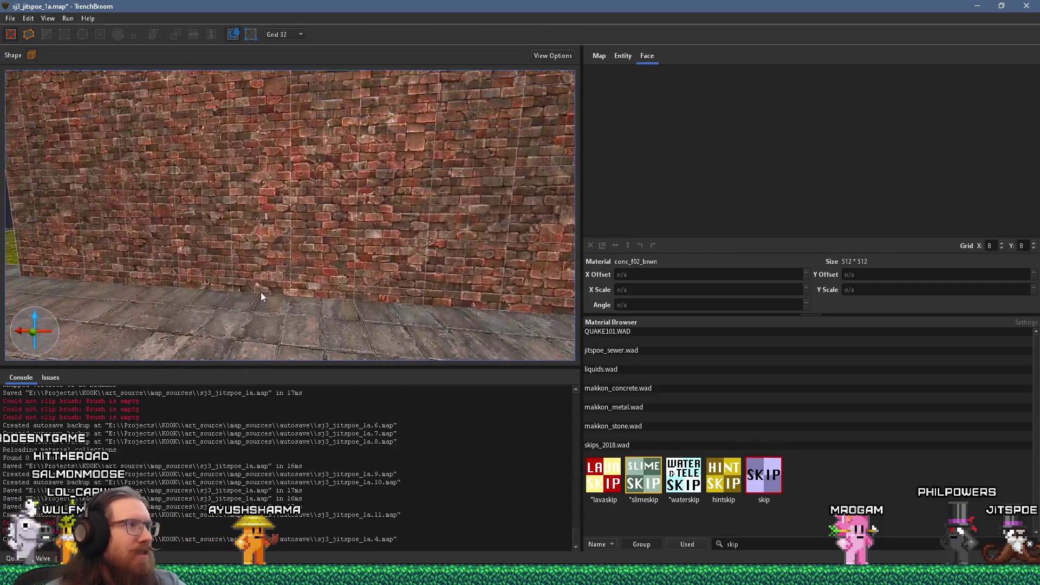
pyautogui.click(319, 249)
pyautogui.moveTo(321, 249)
pyautogui.mouseDown()
pyautogui.moveTo(104, 233)
pyautogui.moveTo(35, 170)
pyautogui.moveTo(69, 157)
pyautogui.moveTo(108, 252)
pyautogui.moveTo(45, 241)
pyautogui.moveTo(300, 223)
pyautogui.moveTo(366, 227)
pyautogui.moveTo(316, 224)
pyautogui.moveTo(395, 244)
pyautogui.mouseUp()
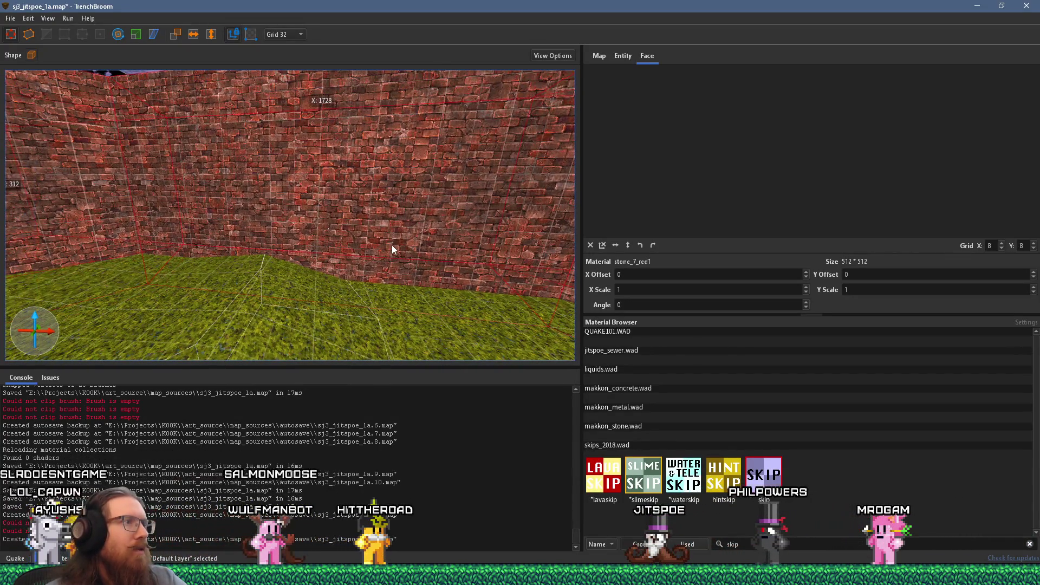